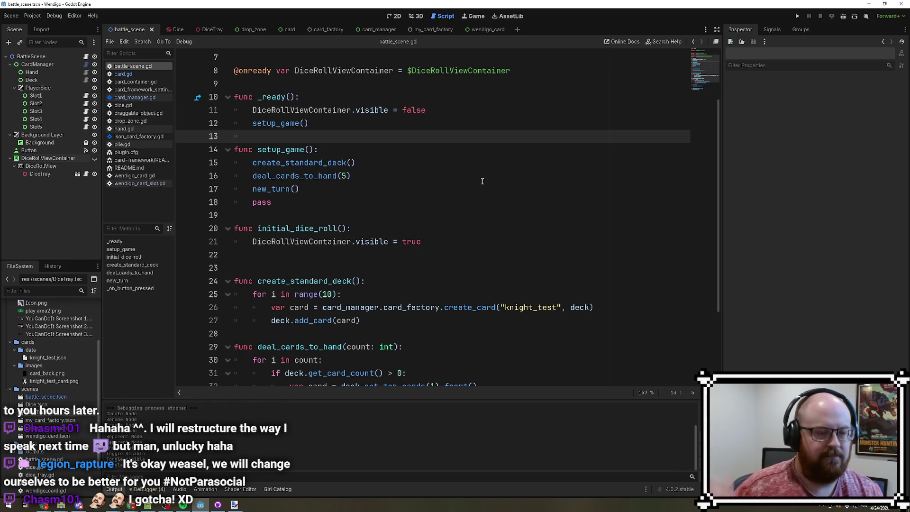
- Review the current script and go to the DiceRollViewContainer visibility line
scroll(484, 195, "up", 1)
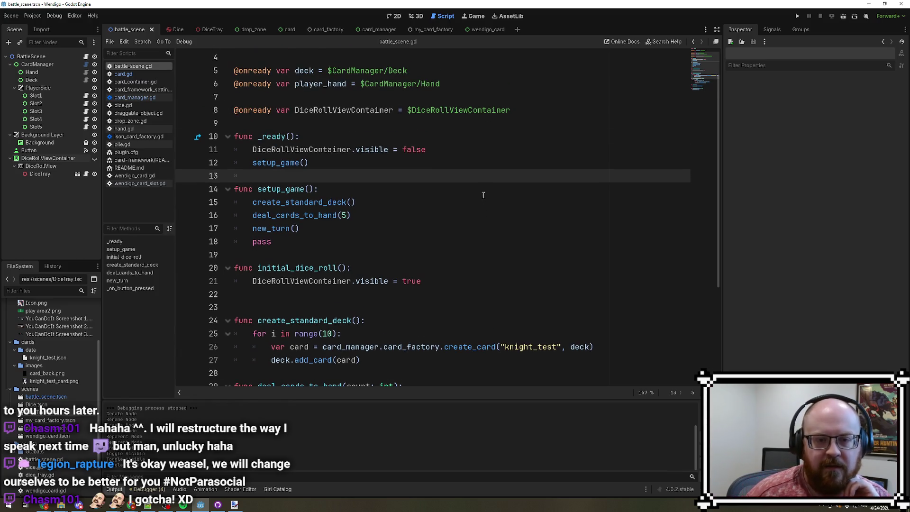
scroll(484, 189, "down", 2)
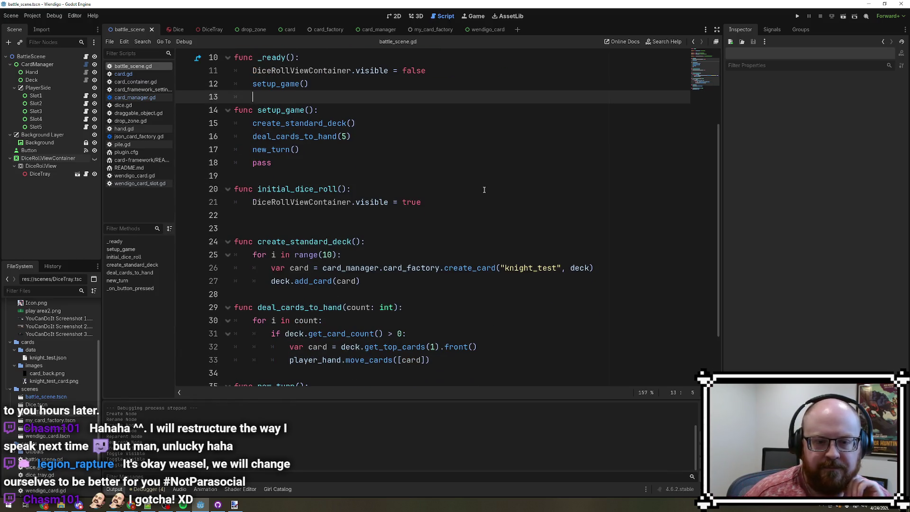
left_click(452, 200)
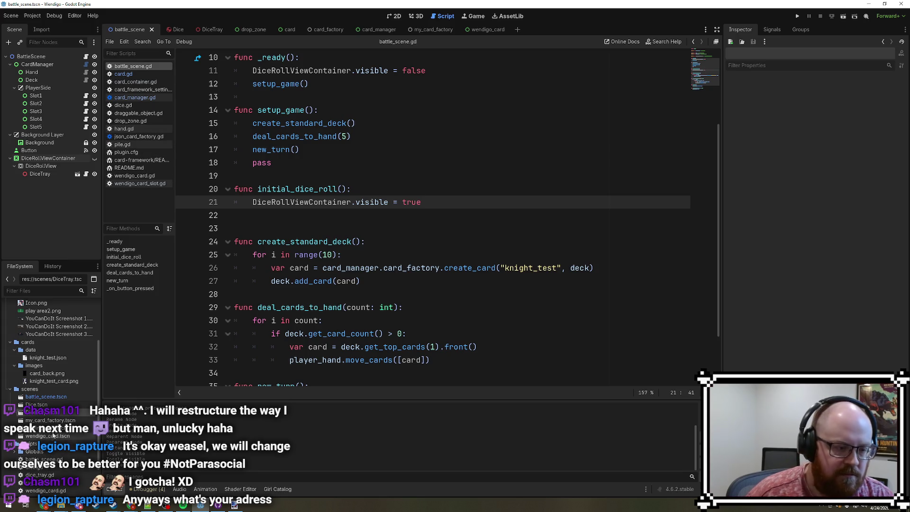
scroll(57, 419, "down", 2)
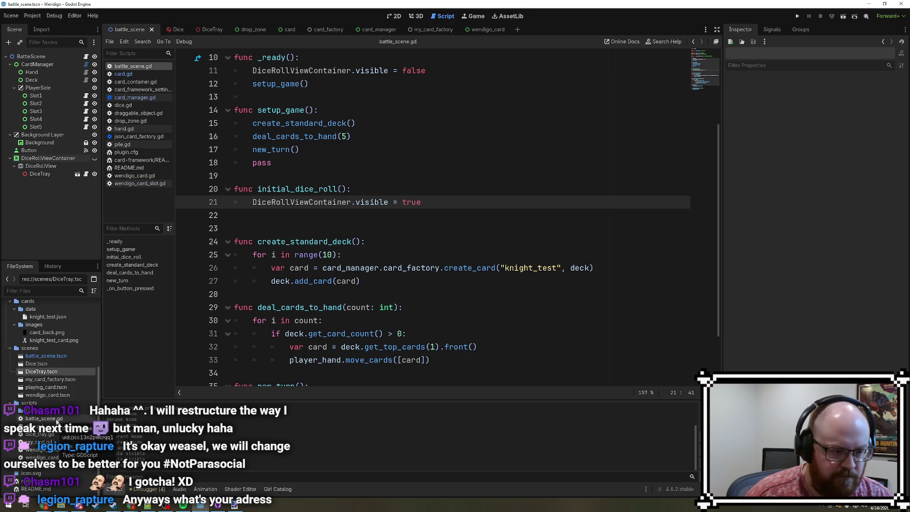
- Open dice_tray.gd and list the signals it can emit
left_click(56, 434)
double_click(56, 434)
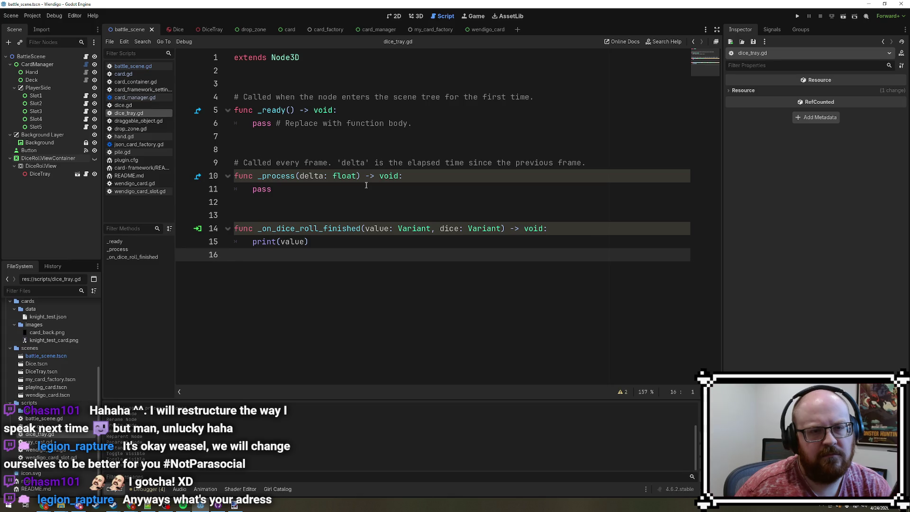
left_click(772, 30)
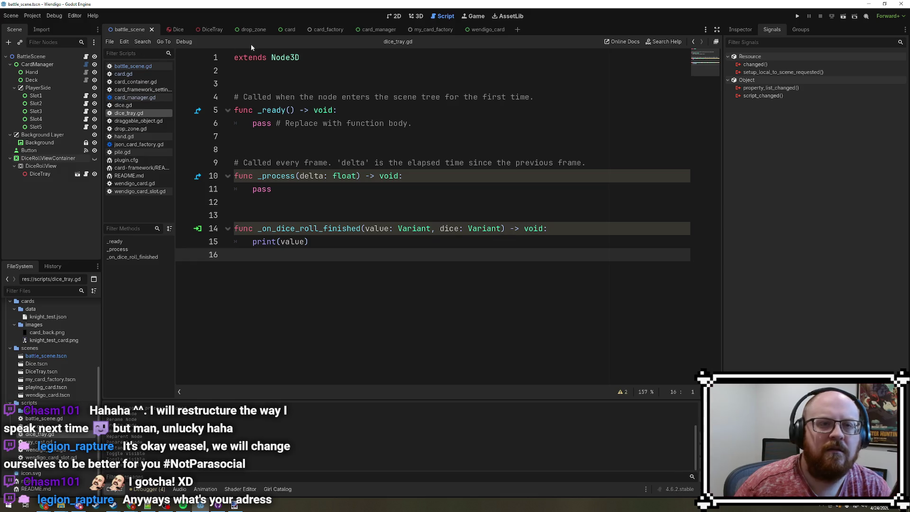
- Connect the DiceTray root's visibility_changed signal to a new _on_visibility_changed handler
left_click(209, 30)
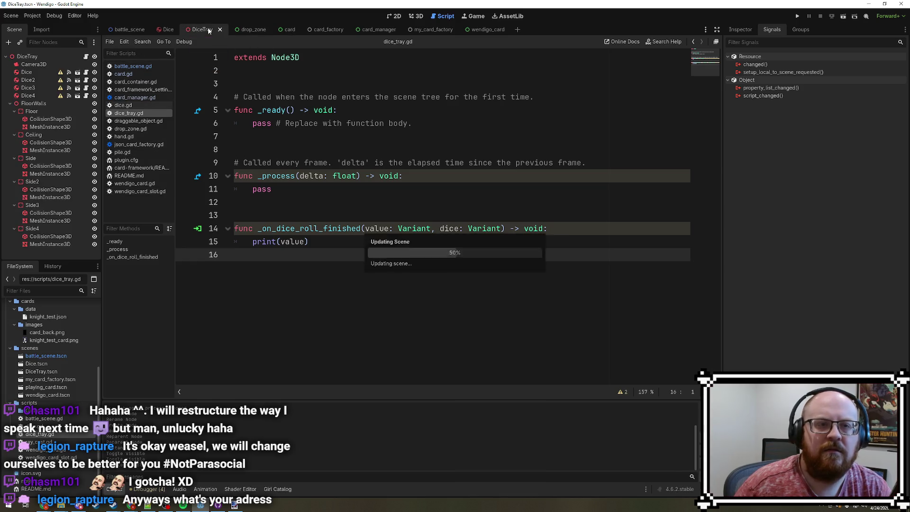
left_click(29, 57)
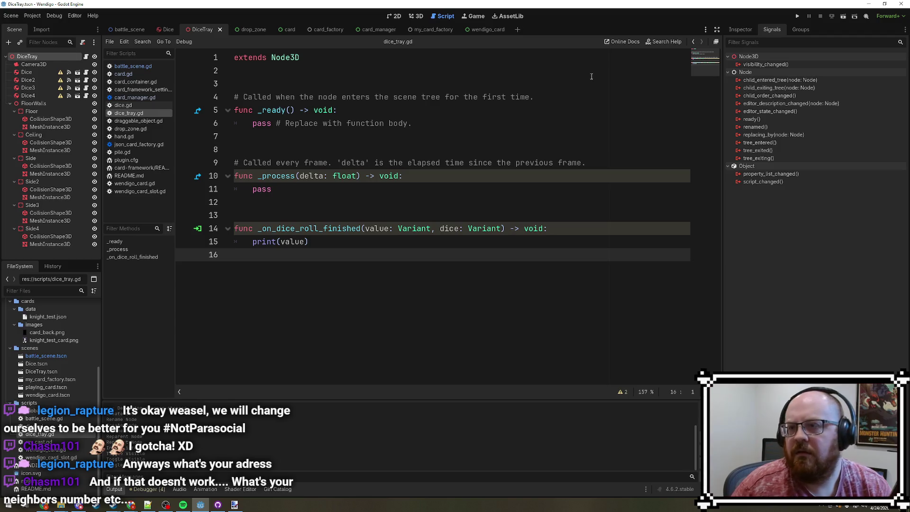
double_click(767, 65)
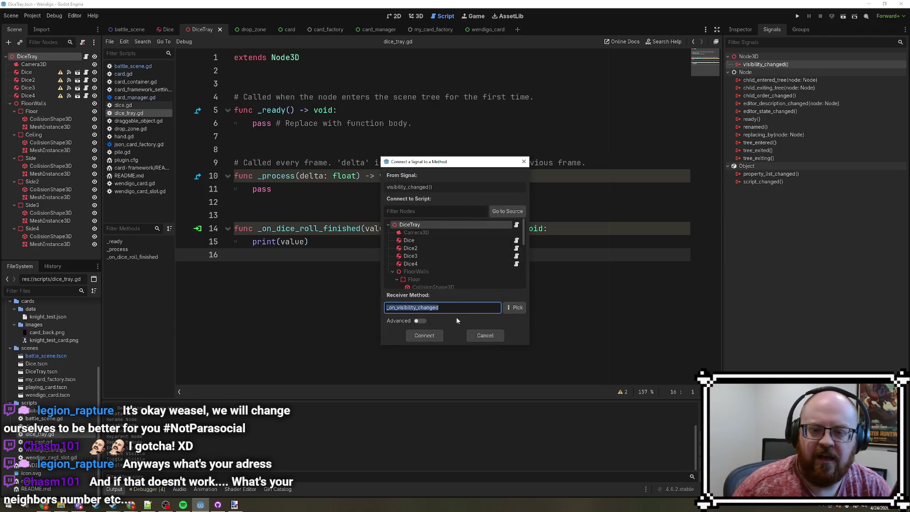
left_click(423, 335)
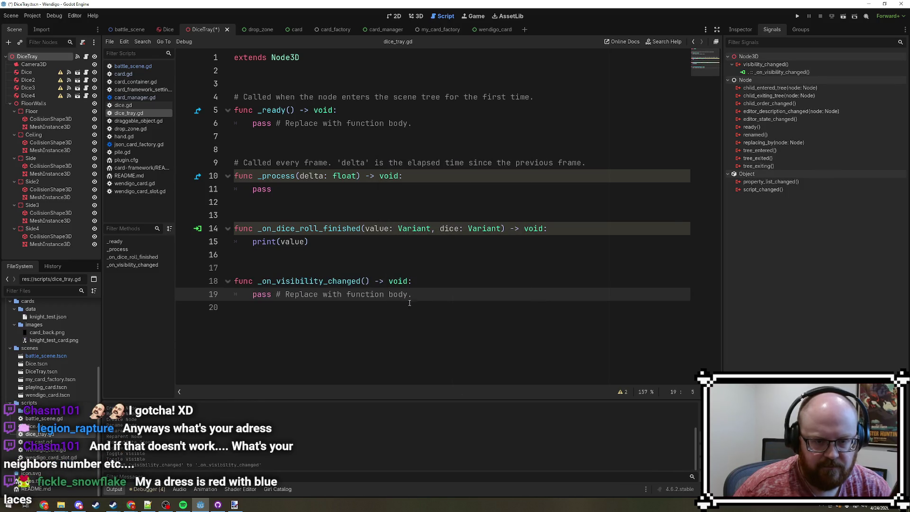
- Add the comment '# call the dice to roll' in the handler and save
left_click_drag(413, 295, 347, 294)
key("shift+Home")
key("ctrl+shift+Return")
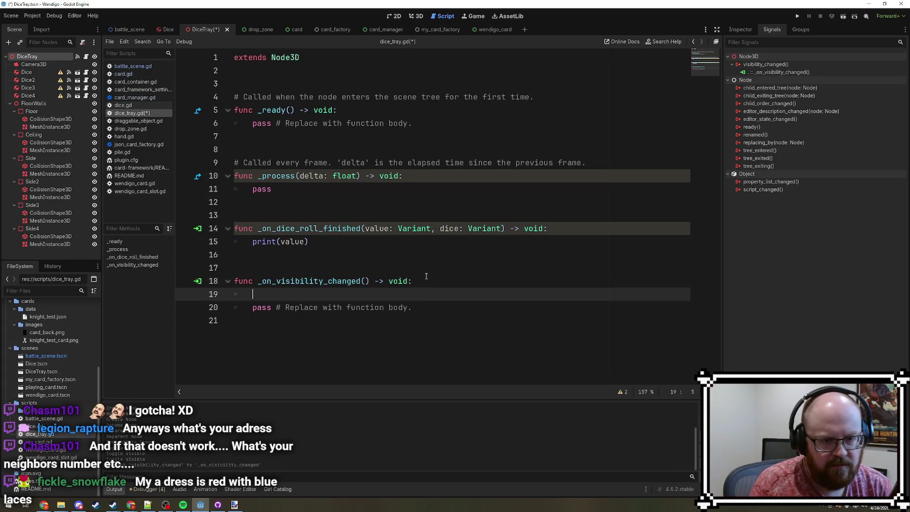
type("# call the dice to roll")
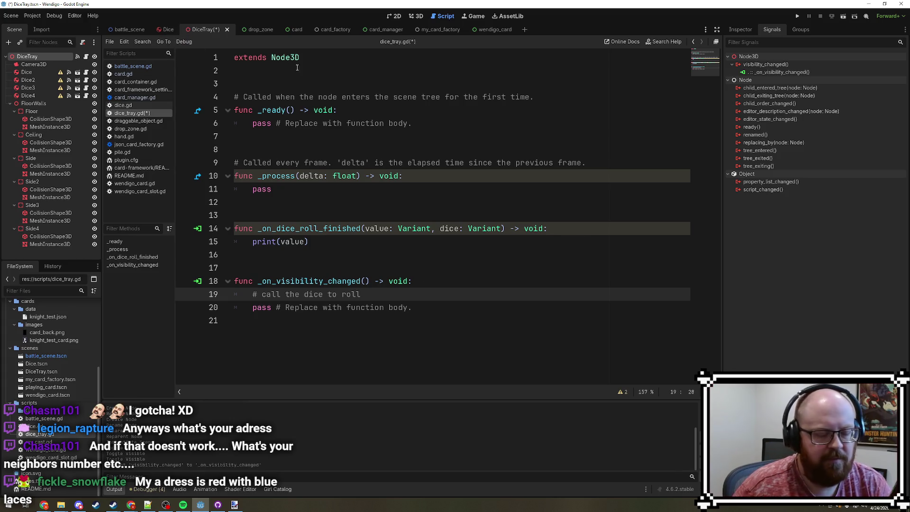
key("ctrl+s")
left_click(118, 28)
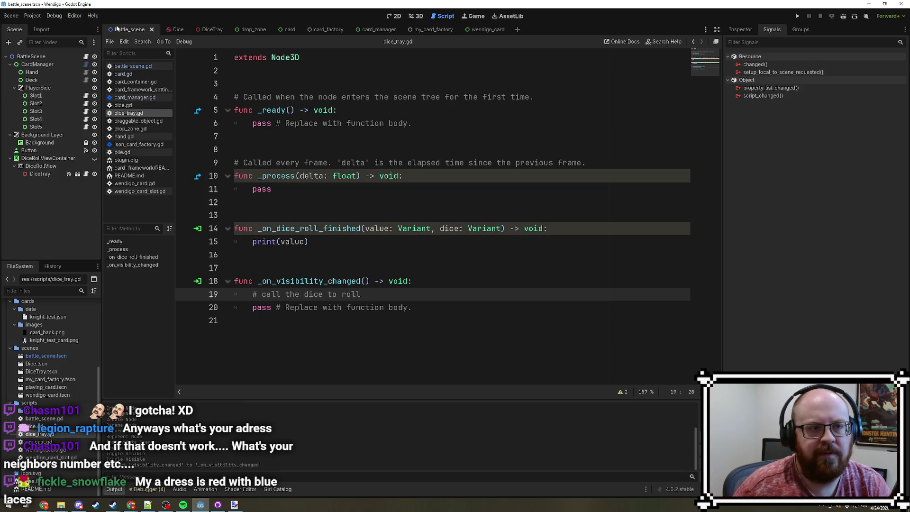
- In initial_dice_roll, add '# might need to change to be the actual tray visibility not the view container'
left_click(94, 158)
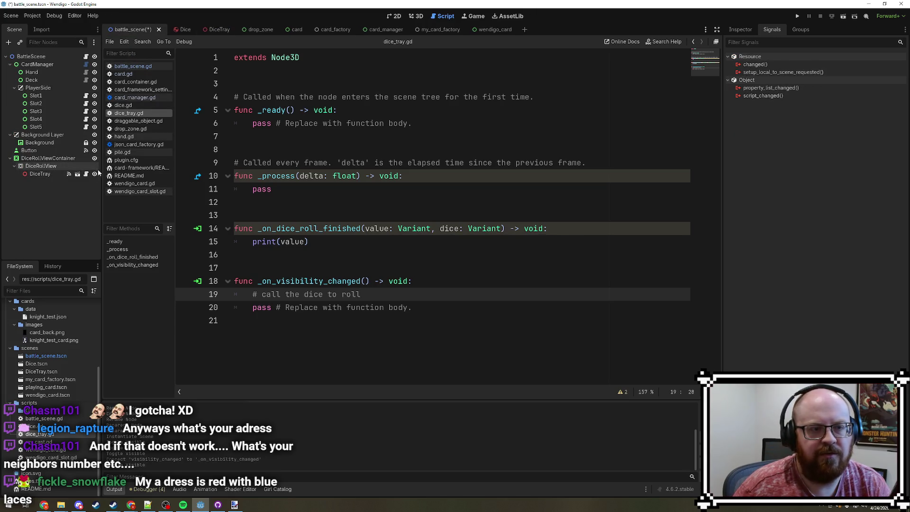
left_click(94, 158)
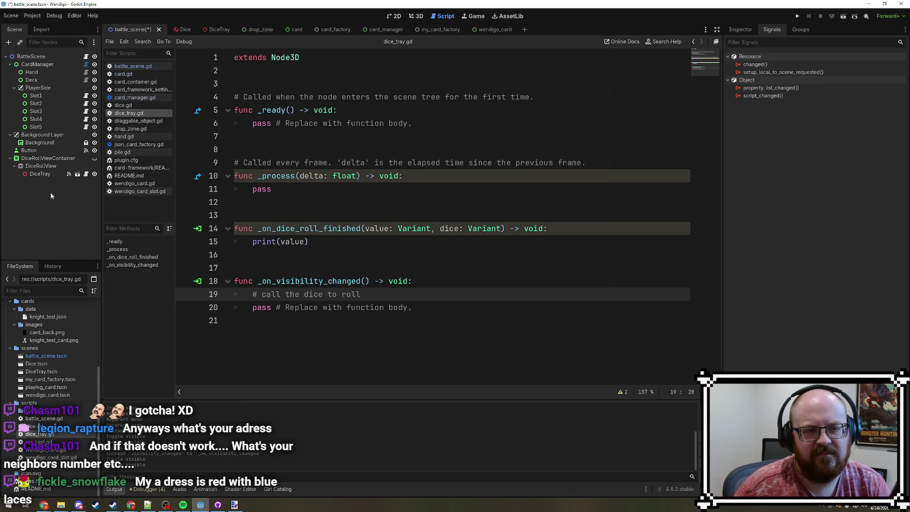
left_click(159, 66)
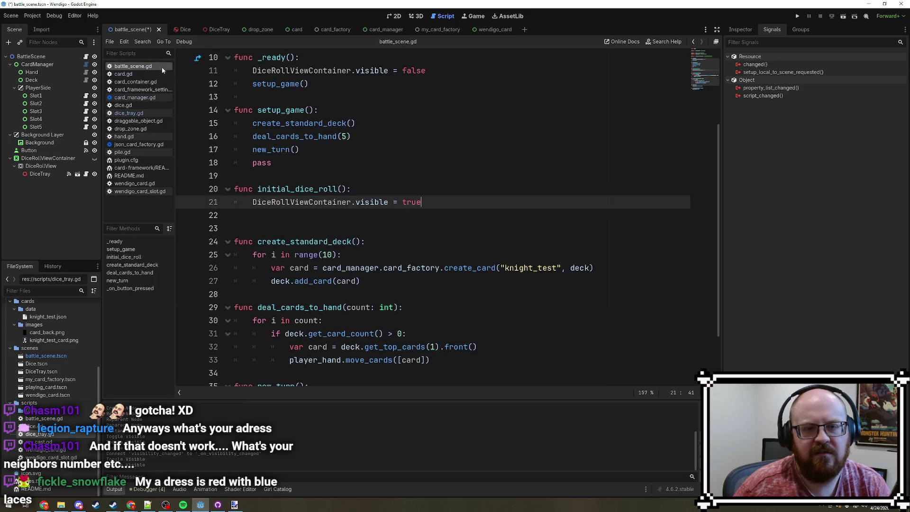
key("Up")
key("Return")
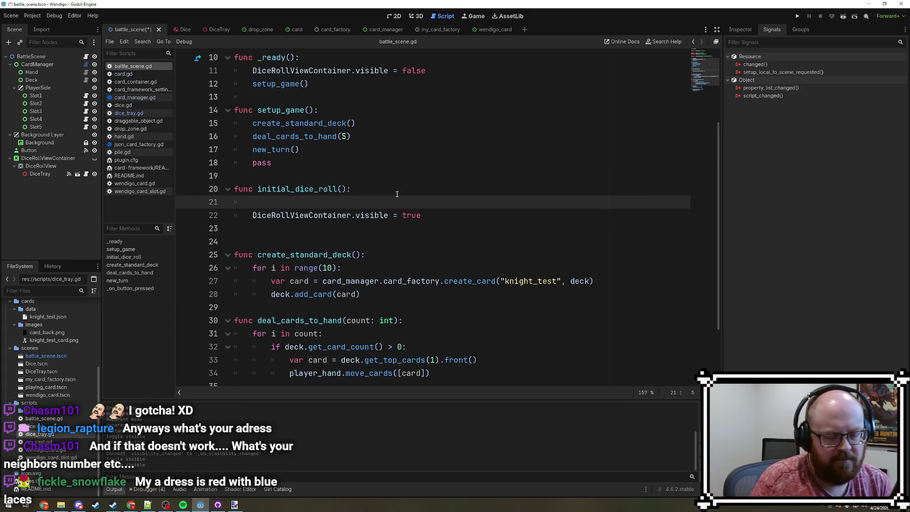
type("# might ne")
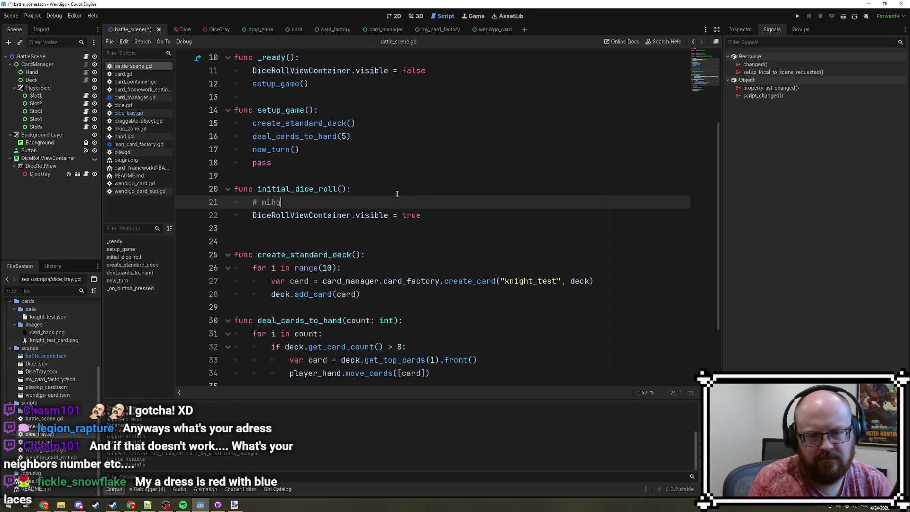
type("ed to change to be ")
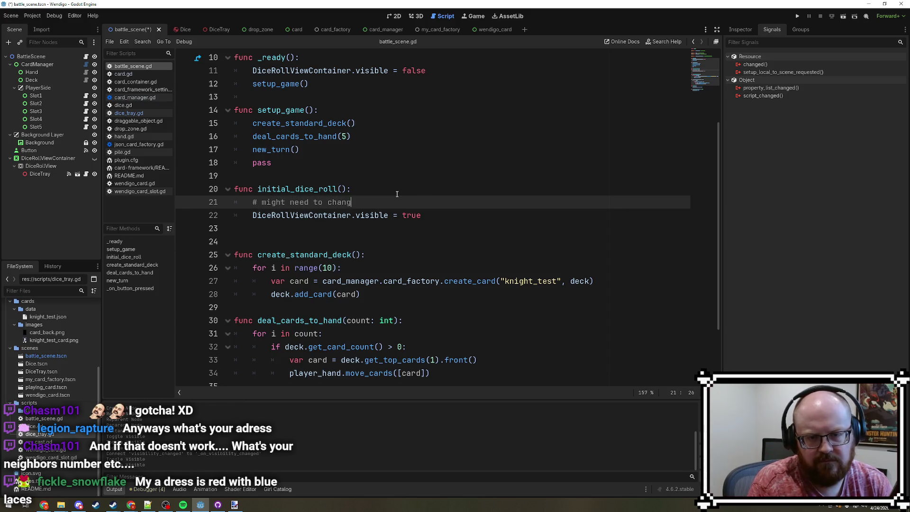
type("the actual tra")
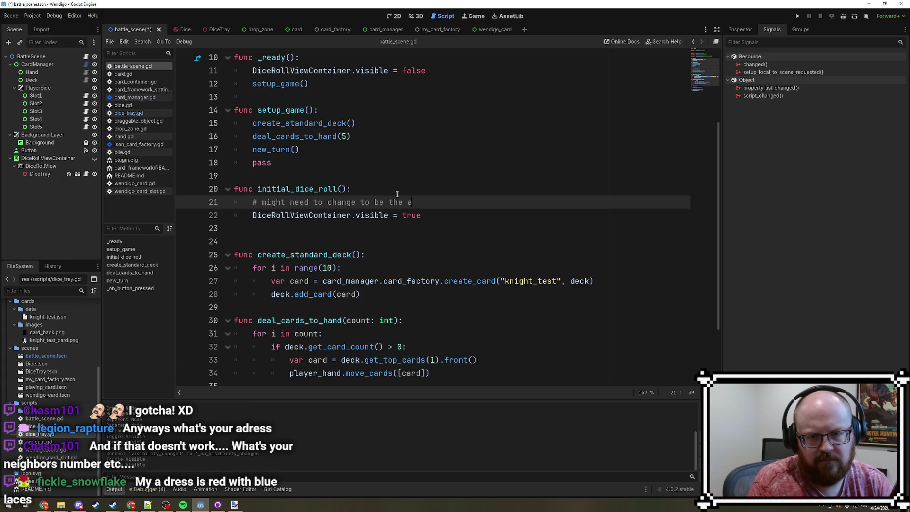
type("y visibili")
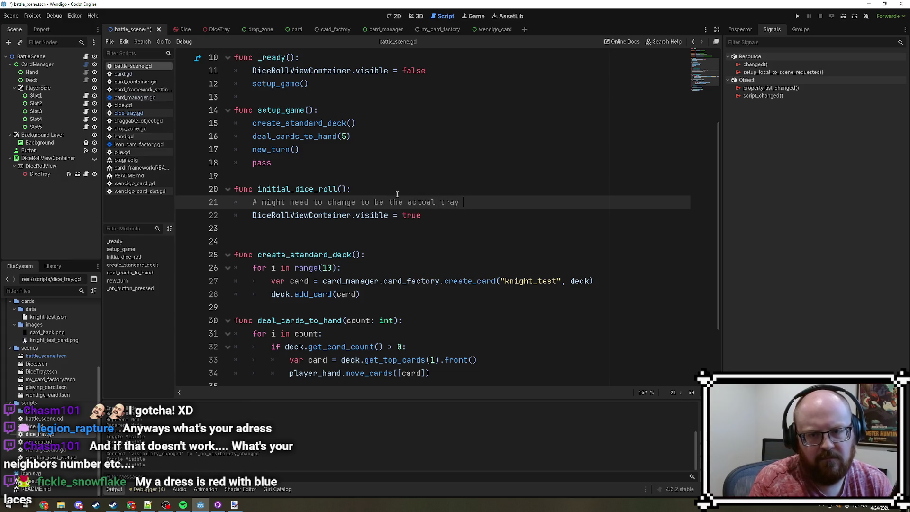
type("ty not the v")
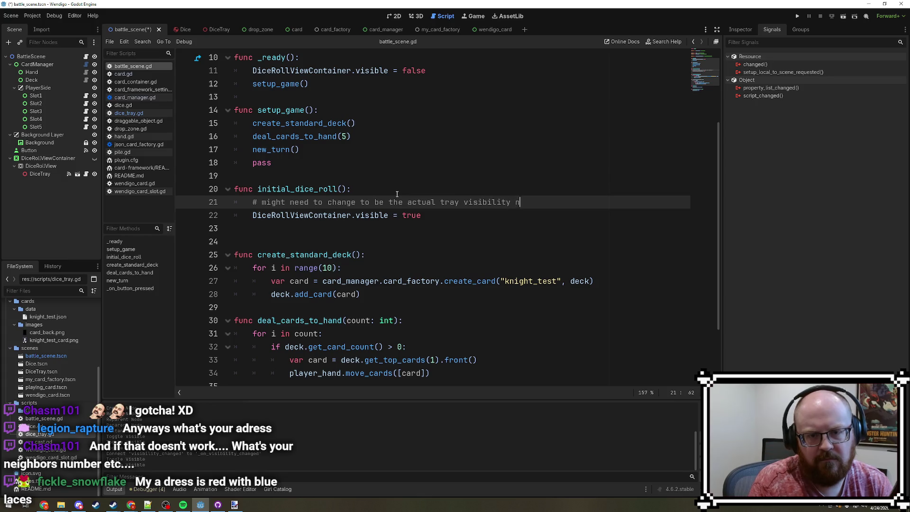
type("iew container")
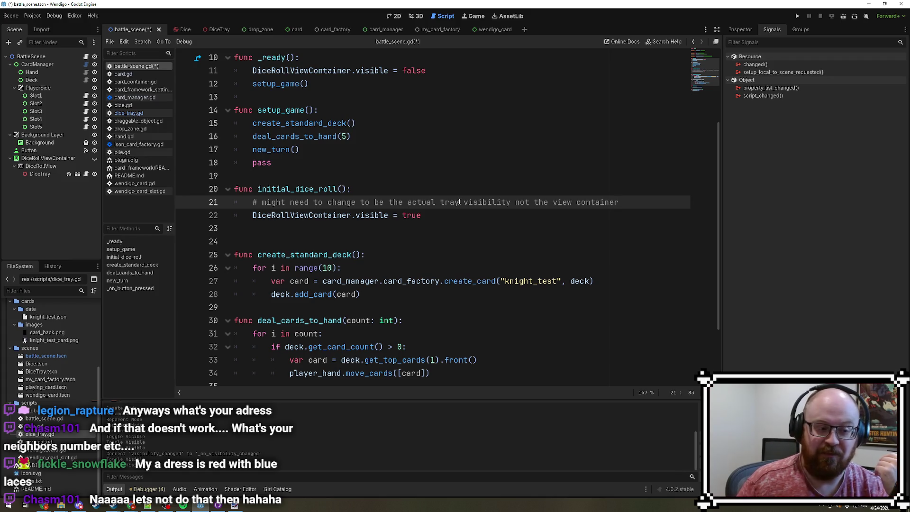
- Restore the Inspector property view and move to the new_turn() line
left_click(442, 203)
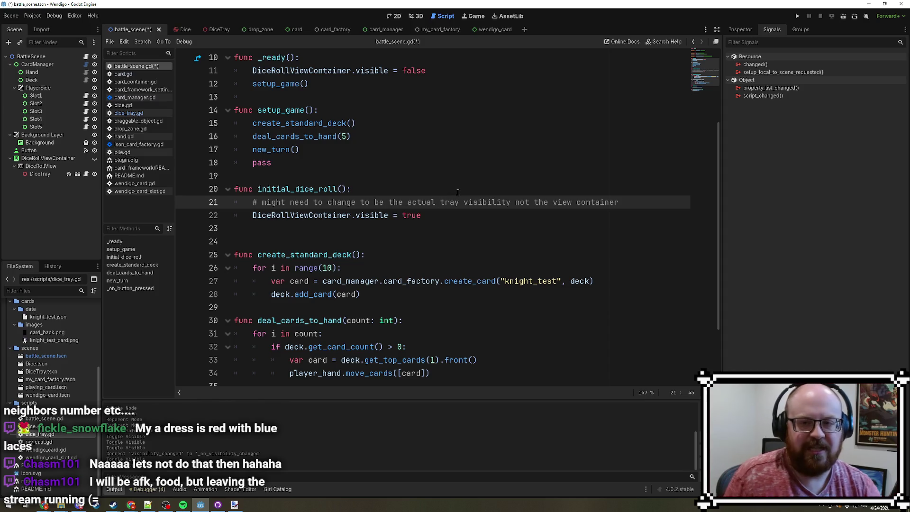
left_click(745, 30)
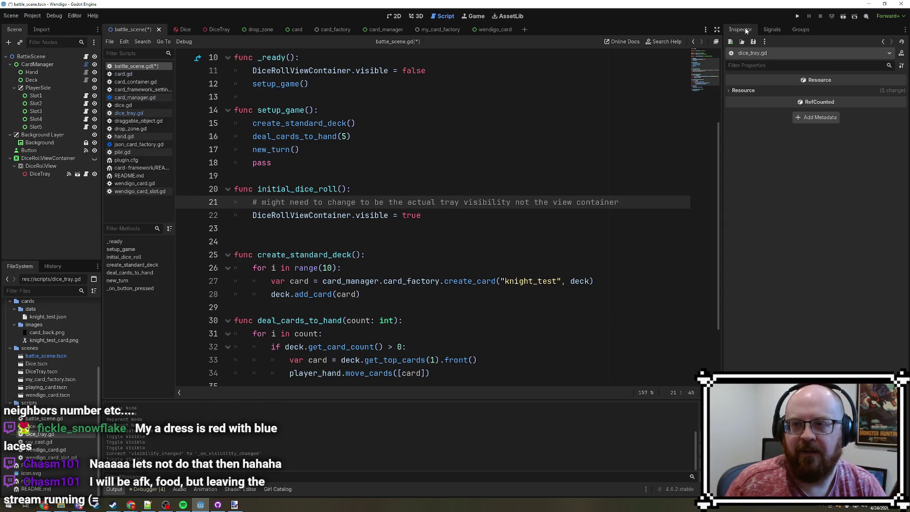
key("End")
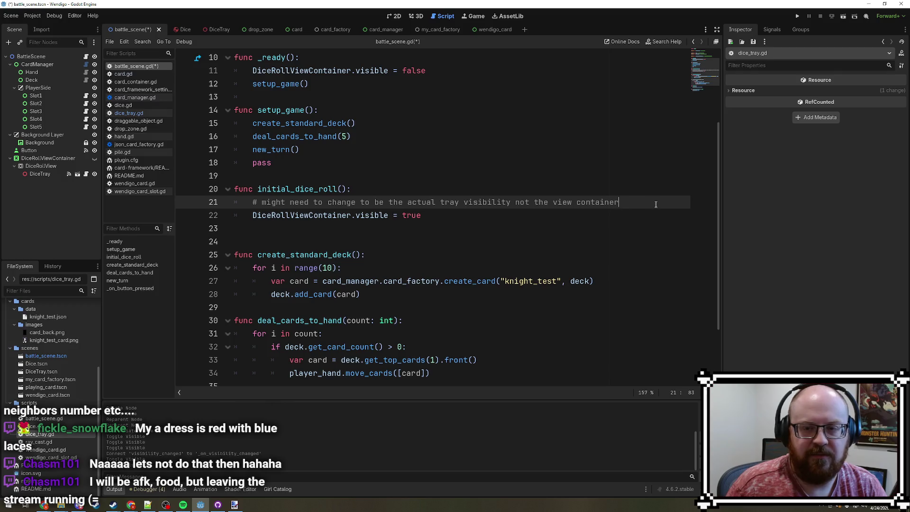
left_click(490, 145)
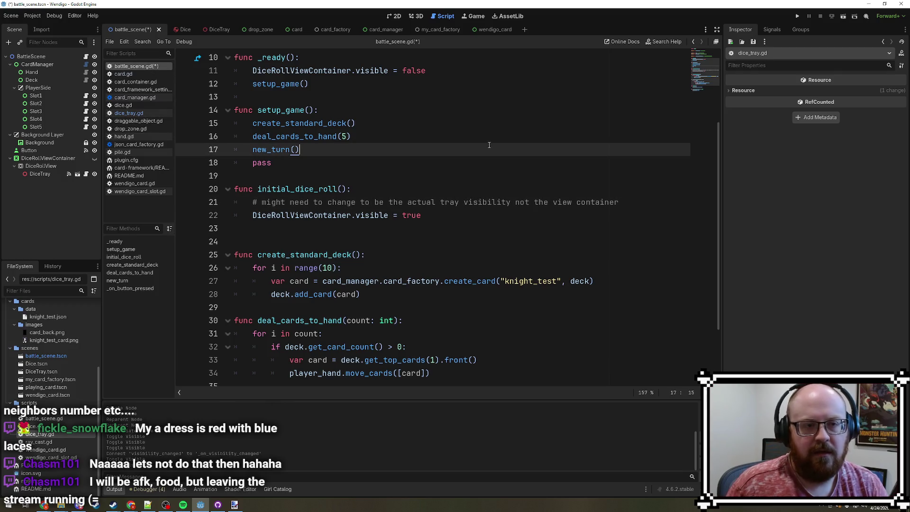
- Save battle_scene.gd, then switch to the DiceTray scene
key("ctrl+s")
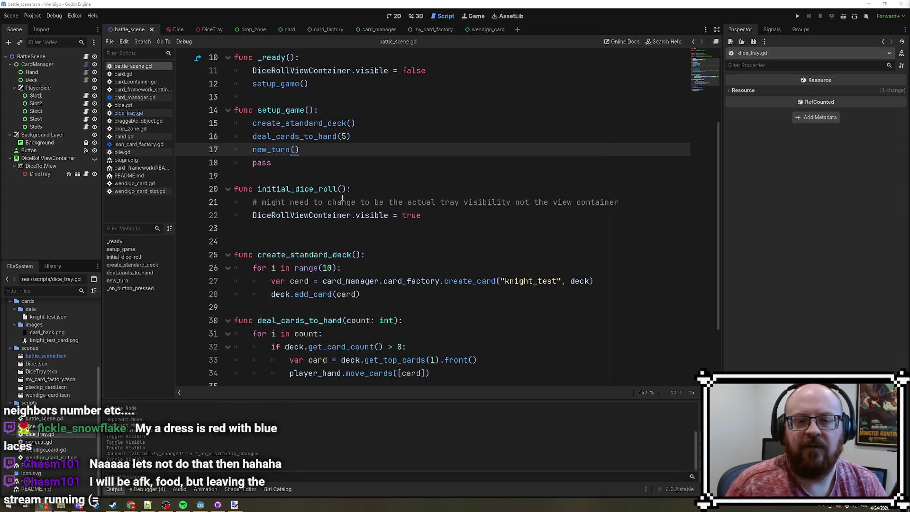
left_click(213, 31)
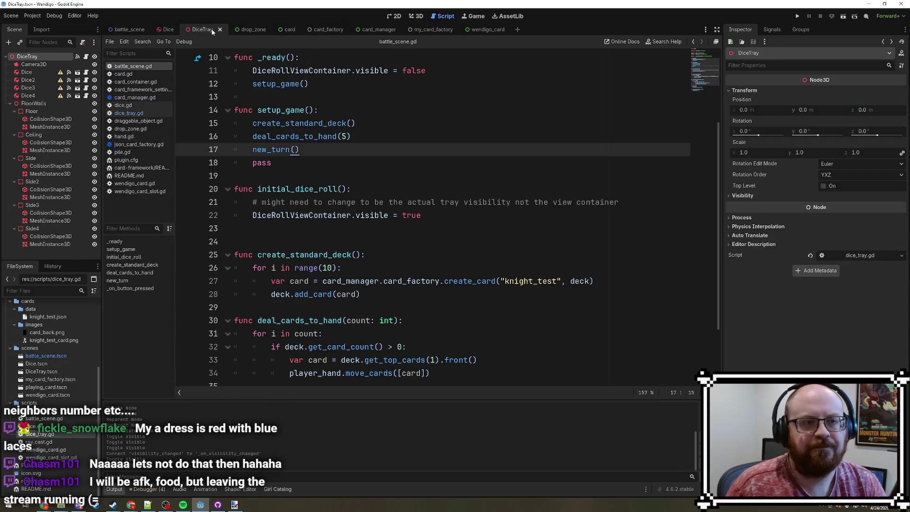
- Open dice_tray.gd and inspect the Dice2 and Dice node properties
left_click(138, 113)
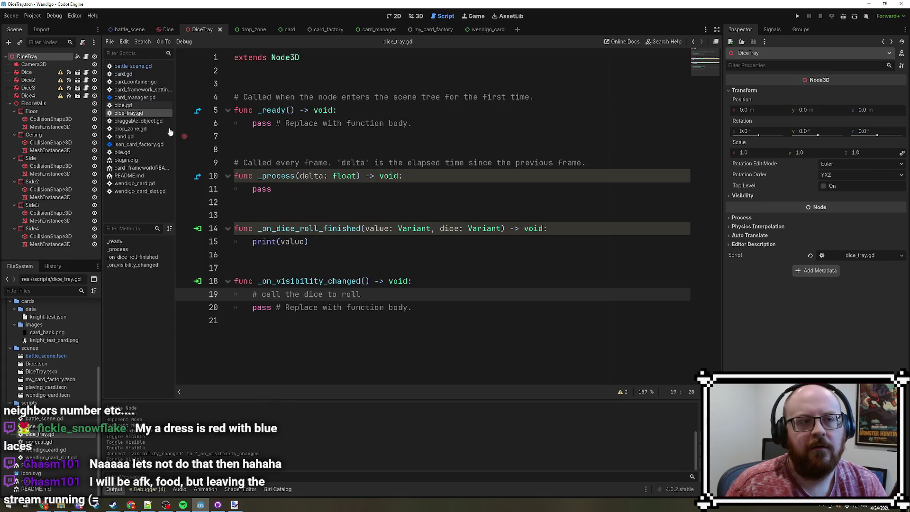
mouse_move(60, 74)
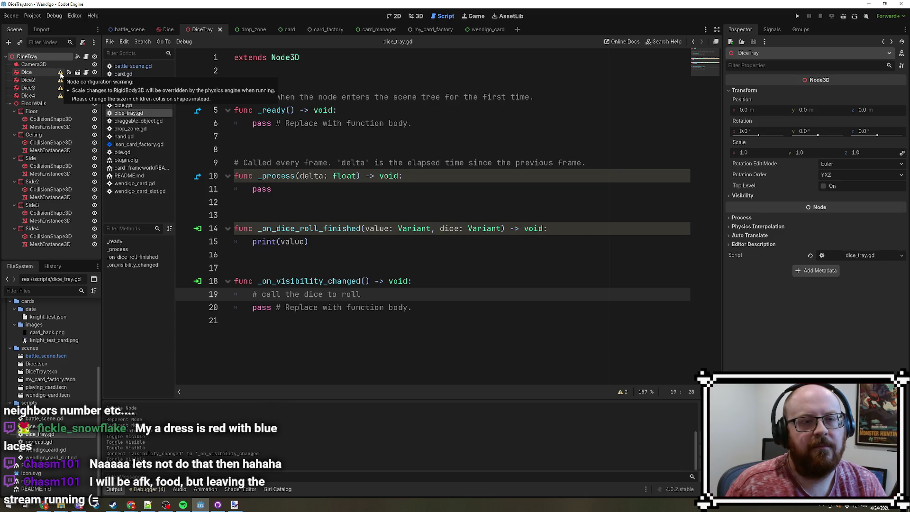
left_click(41, 80)
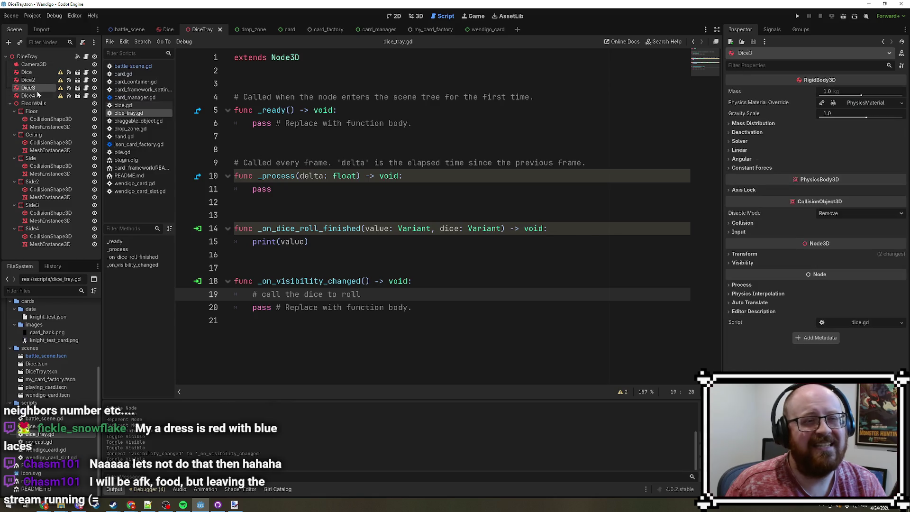
left_click(38, 74)
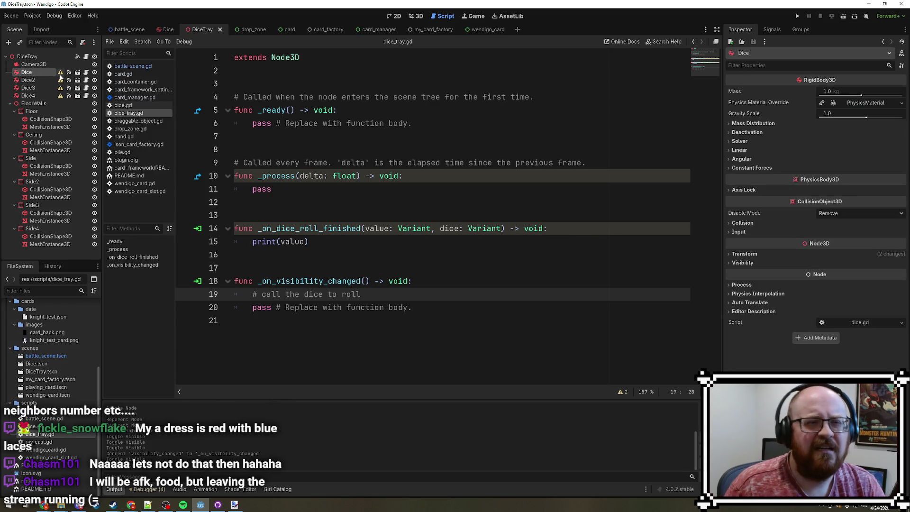
mouse_move(60, 78)
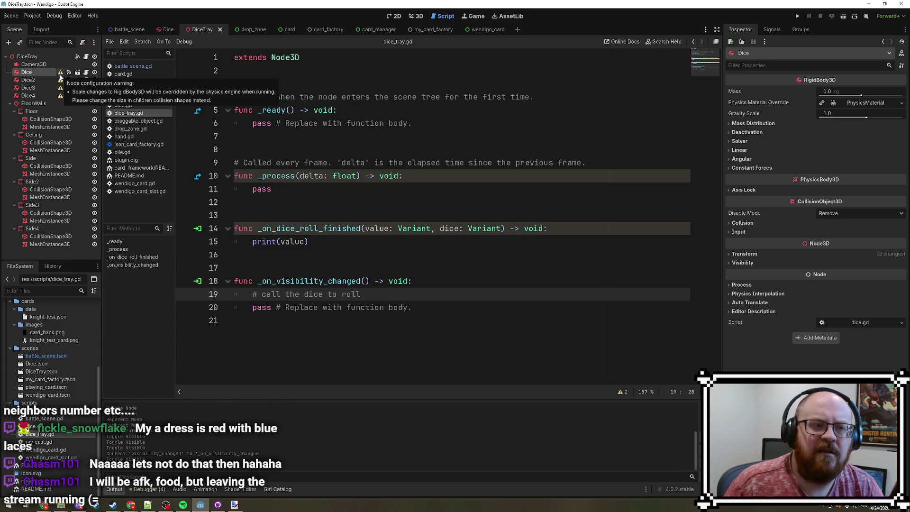
- Collapse the FloorWalls branch and select the DiceTray root node
left_click(10, 105)
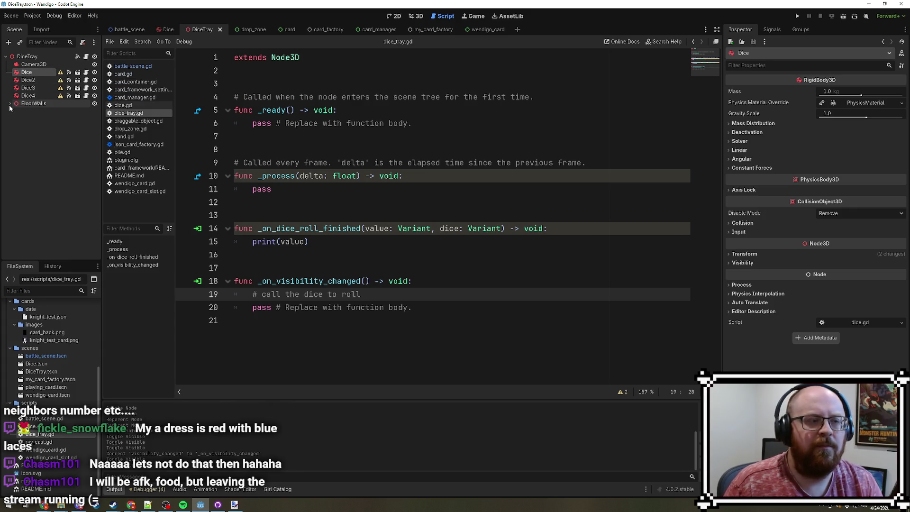
left_click(441, 307)
left_click(442, 292)
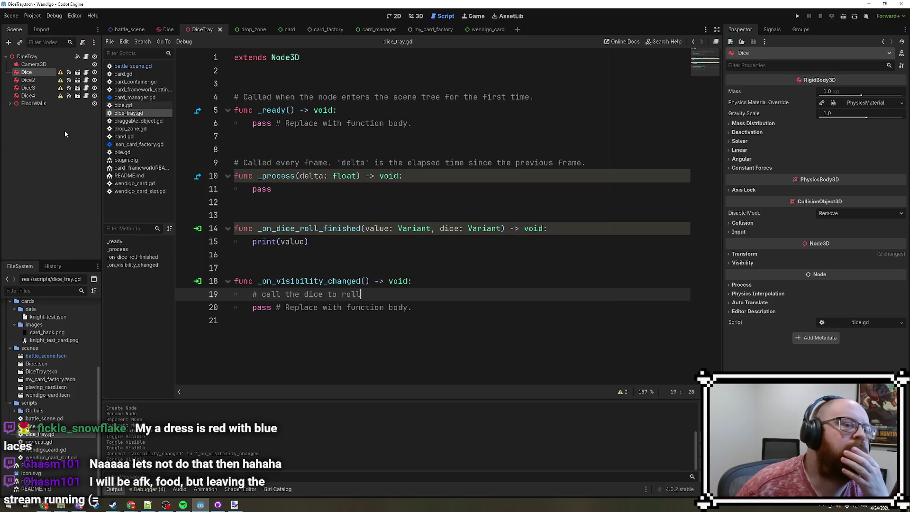
left_click(38, 56)
- Add a CanvasLayer child to DiceTray and name it DiceLayer
right_click(38, 56)
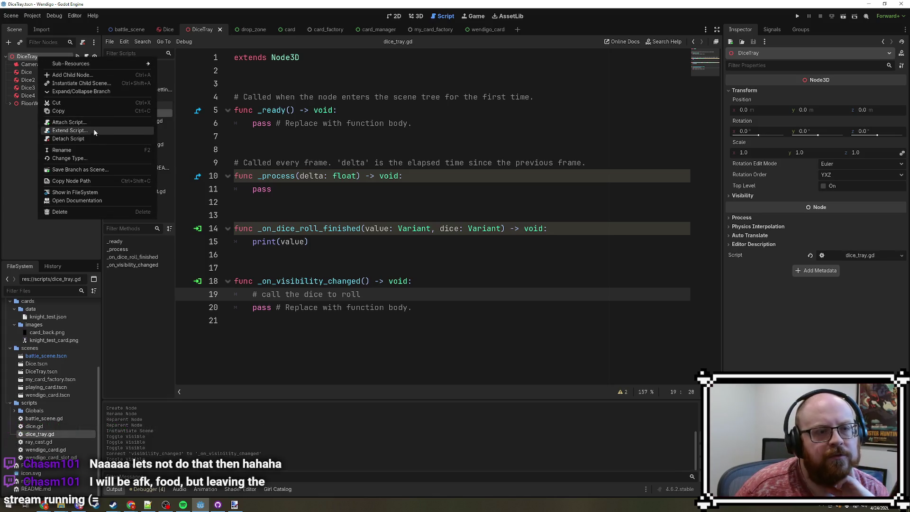
left_click(71, 72)
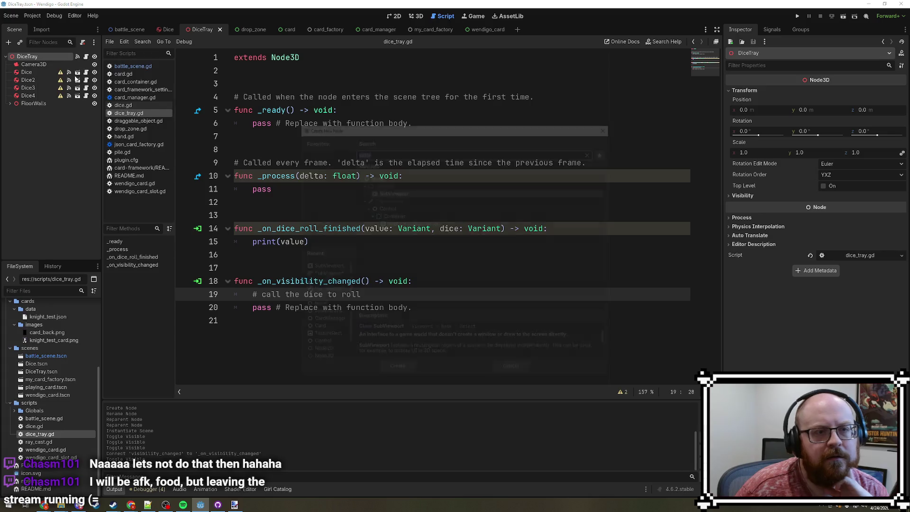
type("canva")
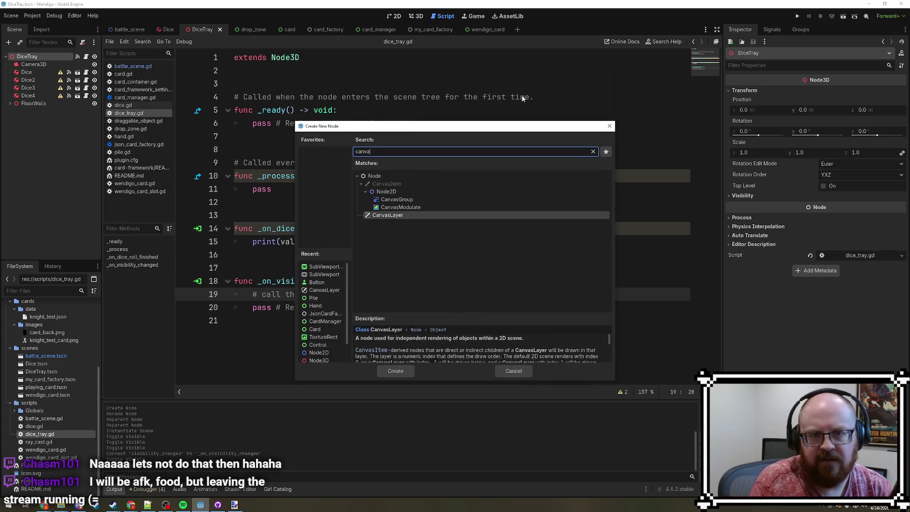
double_click(397, 216)
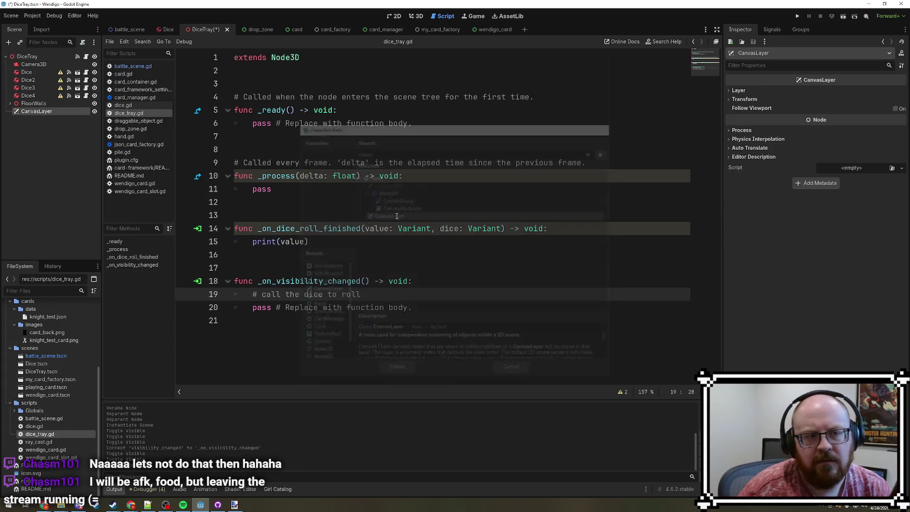
left_click(42, 110)
type("DiceLay")
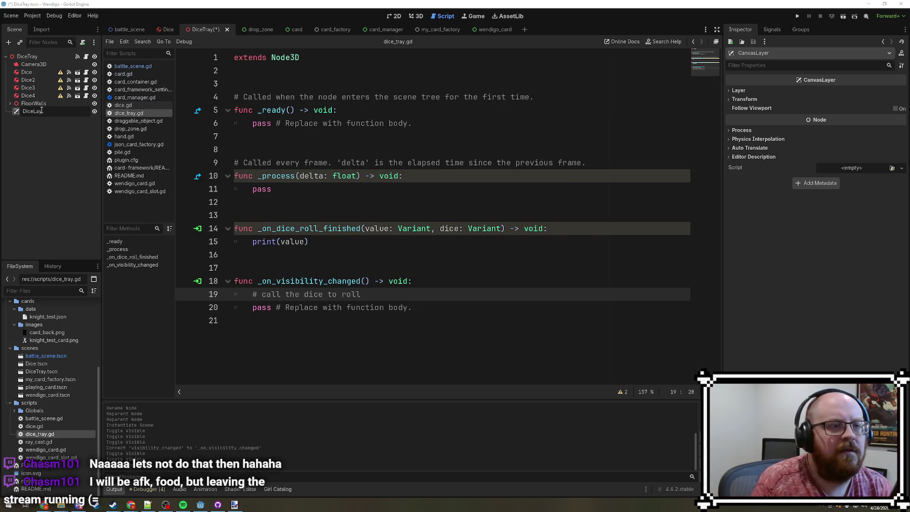
key("Return")
- Move nodes Dice through Dice4 inside DiceLayer
left_click(36, 71)
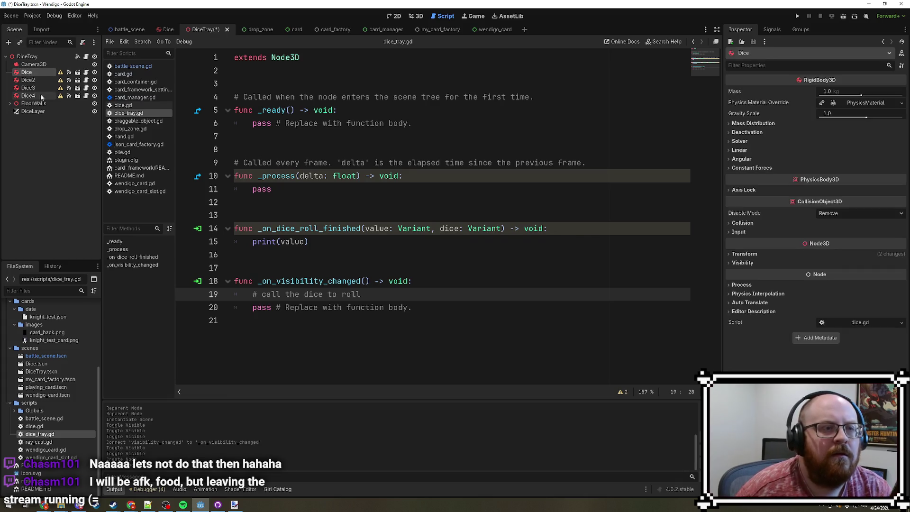
left_click(41, 97, "shift")
left_click_drag(37, 84, 33, 111)
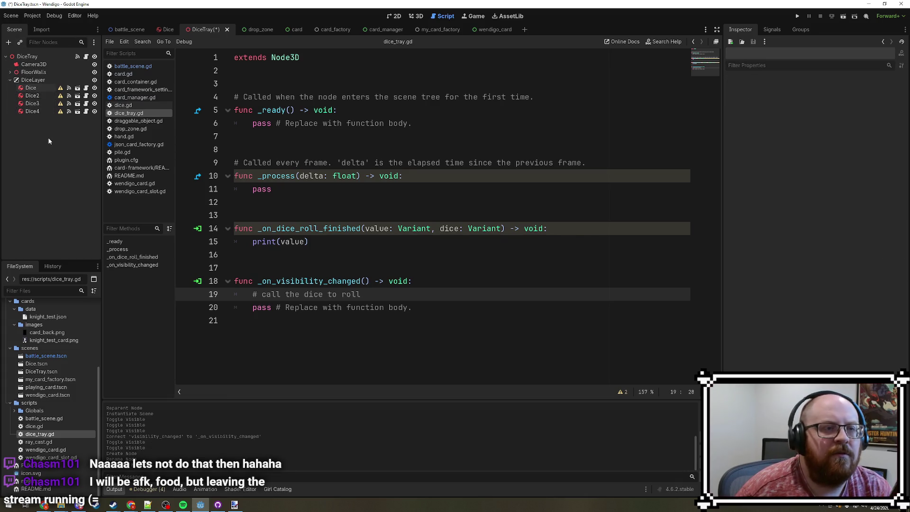
left_click(42, 79)
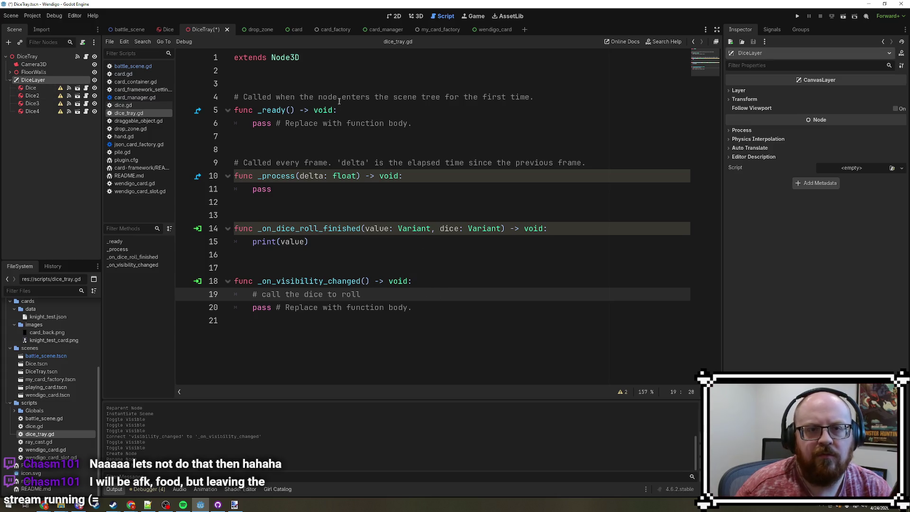
left_click(309, 69)
key("Return")
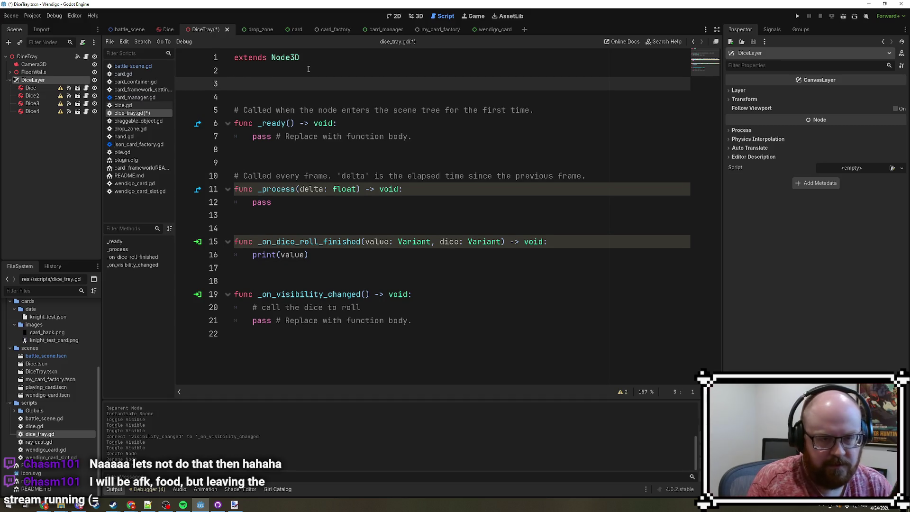
type("@onready")
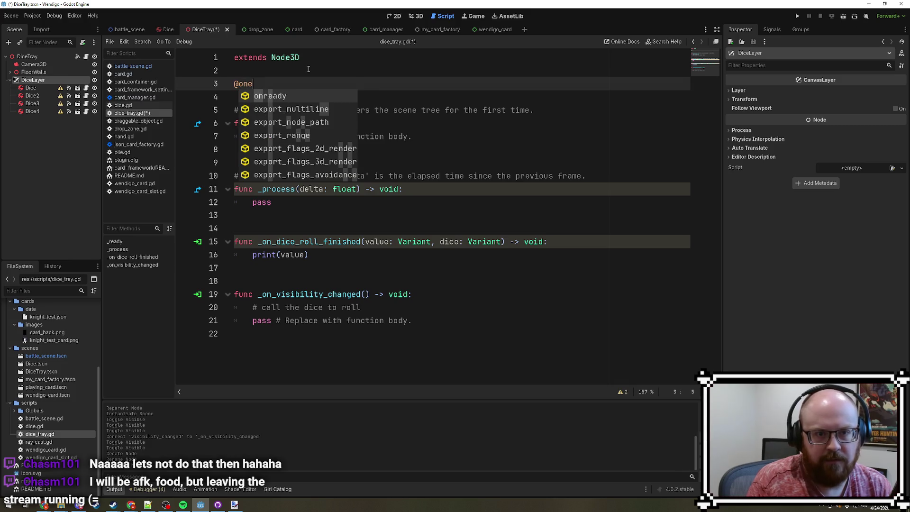
type(" var ")
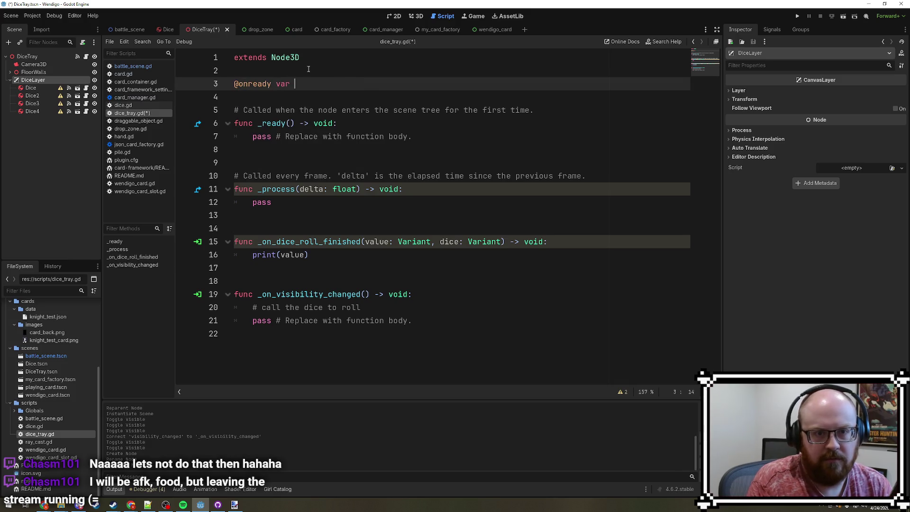
type("DiceLayer")
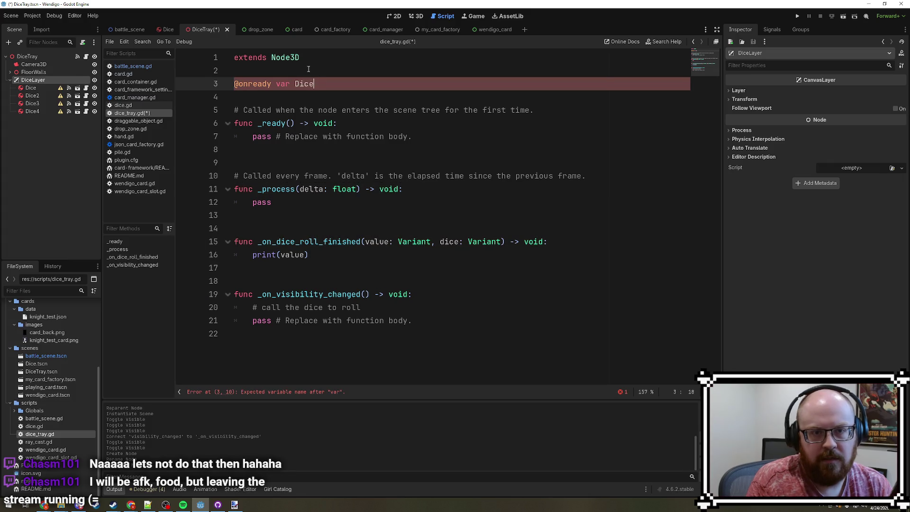
type(" =")
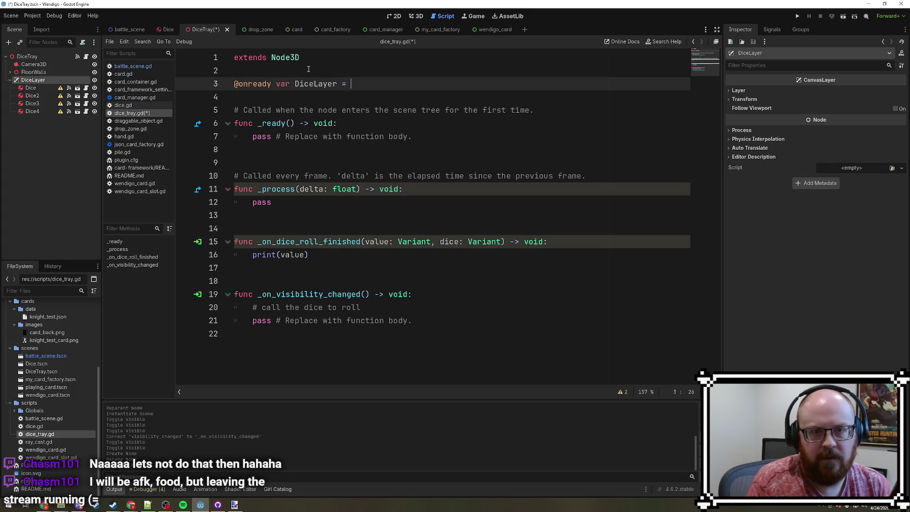
left_click_drag(39, 83, 365, 84)
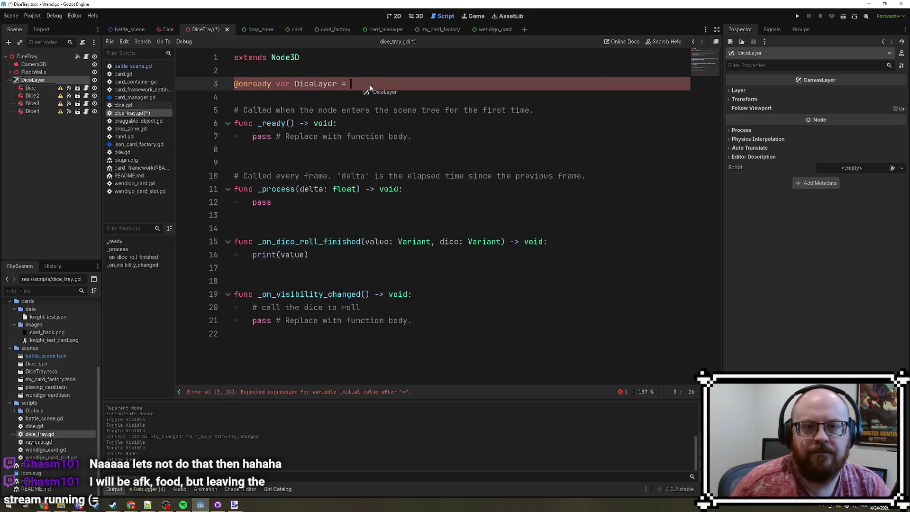
left_click(588, 176)
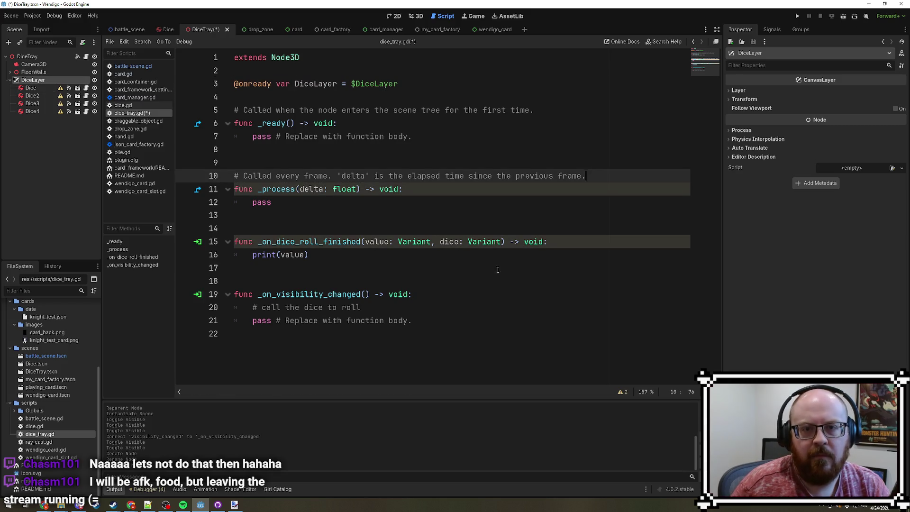
left_click(440, 308)
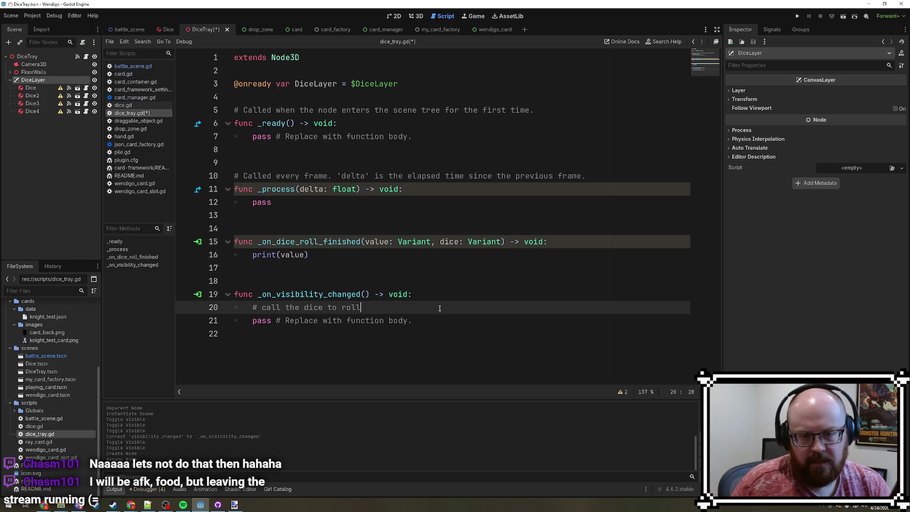
key("Return")
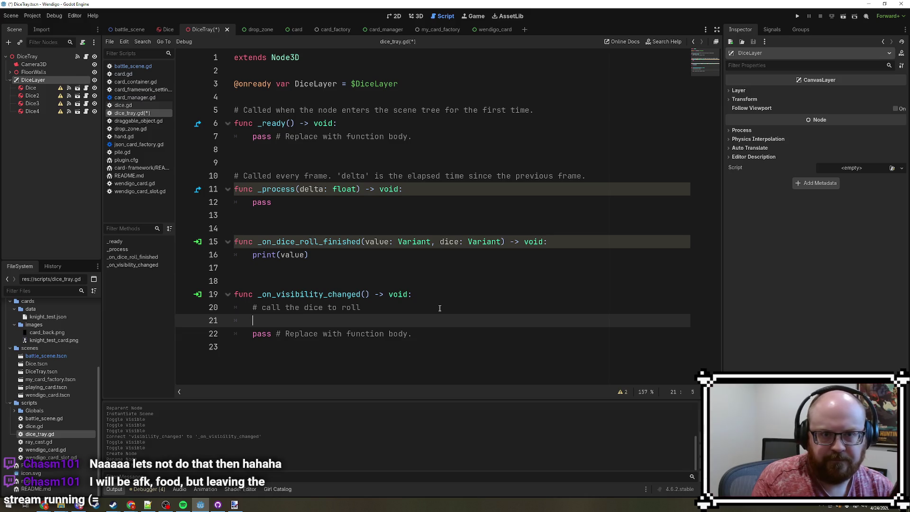
- In _on_visibility_changed, store DiceLayer.get_children() in a variable named dice
type("Dice")
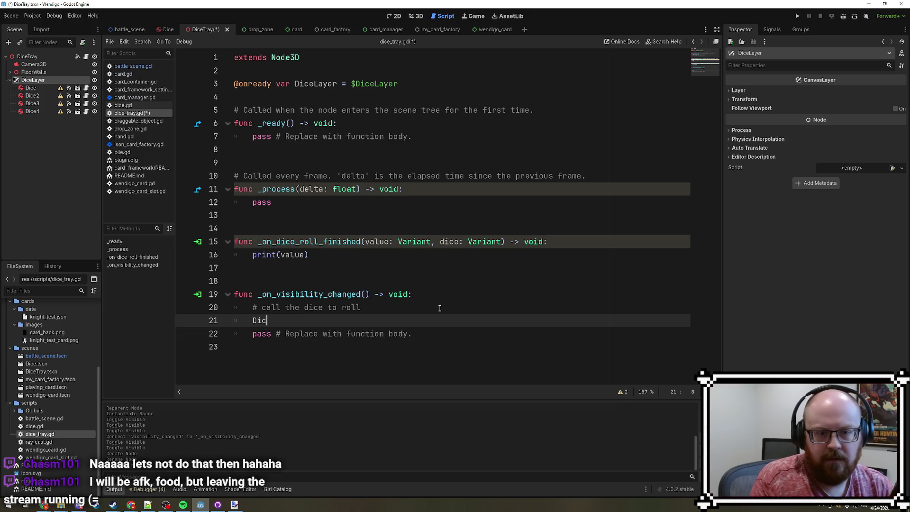
key("Return")
type(".")
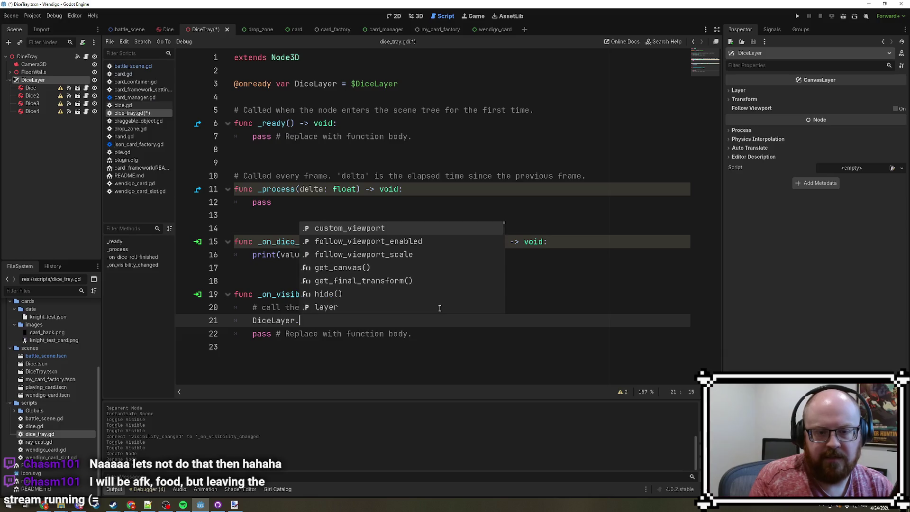
type("ge")
key("Down")
key("Down")
key("Down")
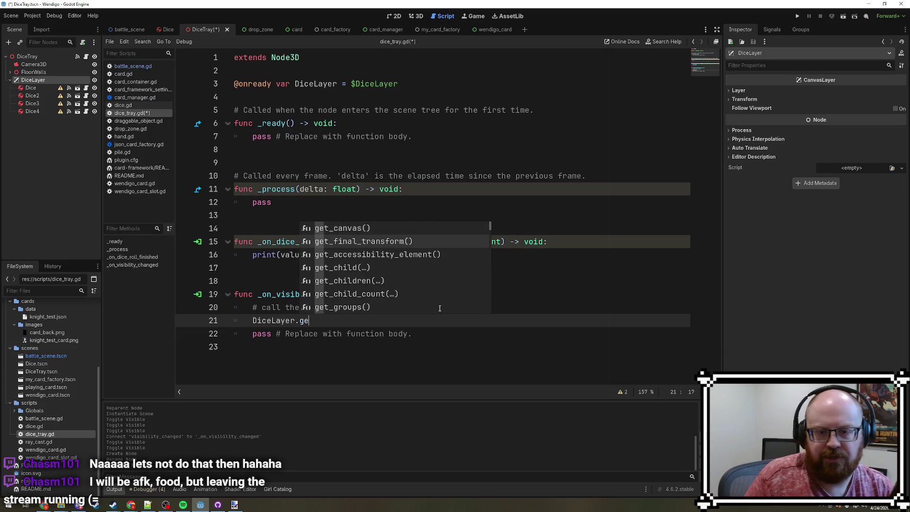
key("Return")
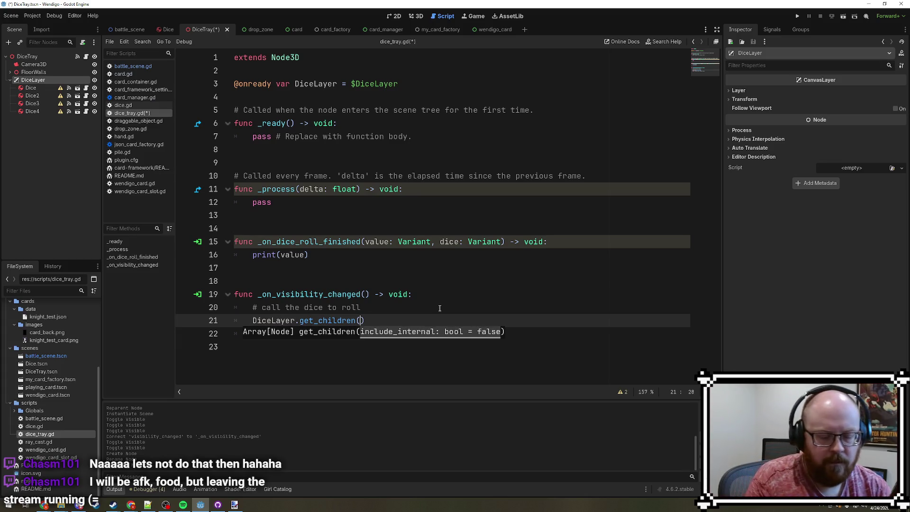
left_click(365, 315)
left_click(246, 322)
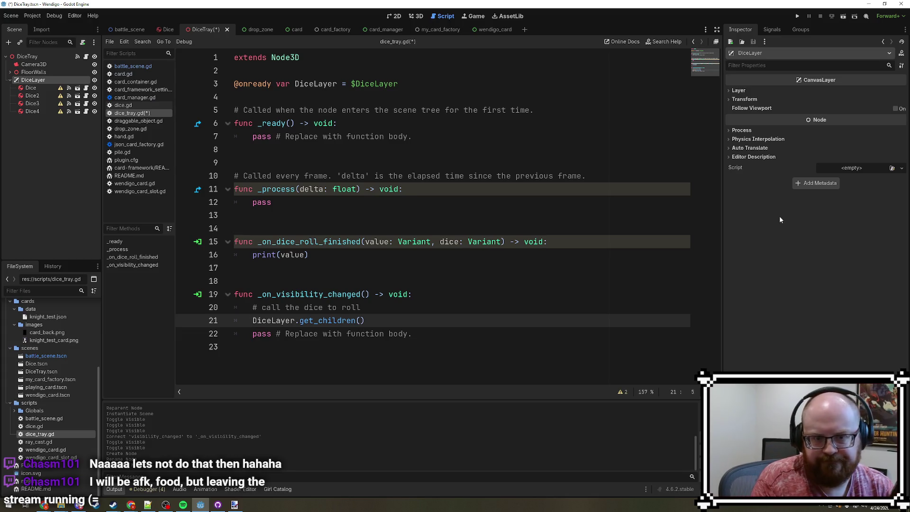
type("var dice ")
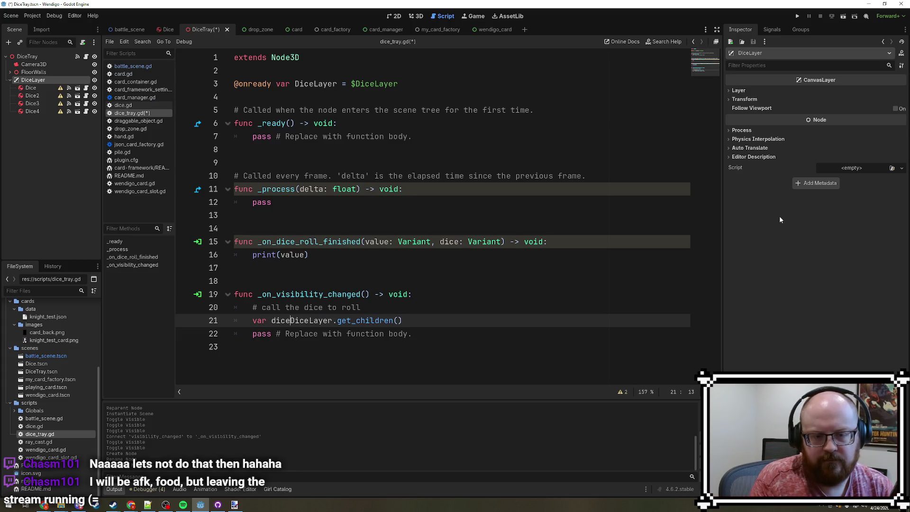
type("=")
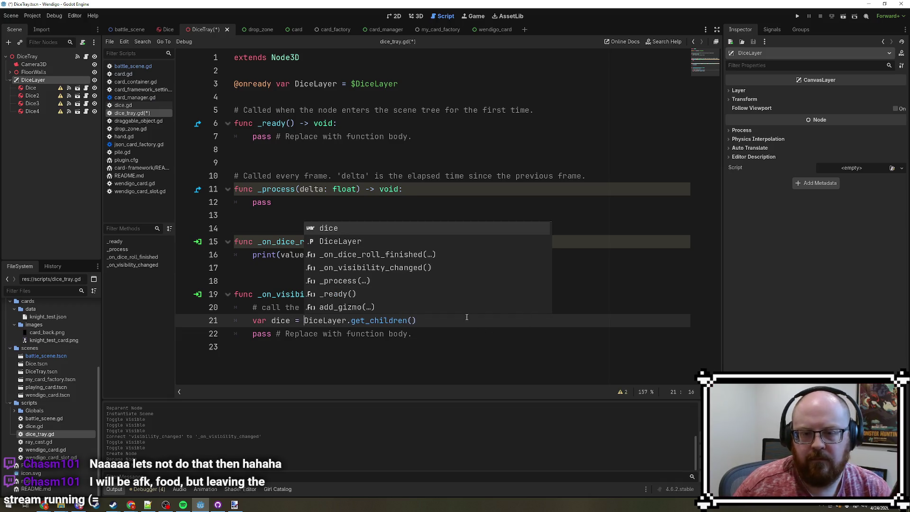
left_click(467, 317)
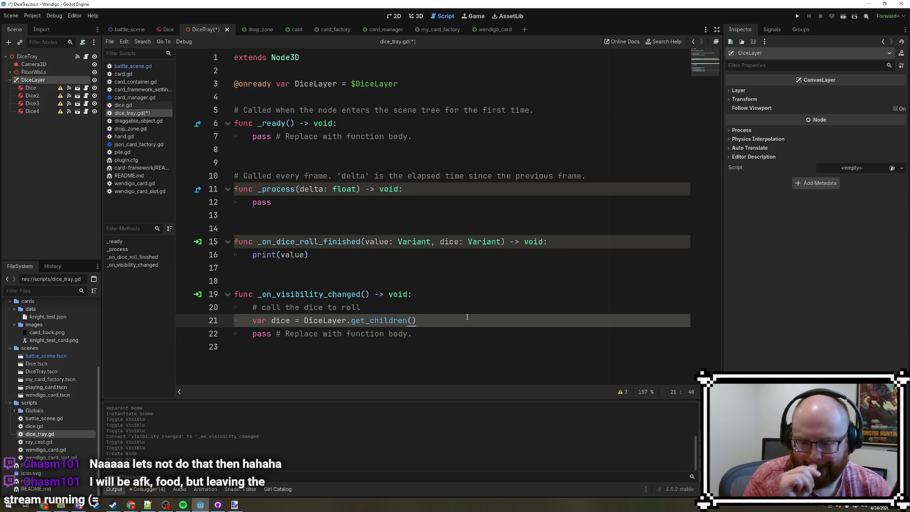
- Add a 'for die in dice:' loop calling die._roll(), then save dice_tray.gd
key("Return")
type("for die i")
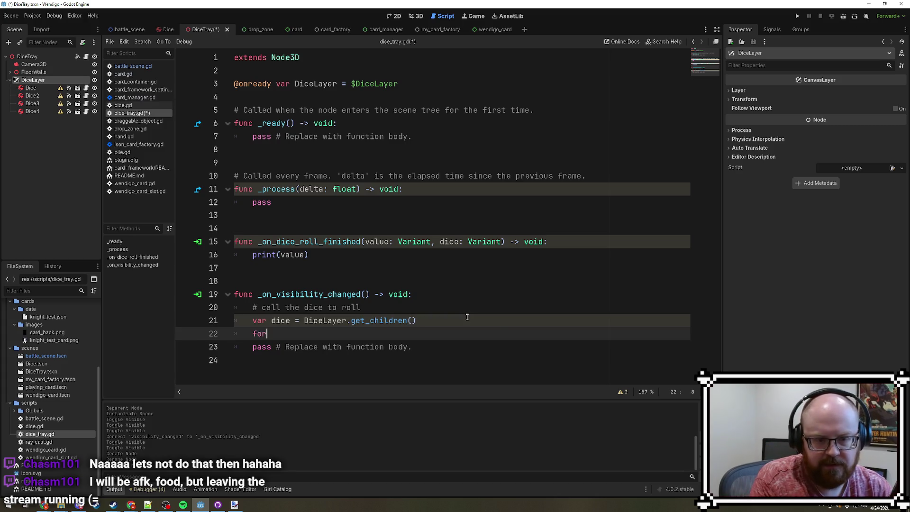
type("n ")
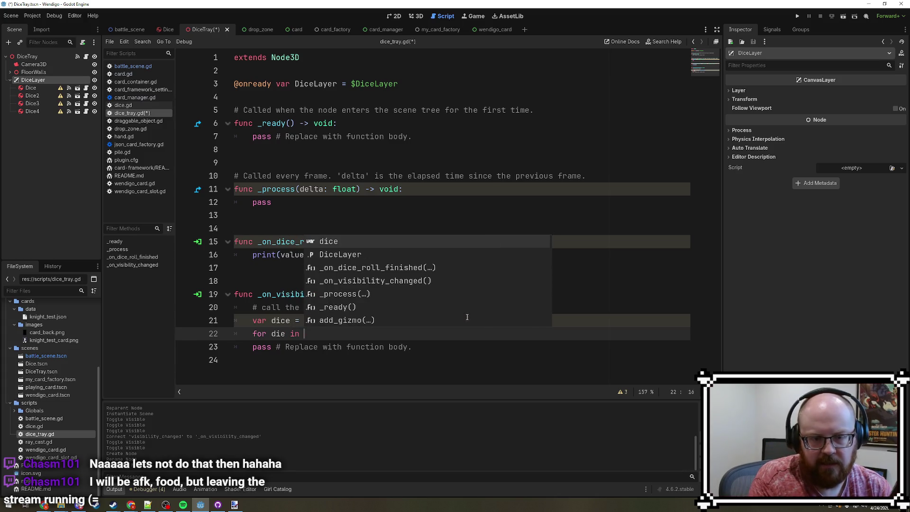
type("dice")
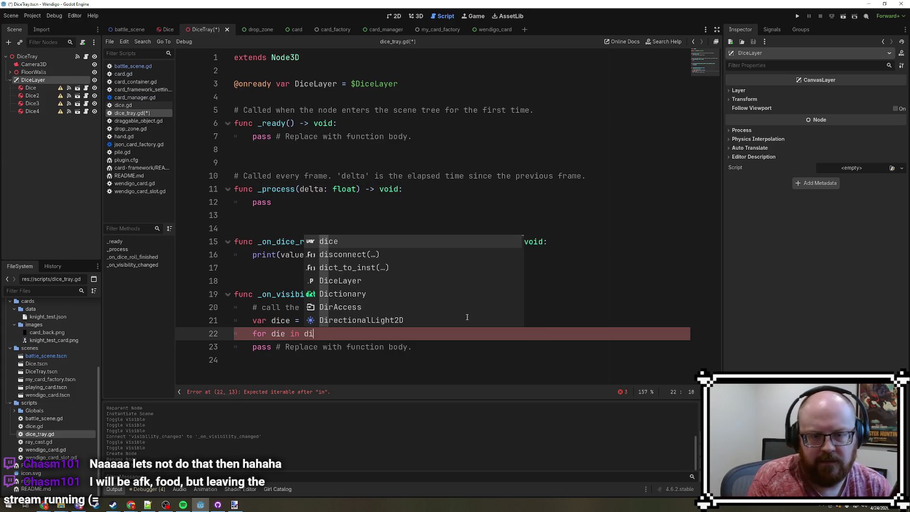
type(":")
key("Return")
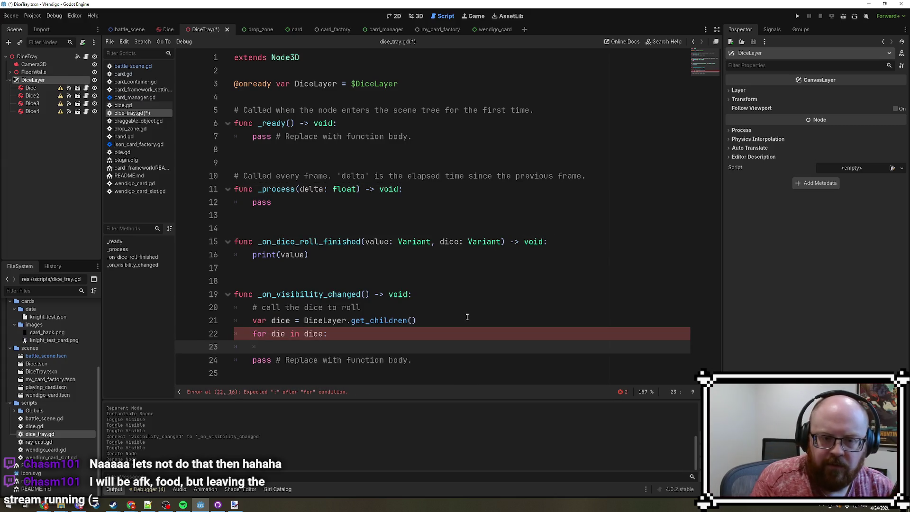
type("die")
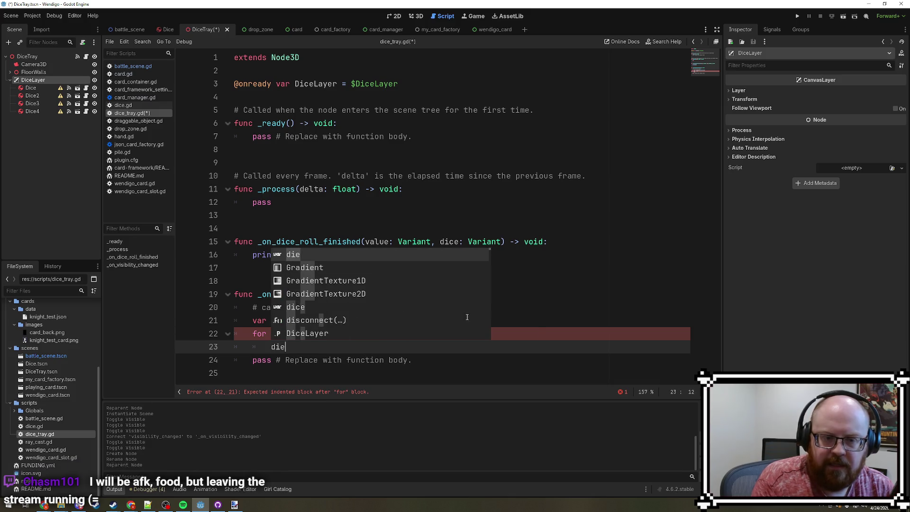
type("._roll")
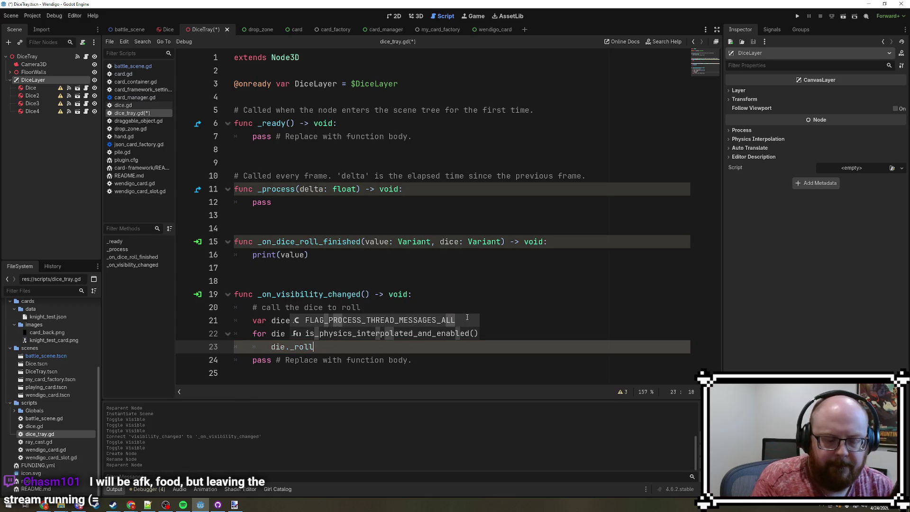
type("()")
left_click(450, 334)
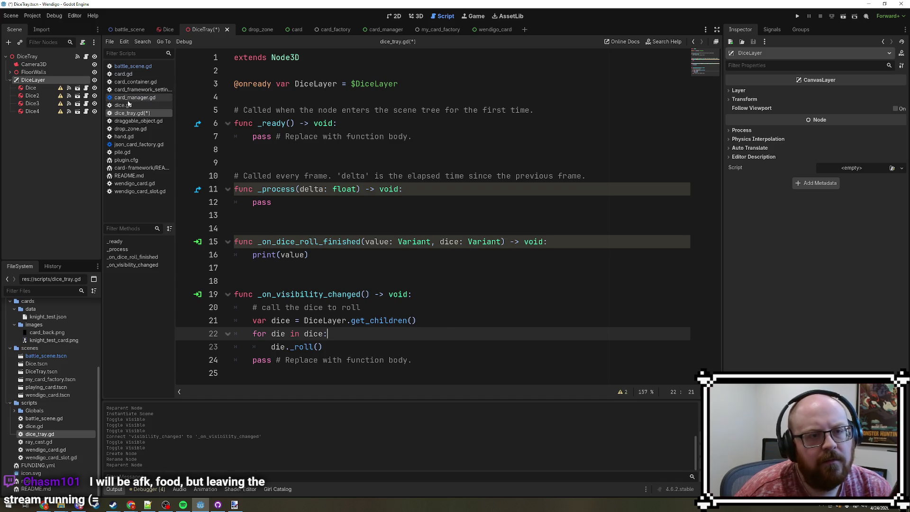
key("ctrl+s")
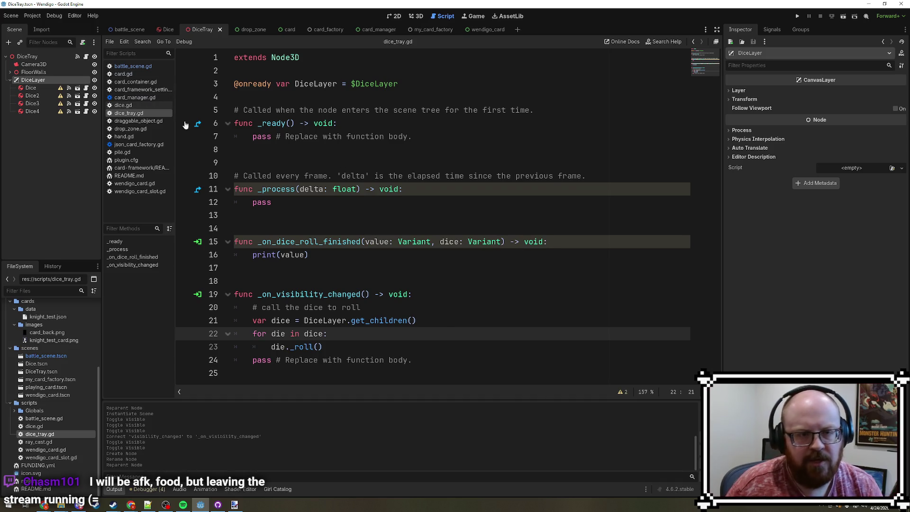
- Review the _roll and _reroll functions in dice.gd
left_click(134, 106)
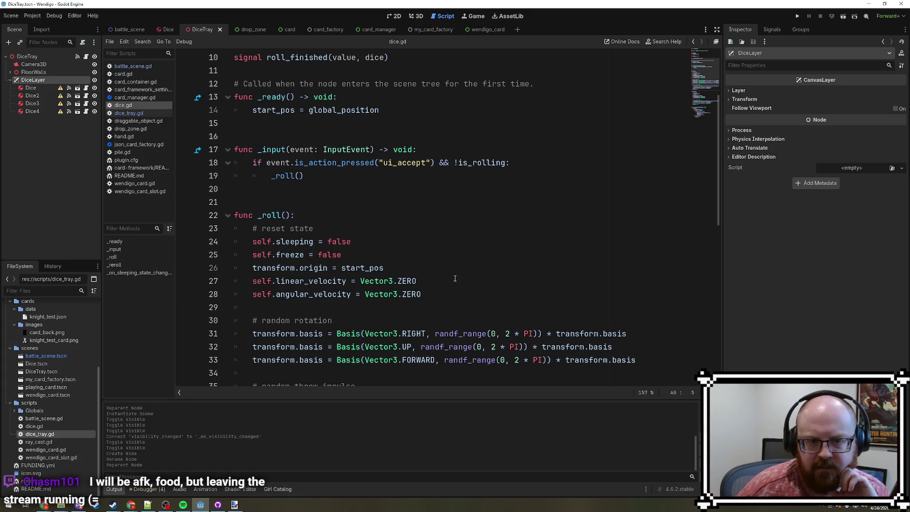
scroll(435, 277, "up", 3)
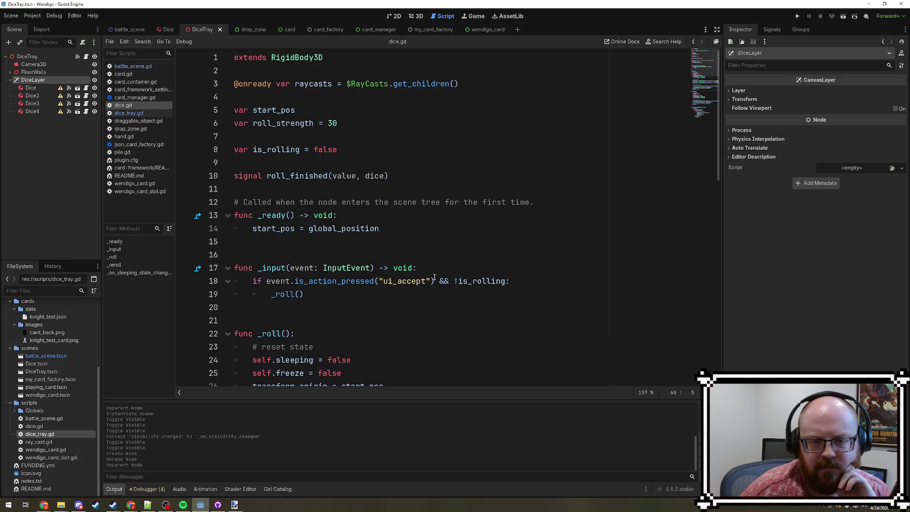
scroll(435, 277, "down", 13)
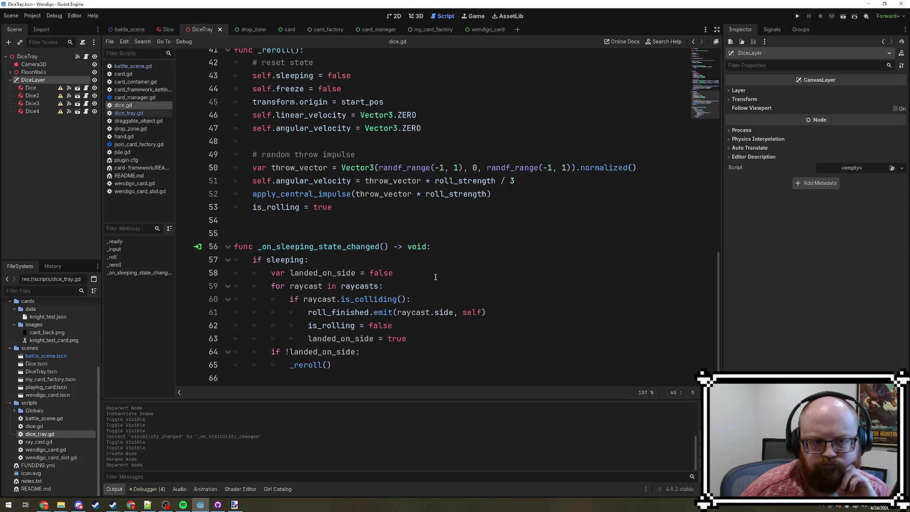
scroll(435, 277, "up", 4)
scroll(435, 277, "up", 9)
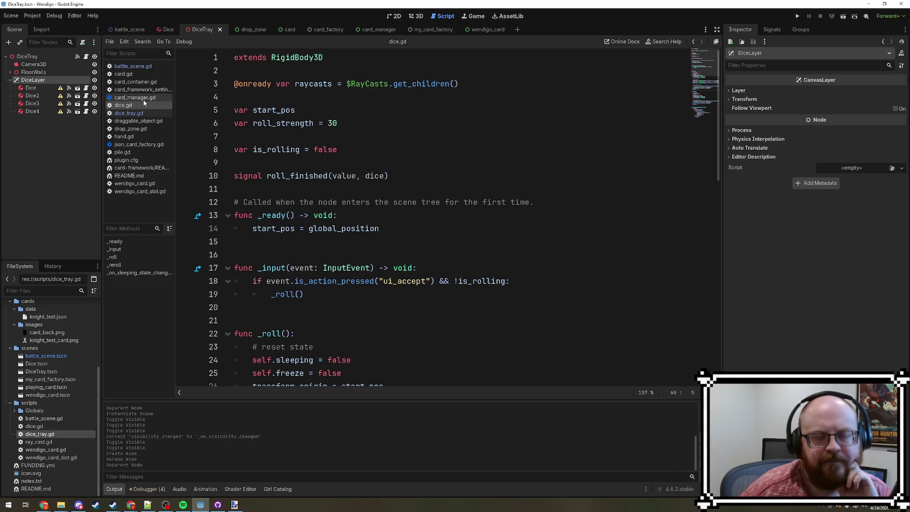
- Delete the empty line 17 in dice_tray.gd, then reopen dice.gd
left_click(149, 113)
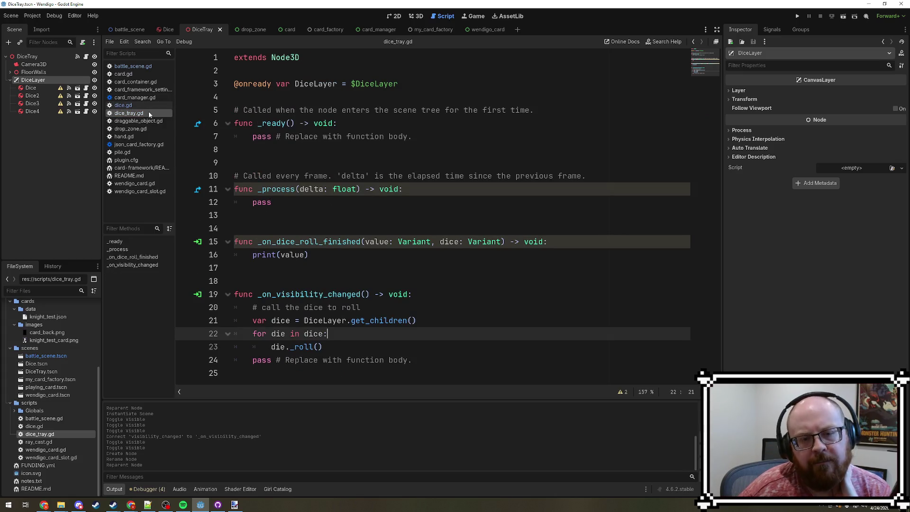
left_click(497, 308)
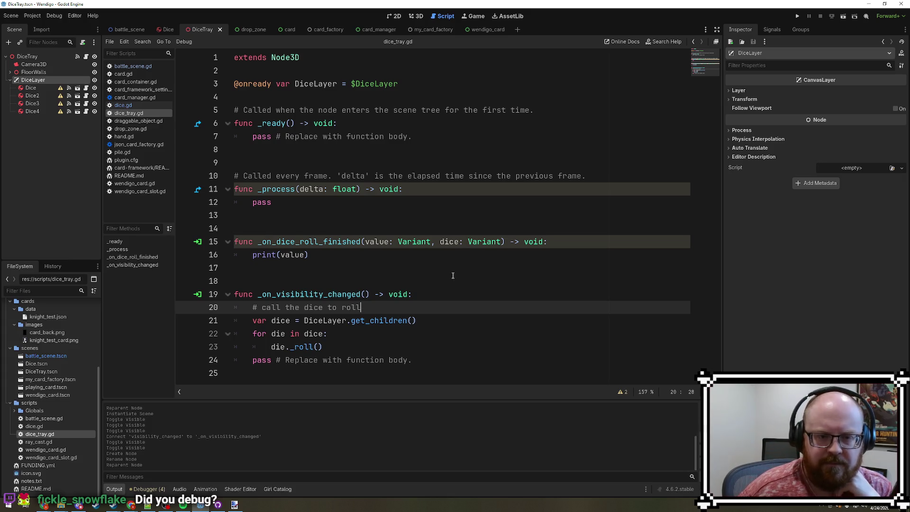
left_click(365, 273)
key("BackSpace")
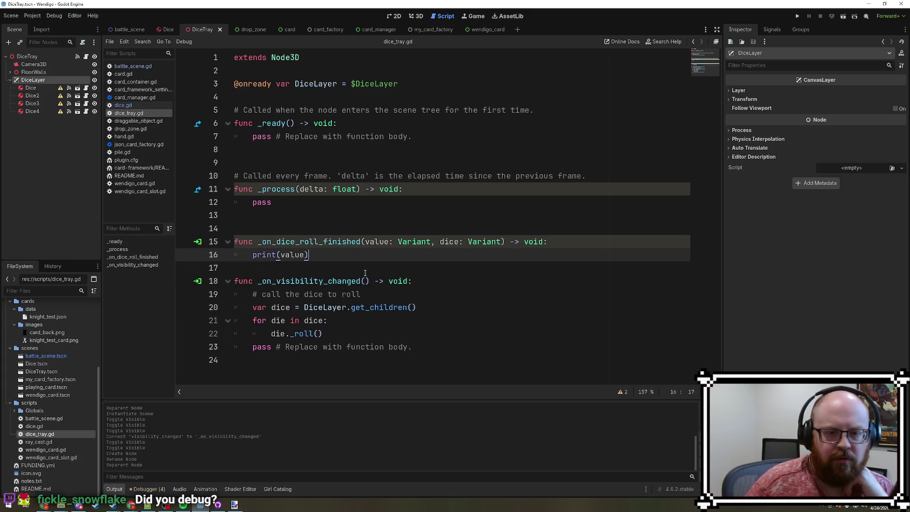
left_click(136, 106)
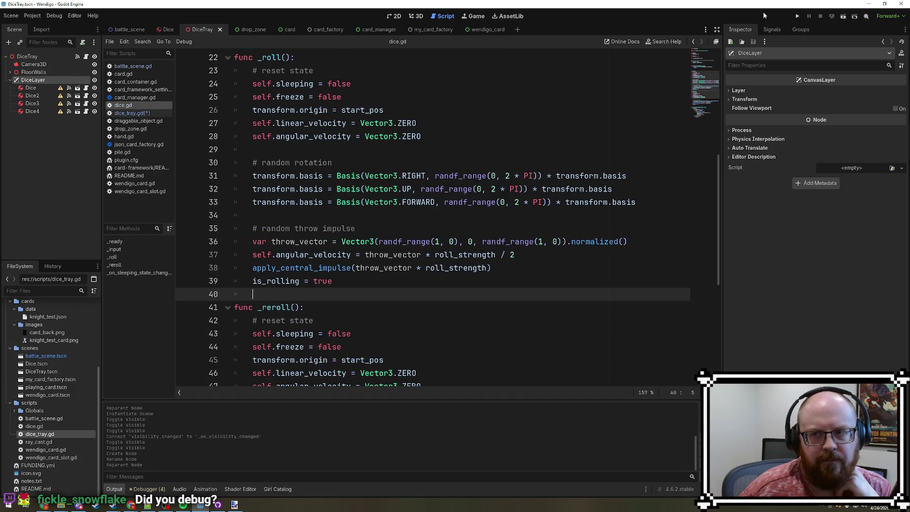
- In battle_scene.gd's setup_game, add an initial_dice_roll() call after create_standard_deck()
left_click(133, 66)
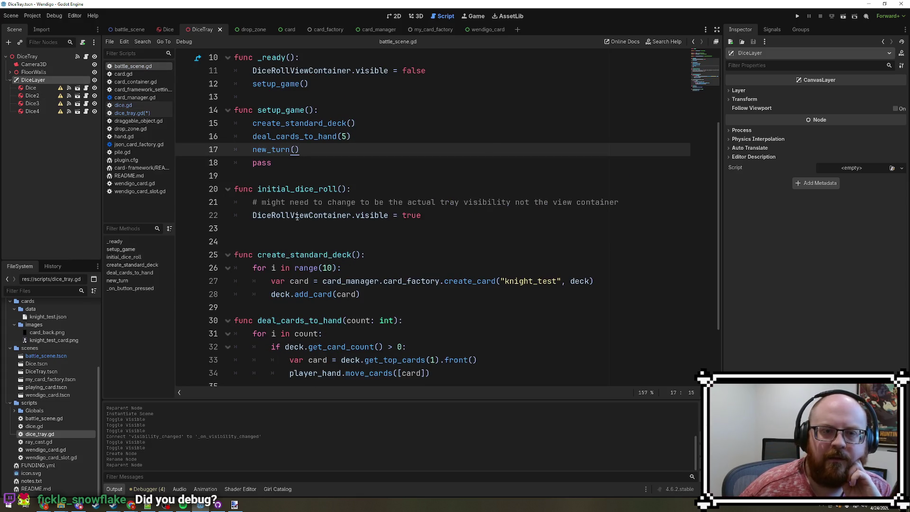
left_click(375, 128)
key("Return")
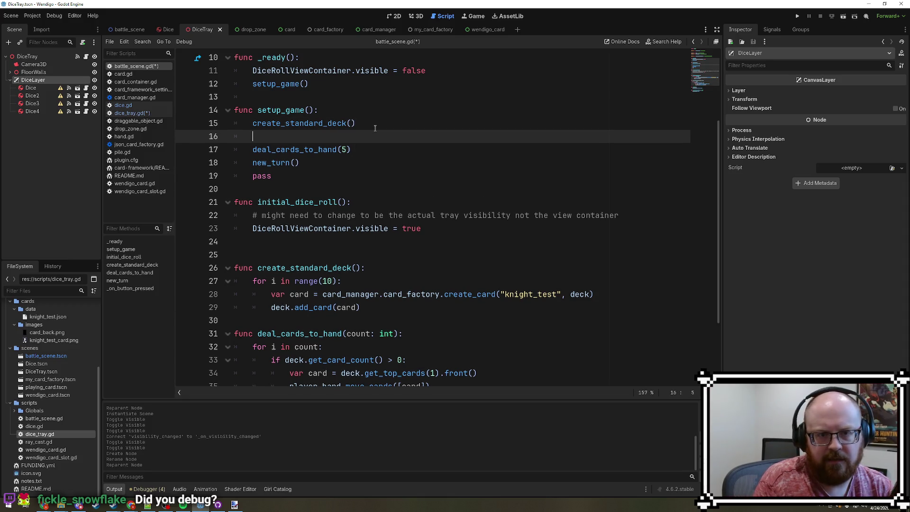
type("initia")
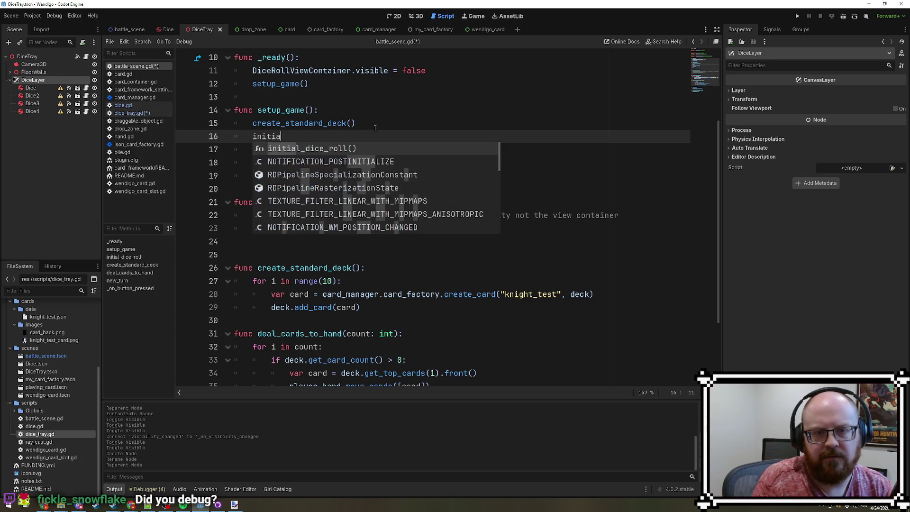
key("Return")
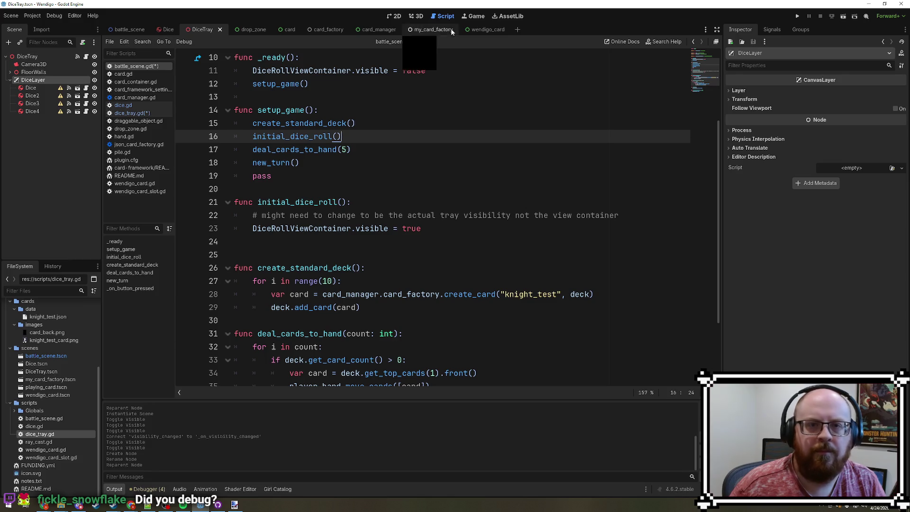
left_click(401, 17)
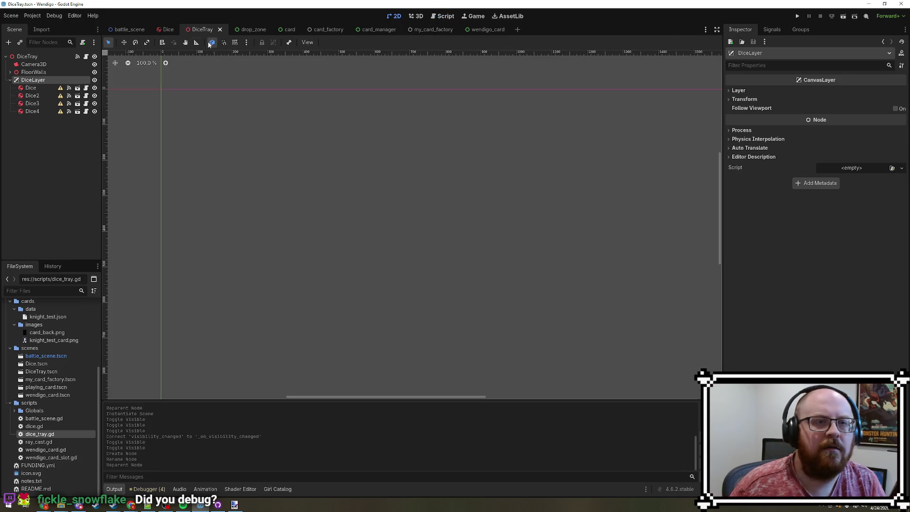
- Open battle_scene and make the DiceRollViewContainer node visible
left_click(127, 30)
left_click(48, 159)
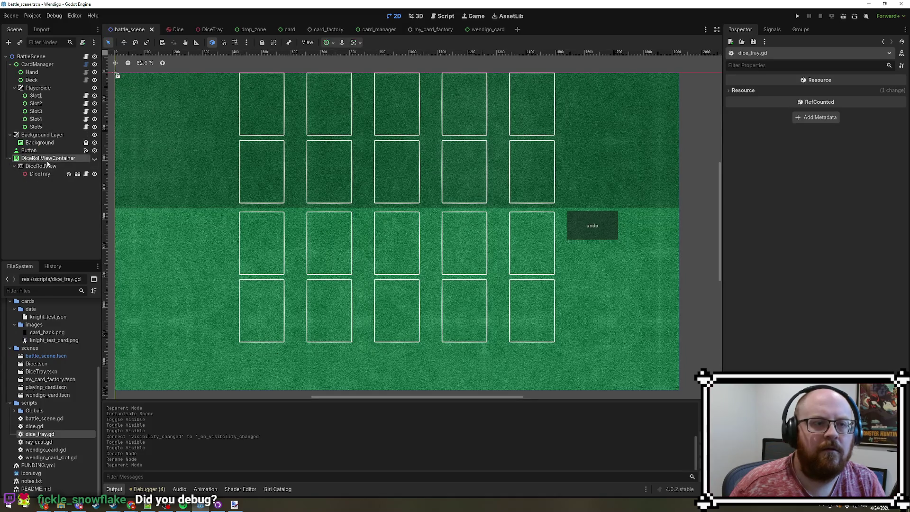
left_click(41, 166)
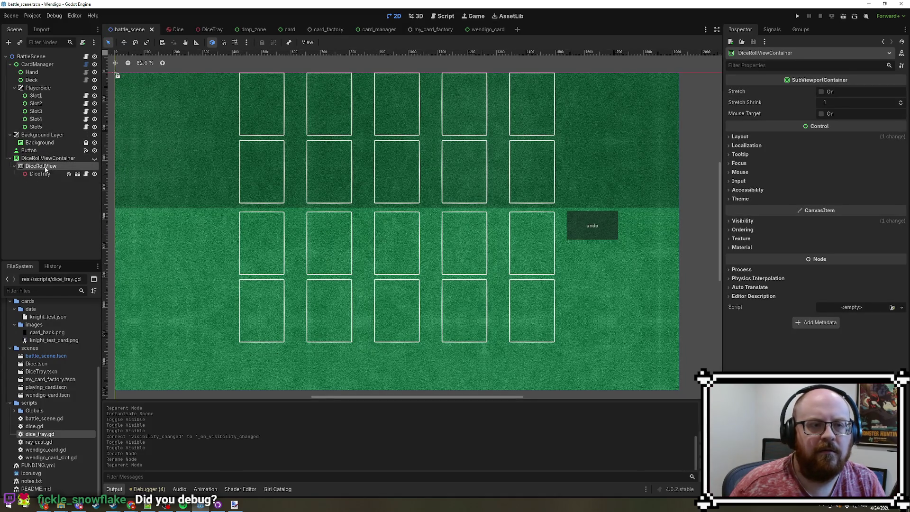
left_click(52, 174)
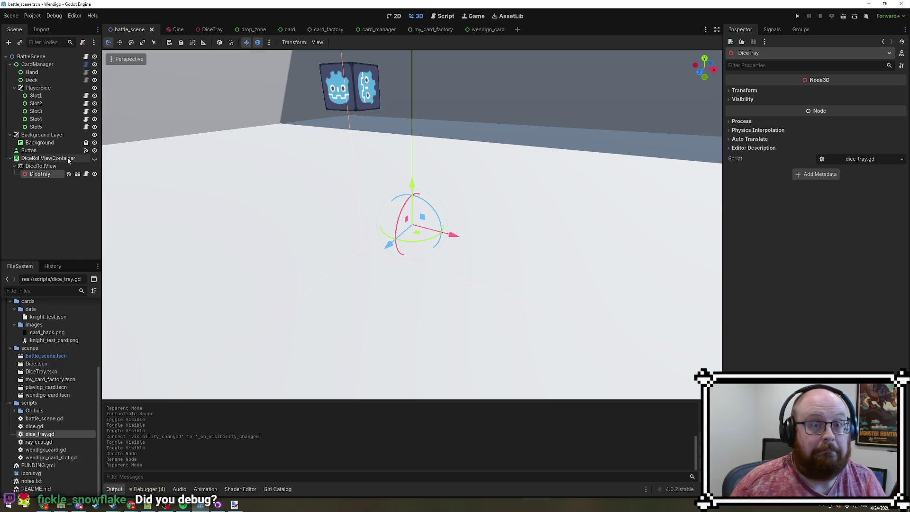
left_click(57, 159)
left_click(93, 159)
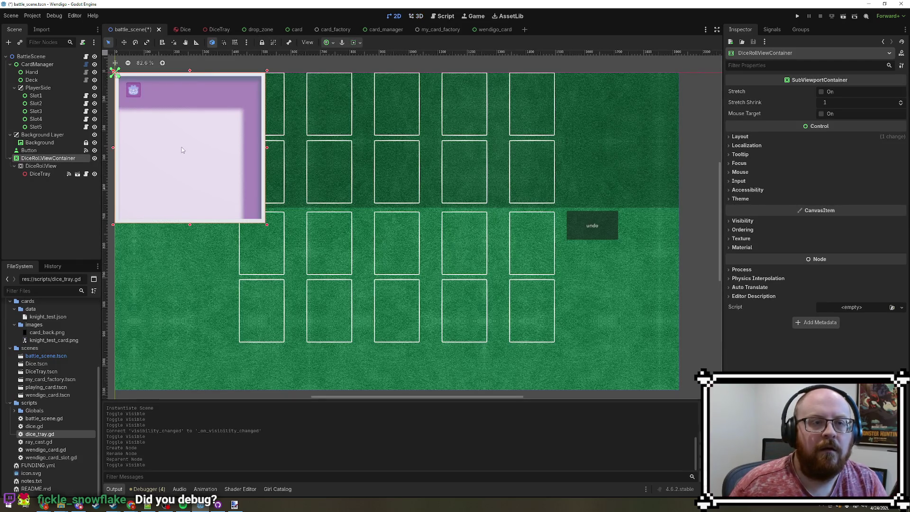
- Enable Transparent BG on the DiceRollView sub-viewport
mouse_move(180, 152)
left_mouse_down()
mouse_move(209, 166)
mouse_move(179, 147)
mouse_move(185, 156)
left_mouse_up()
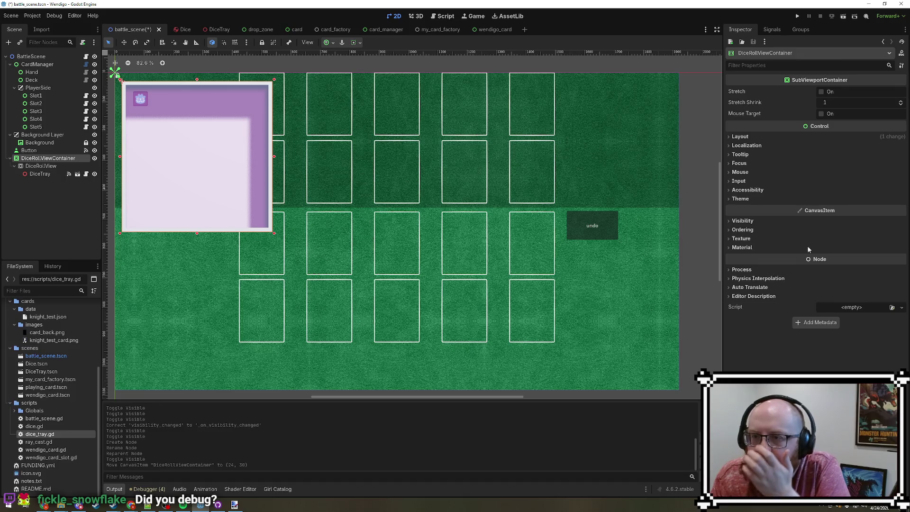
left_click(41, 166)
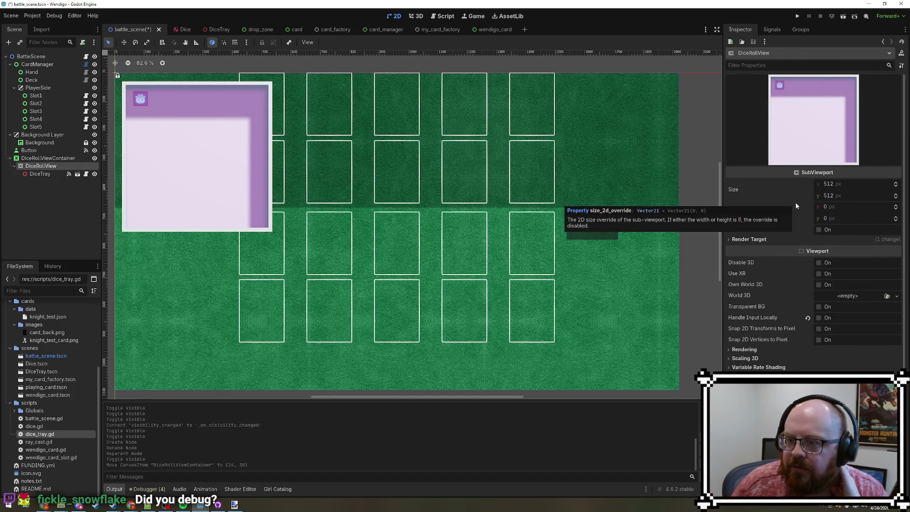
left_click(819, 307)
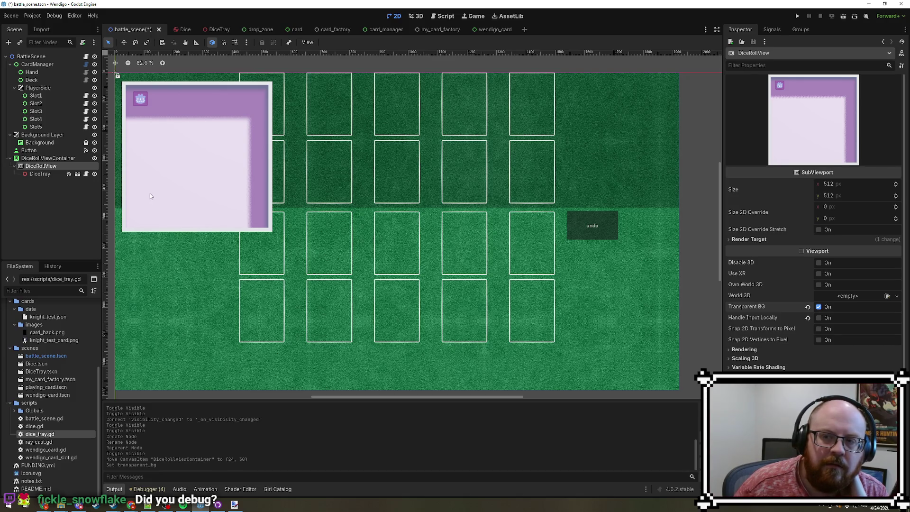
- Drag the dice view panel to the board's top-left corner and hide DiceRollViewContainer again
left_click_drag(150, 196, 142, 184)
left_click(408, 307)
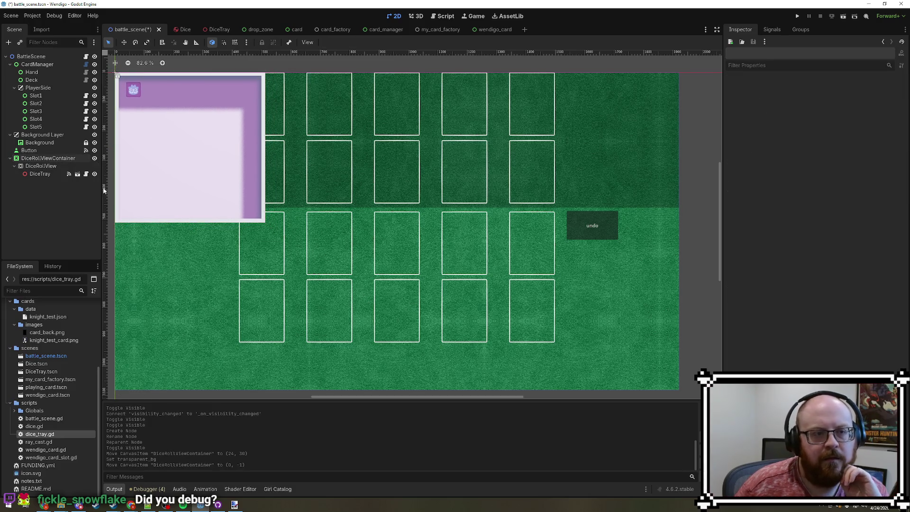
left_click(94, 158)
left_click(329, 243)
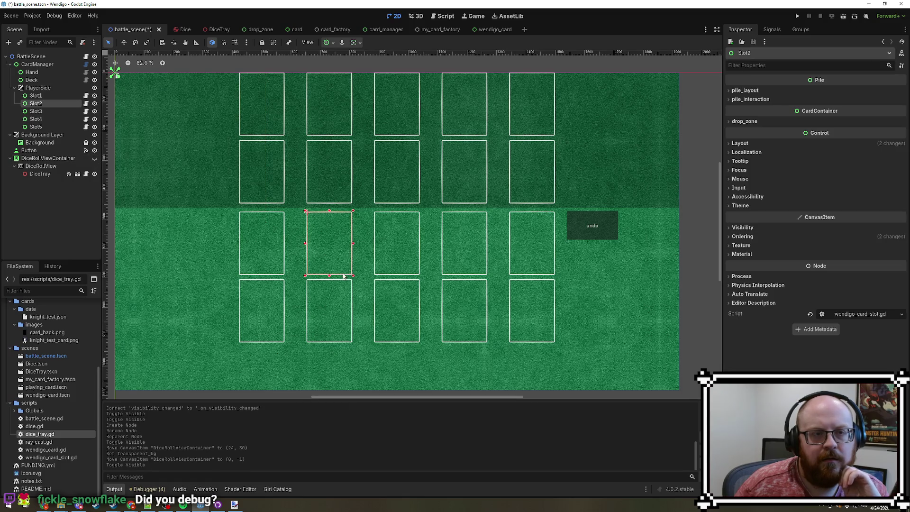
- Test-run the dice roll, stop the game, and reselect DiceRollViewContainer
left_click(795, 17)
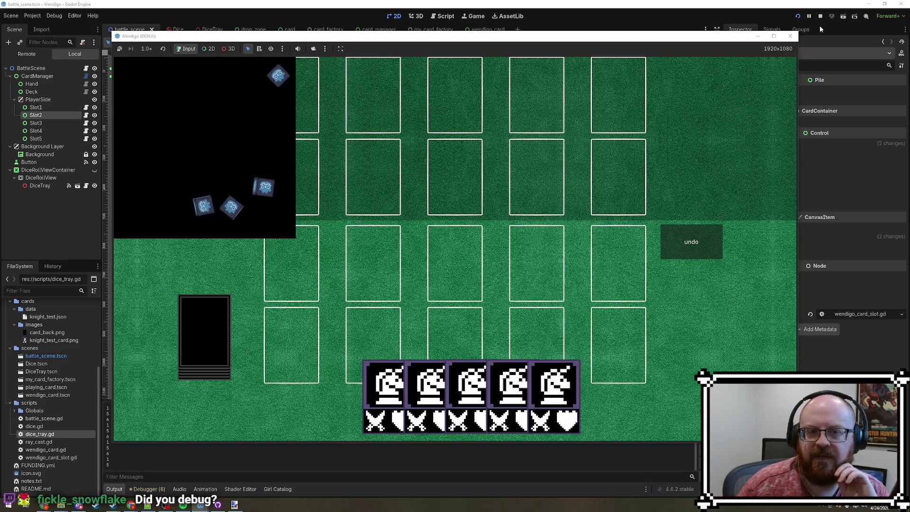
left_click(790, 36)
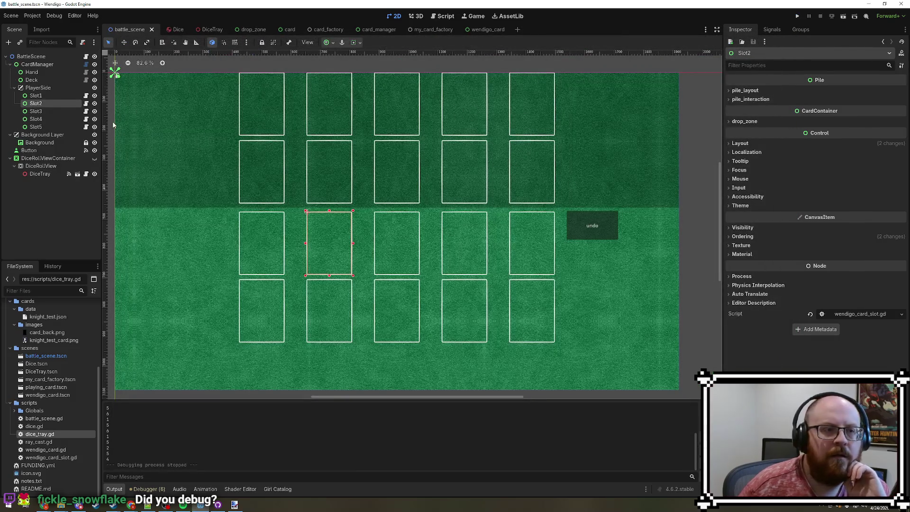
left_click(68, 159)
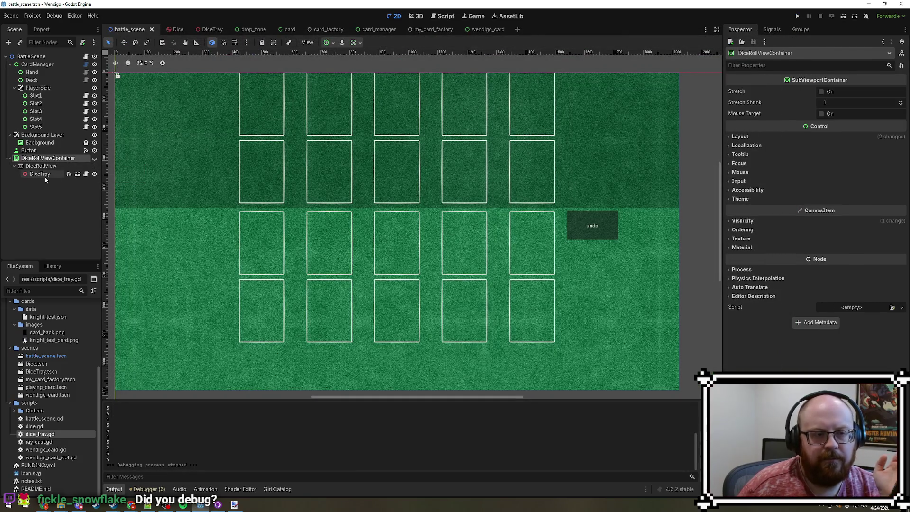
- Switch to battle_scene's script and select the DiceRollViewContainer declaration on line 8
right_click(71, 162)
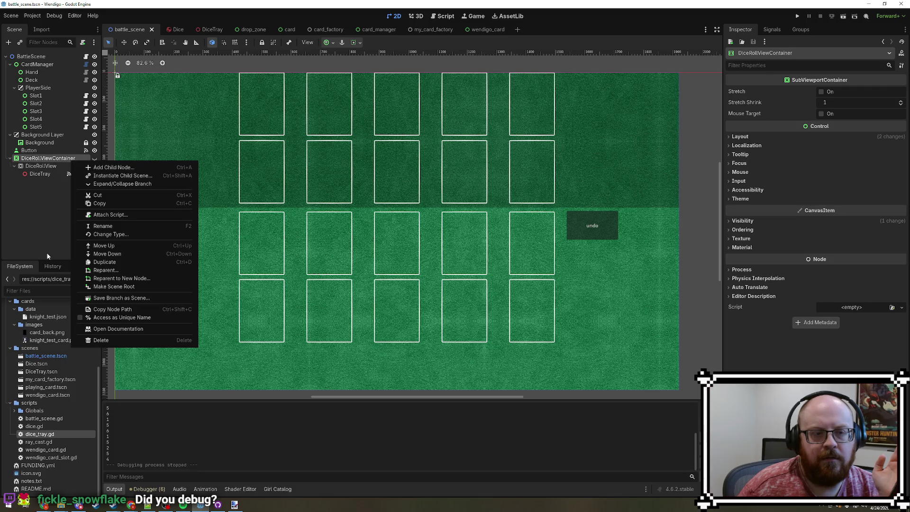
left_click(62, 214)
left_click(439, 16)
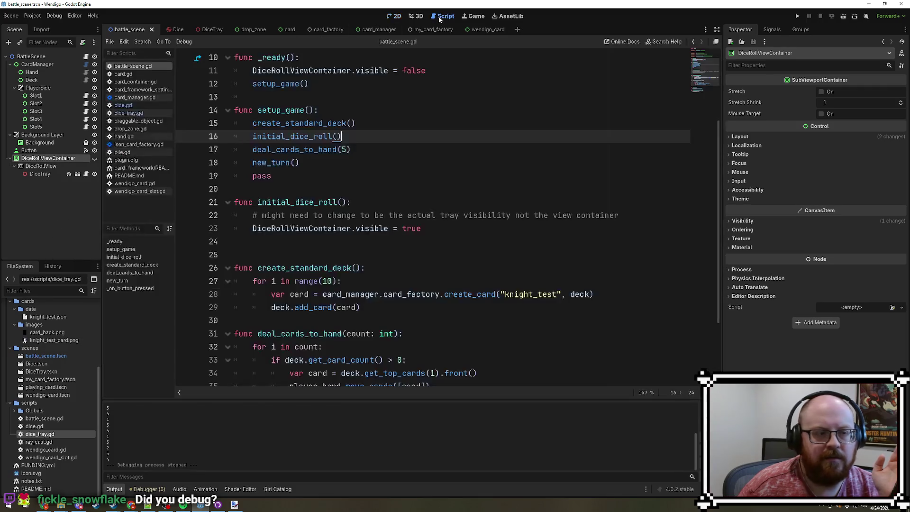
scroll(443, 182, "down", 1)
scroll(445, 184, "up", 1)
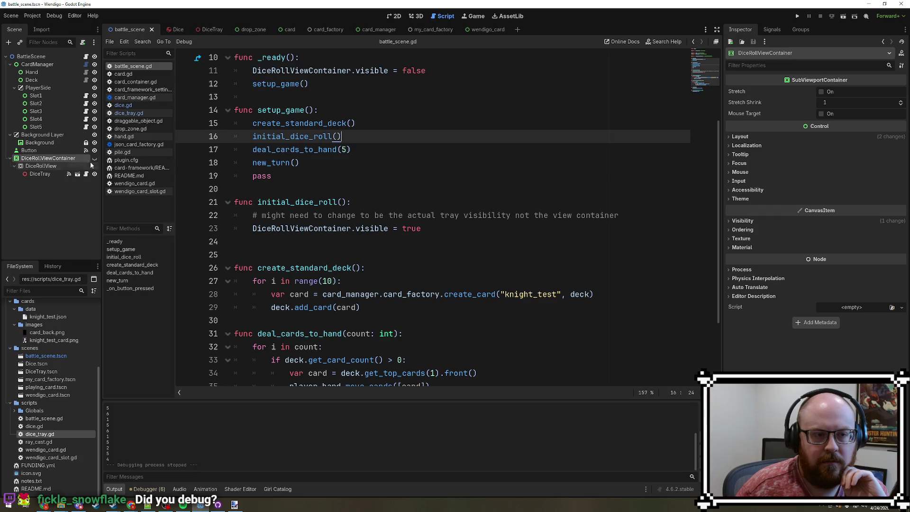
left_click(94, 174)
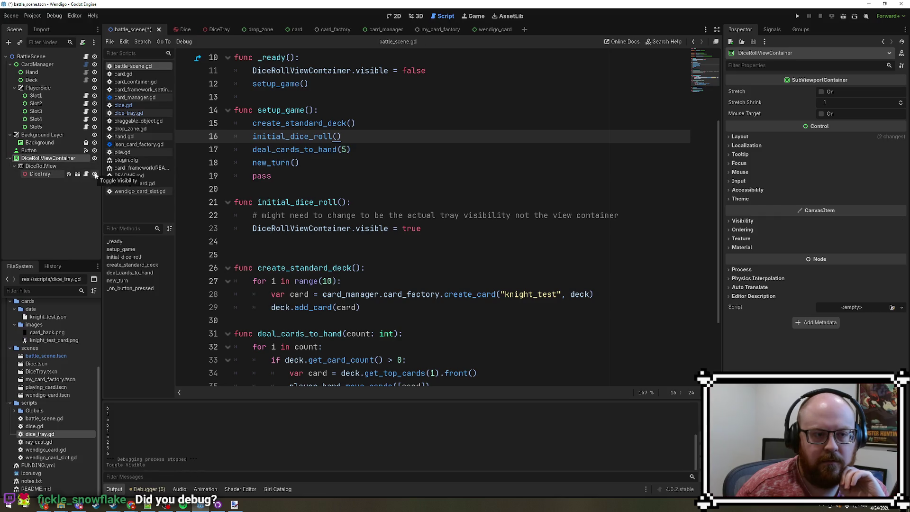
left_click(94, 174)
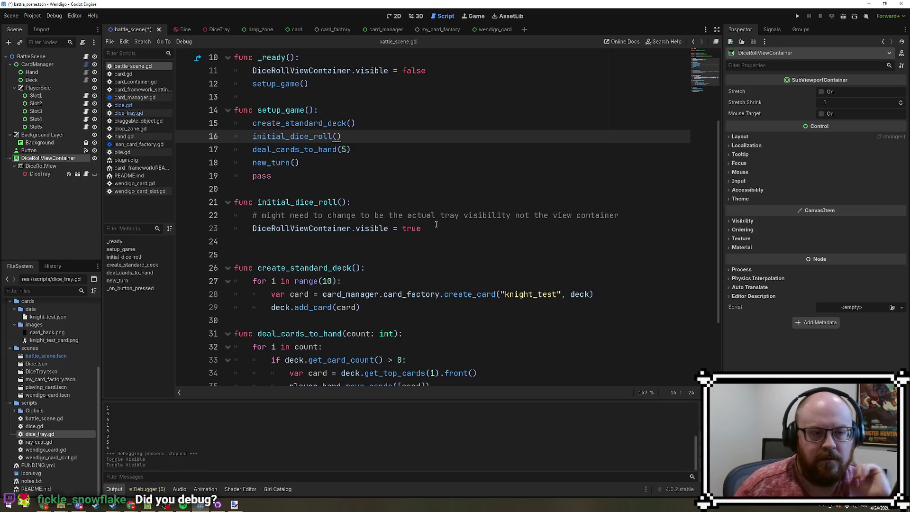
scroll(449, 178, "up", 3)
left_click_drag(524, 152, 215, 149)
key("ctrl+c")
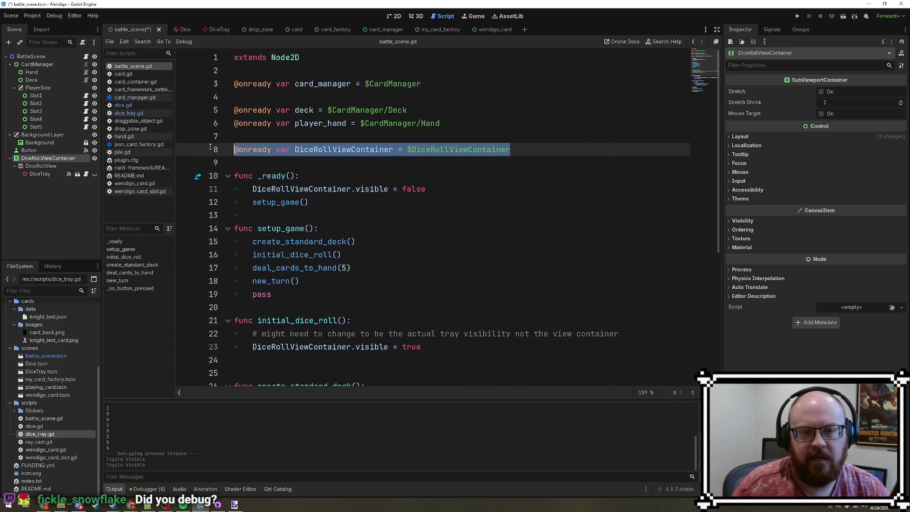
- Duplicate line 8 as an onready DiceTray variable pointing to the DiceTray node
left_click(545, 147)
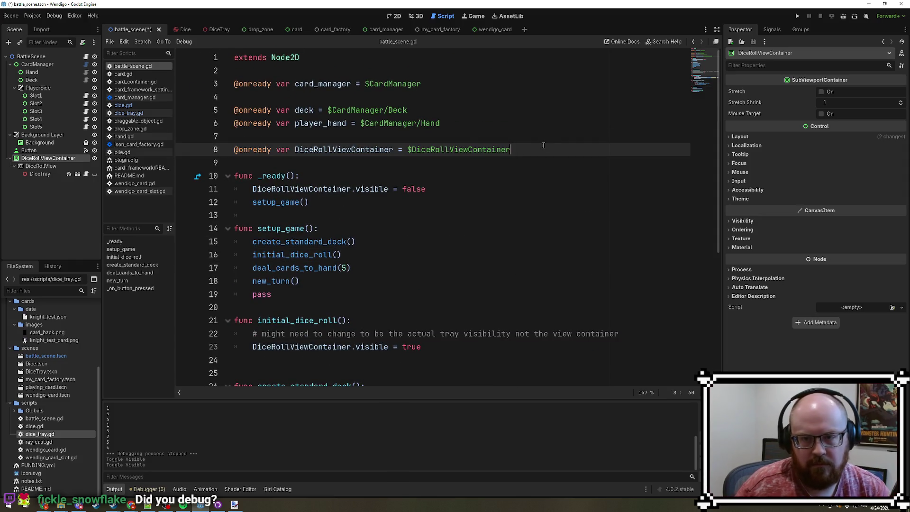
key("Return")
key("ctrl+v")
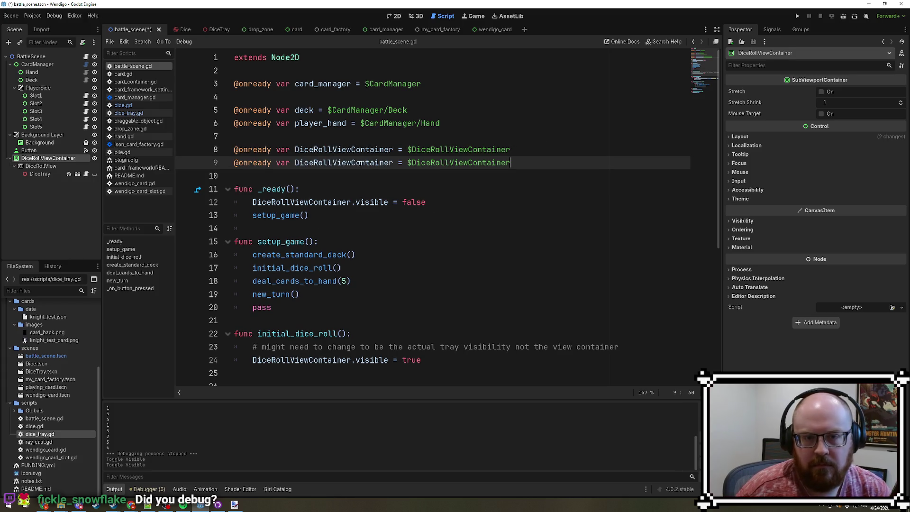
left_click_drag(313, 163, 396, 162)
type("Tray")
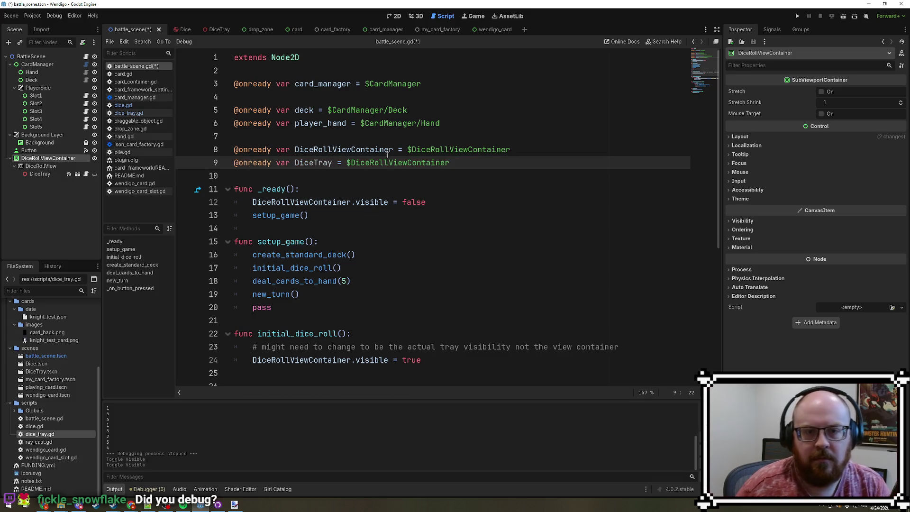
left_click_drag(461, 166, 347, 163)
key("BackSpace")
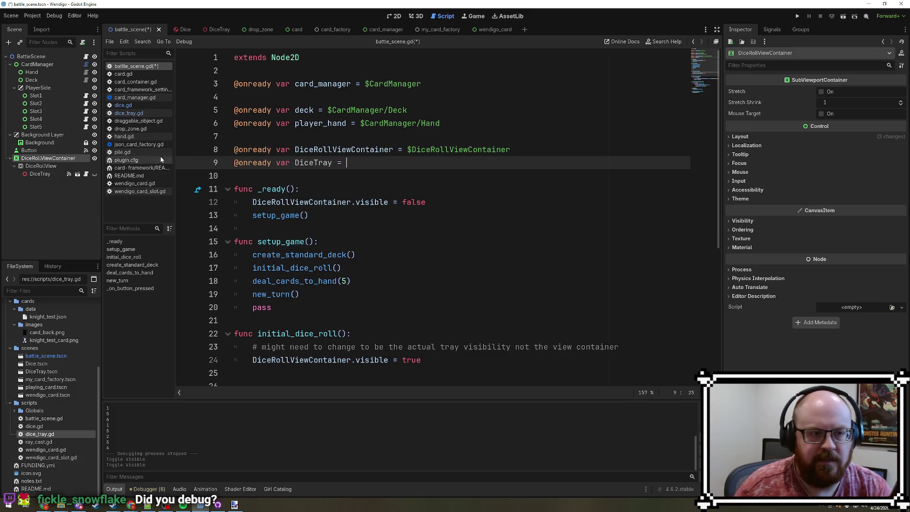
mouse_move(39, 174)
left_mouse_down()
mouse_move(280, 175)
mouse_move(351, 162)
left_mouse_up()
left_click(553, 196)
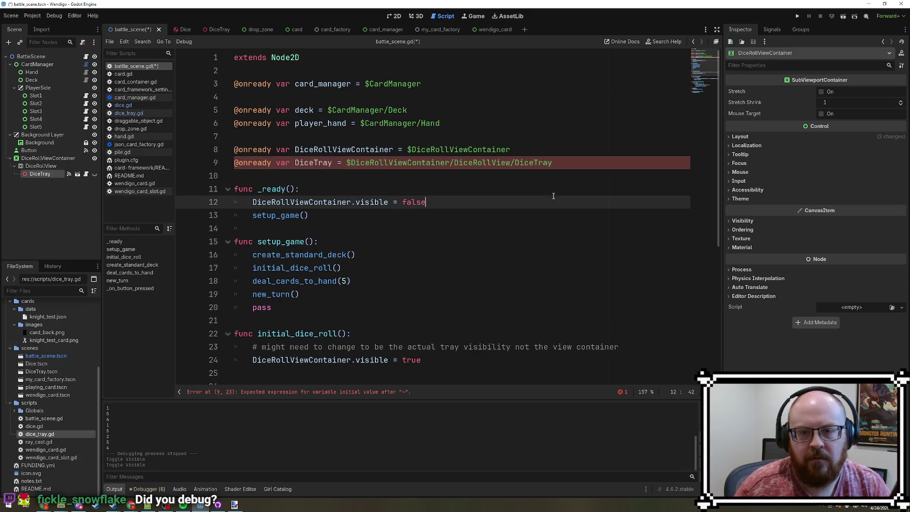
- Change line 24 to set DiceTray.visible, save the script, and run the game
scroll(496, 205, "down", 3)
left_click(442, 243)
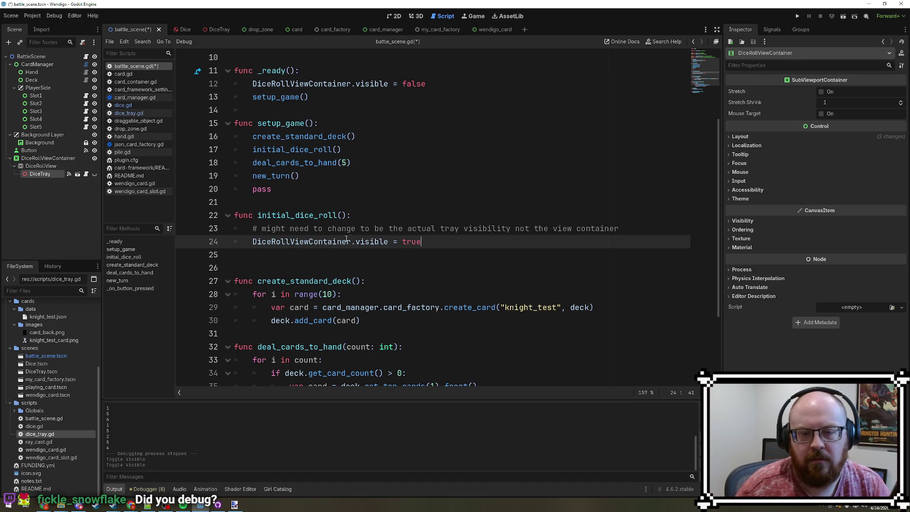
double_click(330, 242)
type("DiceTray")
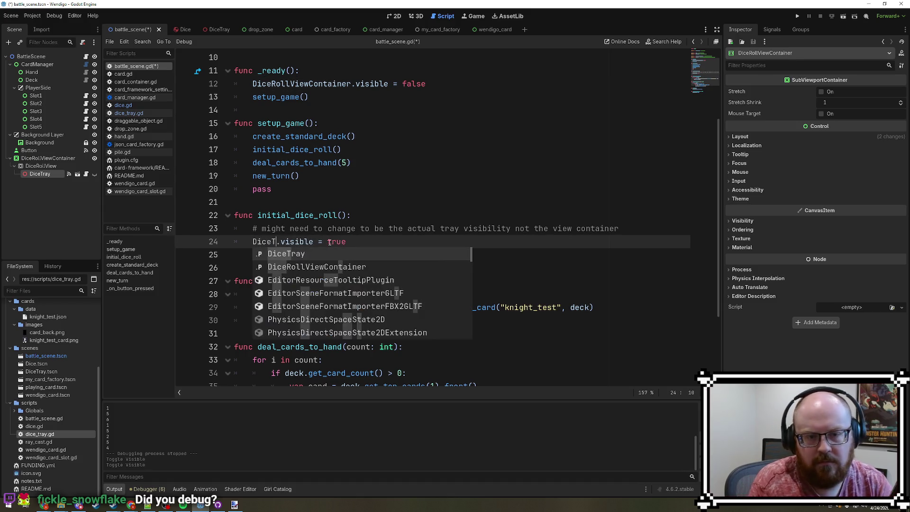
left_click(388, 239)
key("ctrl+s")
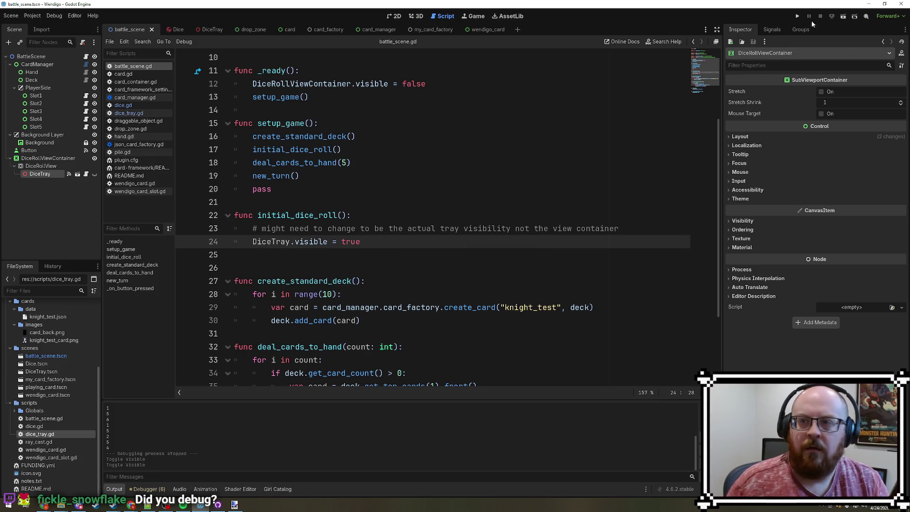
left_click(798, 17)
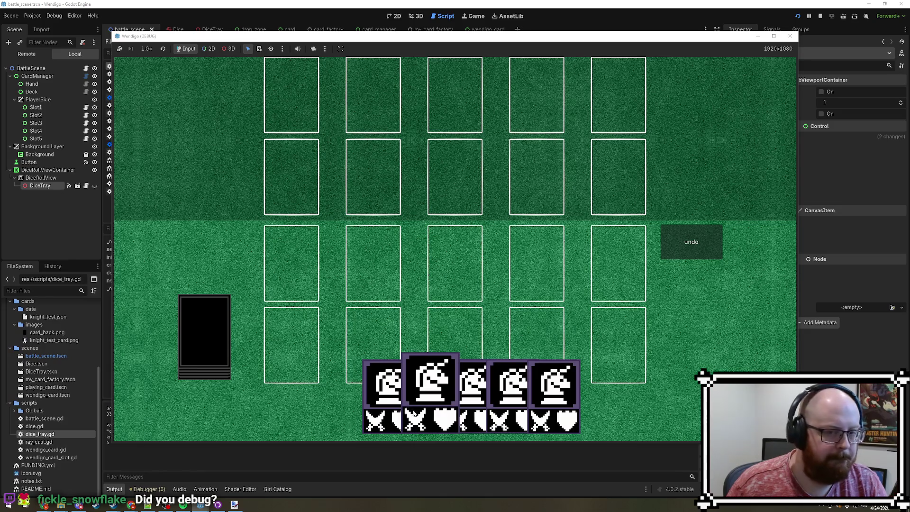
left_click(414, 414)
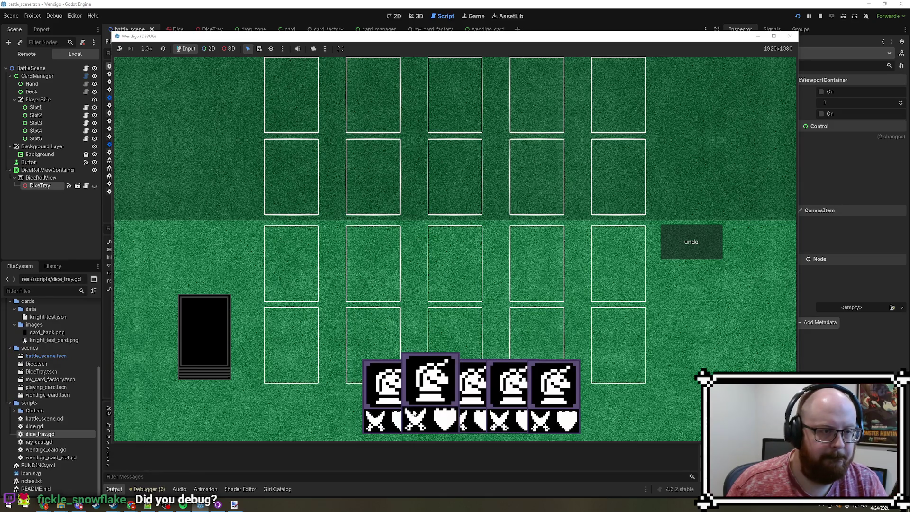
left_click_drag(414, 414, 388, 284)
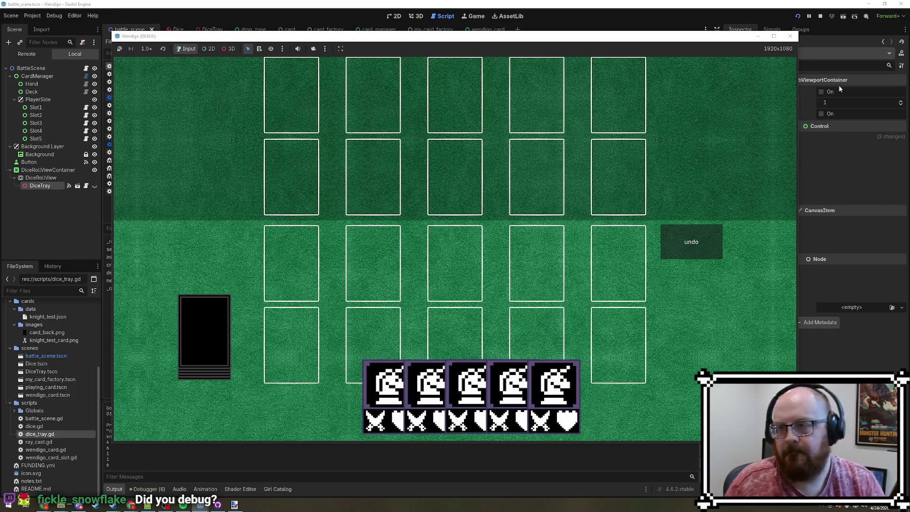
left_click(789, 36)
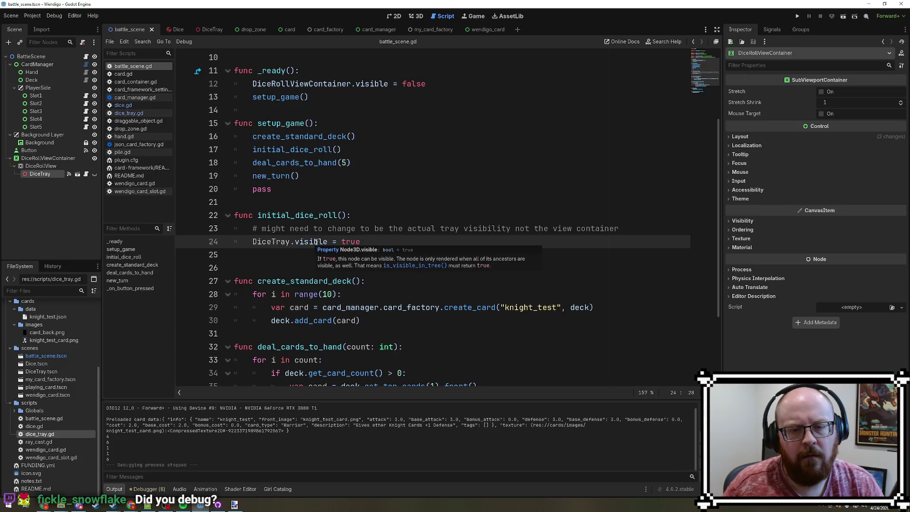
scroll(448, 194, "up", 3)
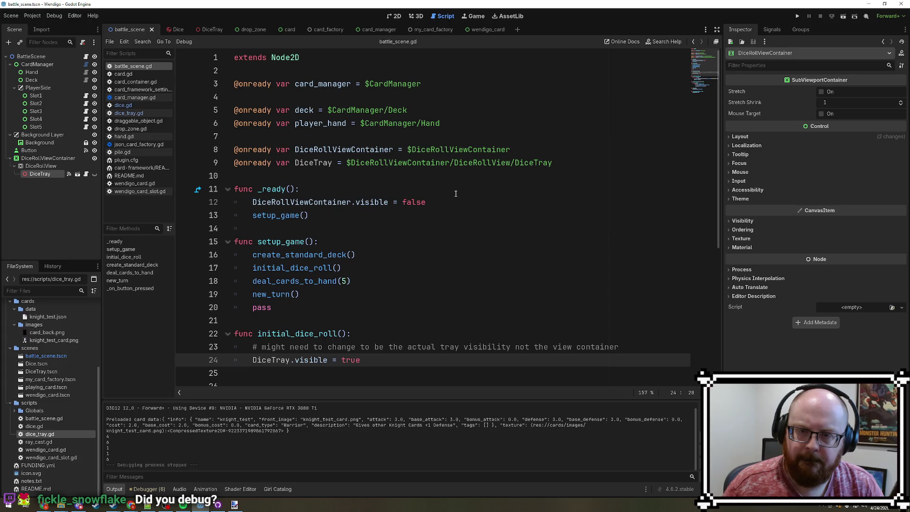
left_click(53, 198)
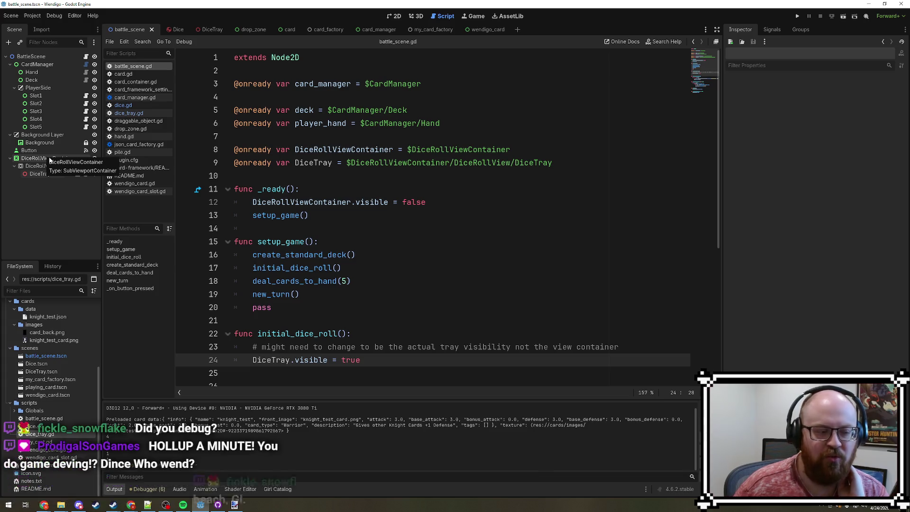
left_click(444, 229)
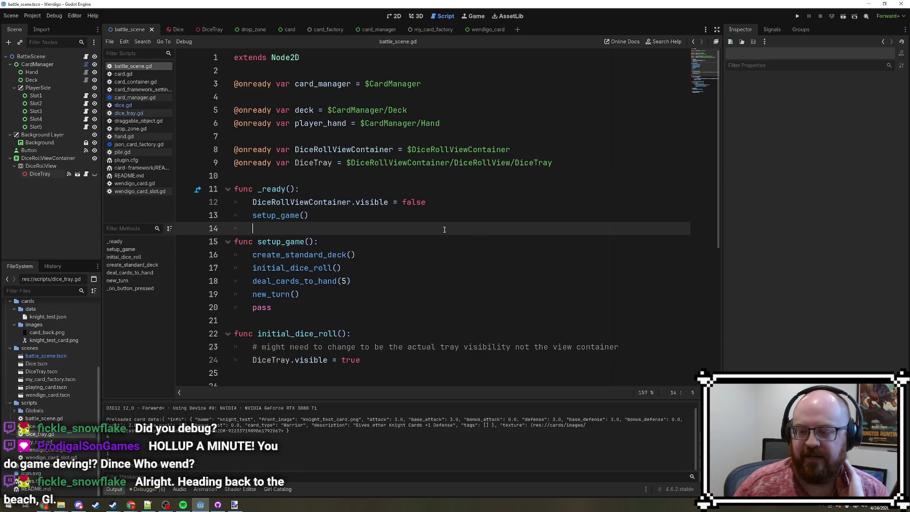
scroll(444, 229, "down", 2)
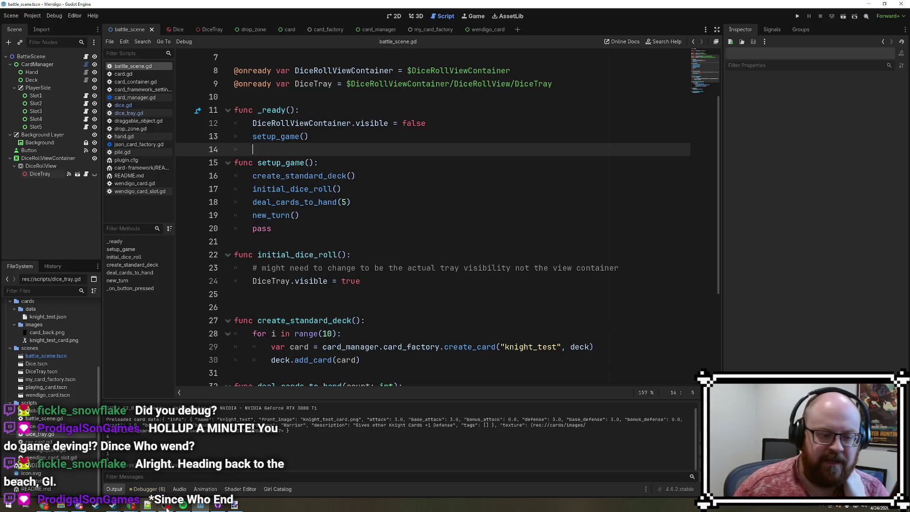
mouse_move(113, 505)
left_click(97, 466)
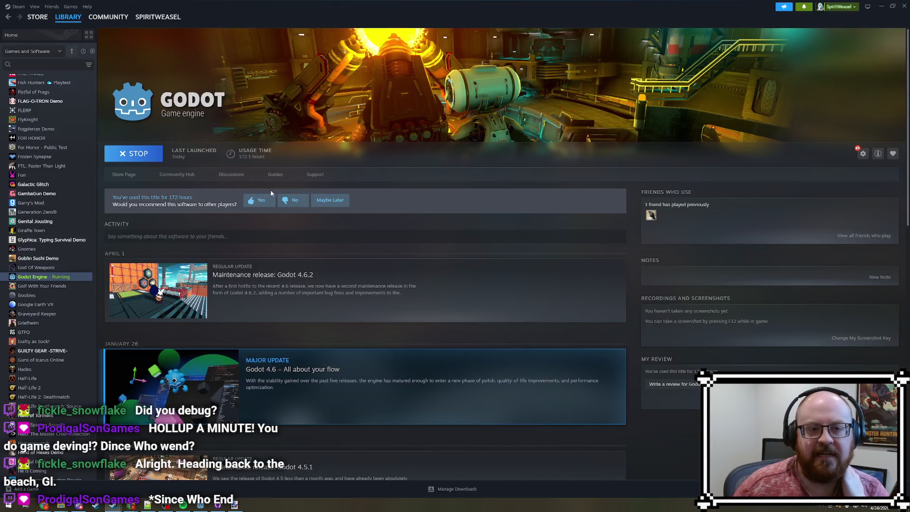
left_click(881, 6)
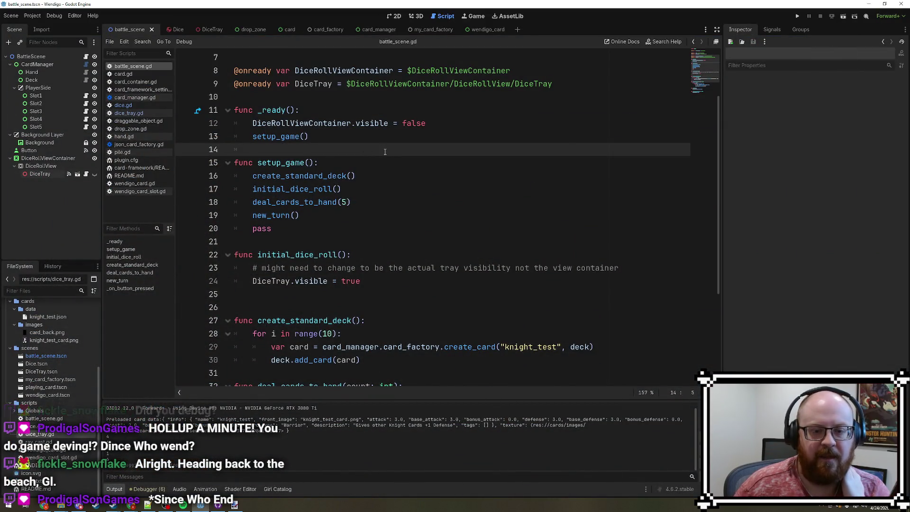
- Delete blank line 26 before create_standard_deck, save battle_scene.gd, and relaunch the game
left_click(239, 307)
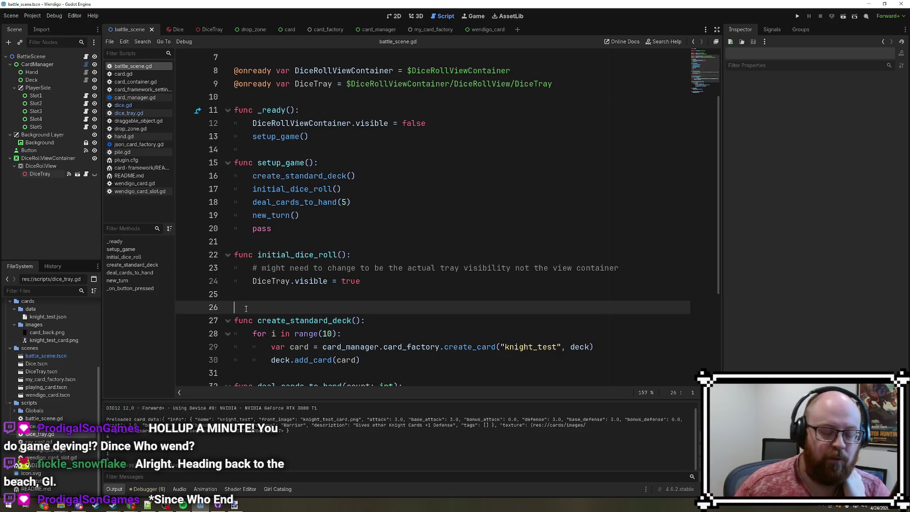
key("BackSpace")
left_click(450, 237)
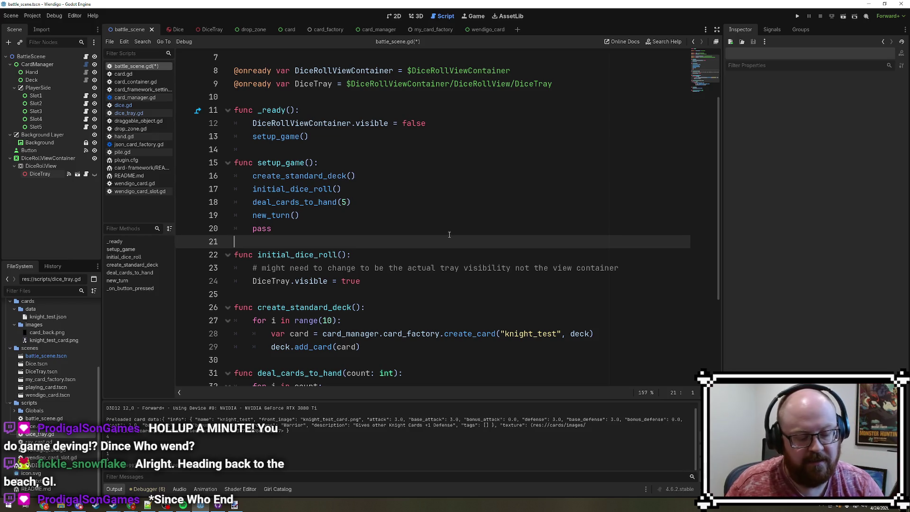
key("ctrl+s")
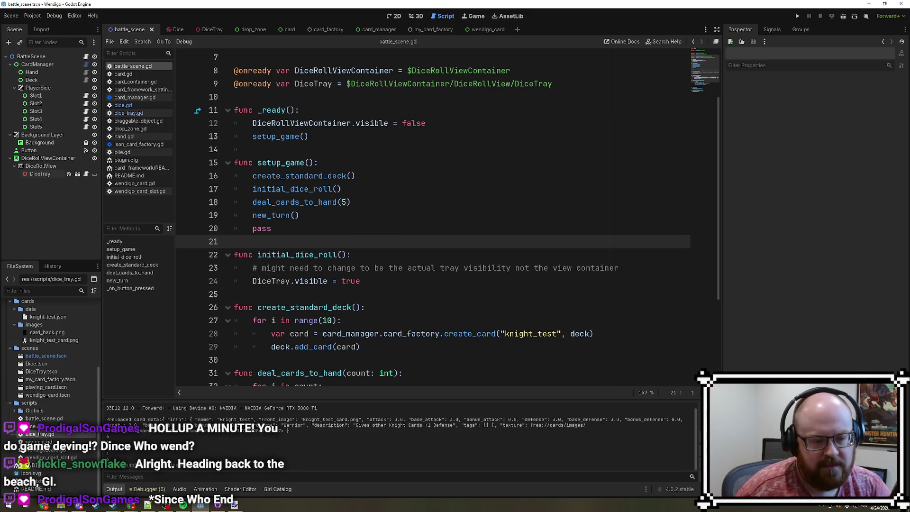
left_click(798, 16)
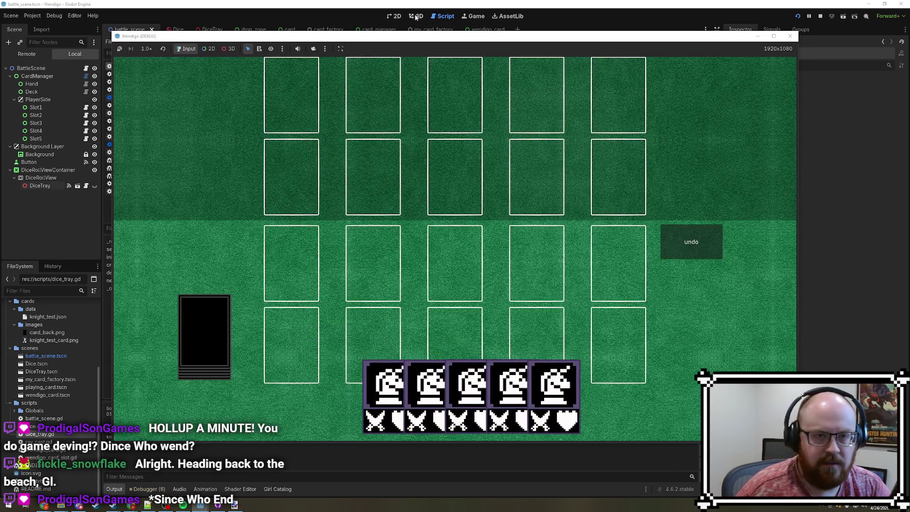
- Close the Wendigo debug window and clear the Scene dock selection
mouse_move(372, 40)
left_mouse_down()
mouse_move(364, 49)
mouse_move(546, 49)
mouse_move(493, 28)
left_mouse_up()
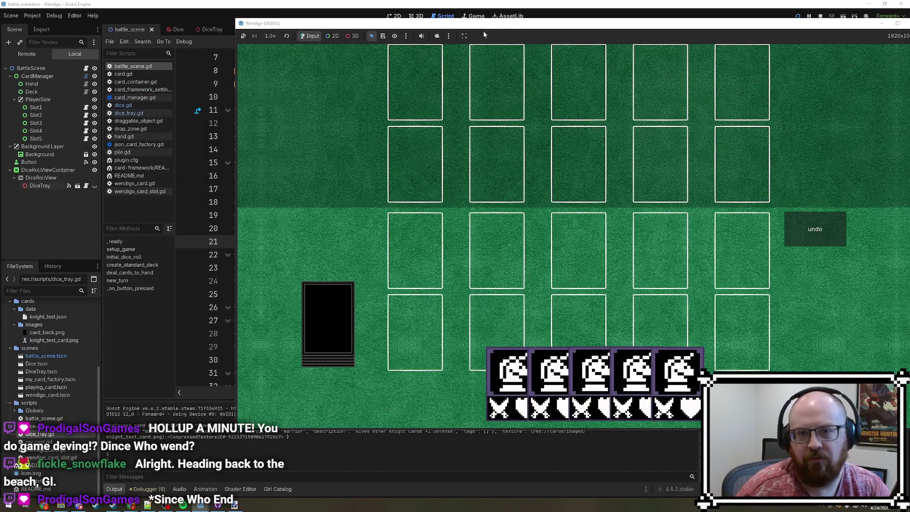
left_click(898, 26)
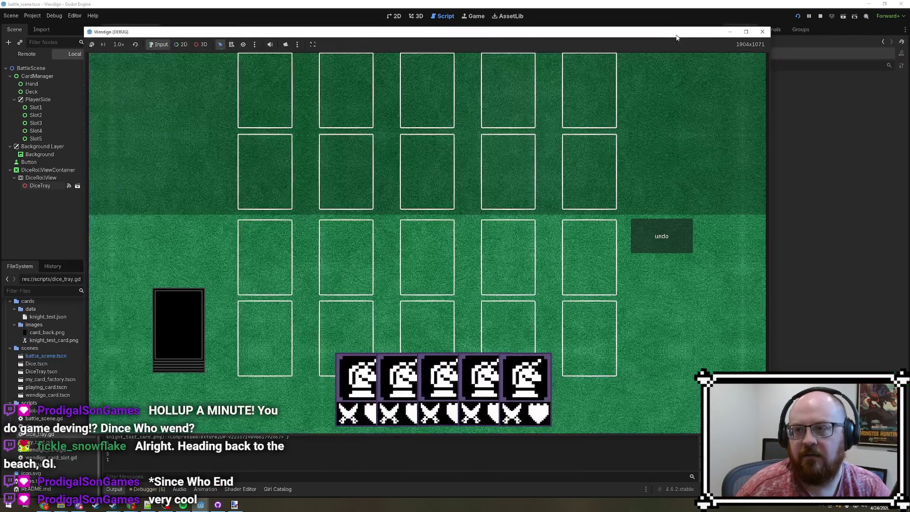
left_click(762, 27)
left_click(37, 159)
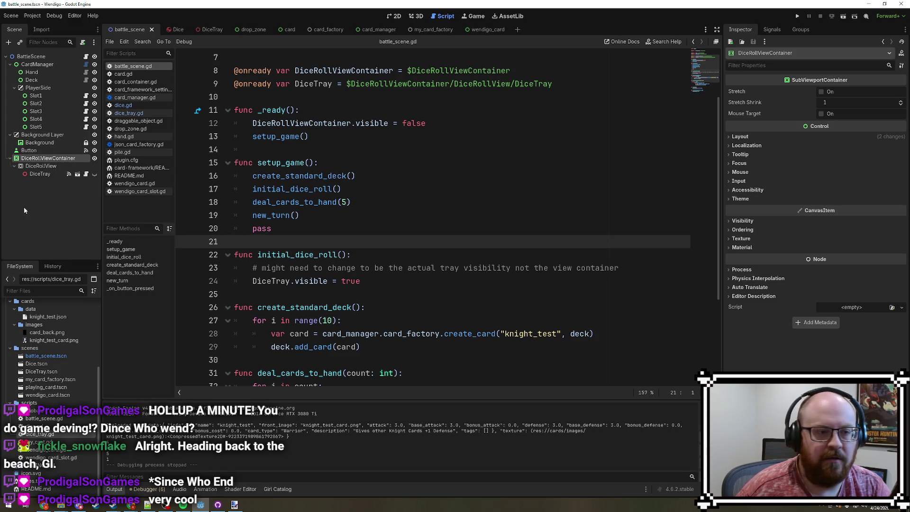
left_click(18, 193)
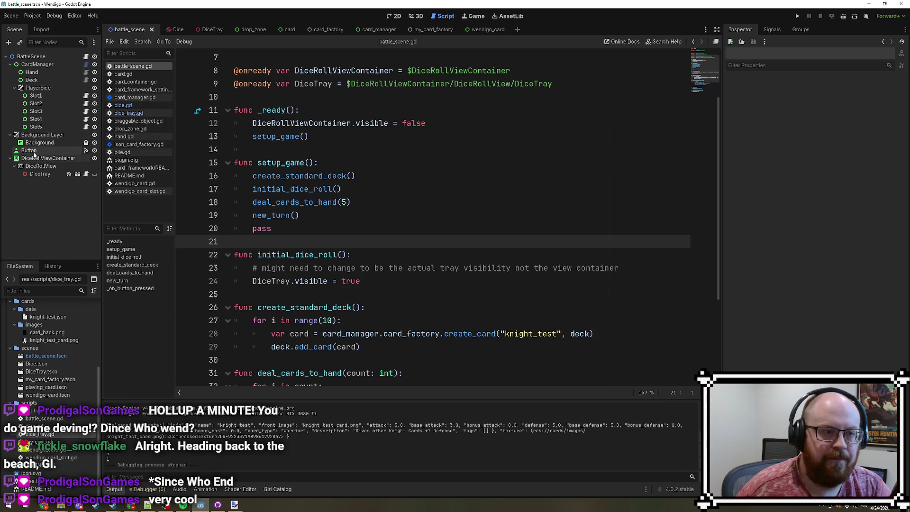
- Add a CanvasLayer named DiceLayer and move DiceRollViewContainer into it
right_click(33, 157)
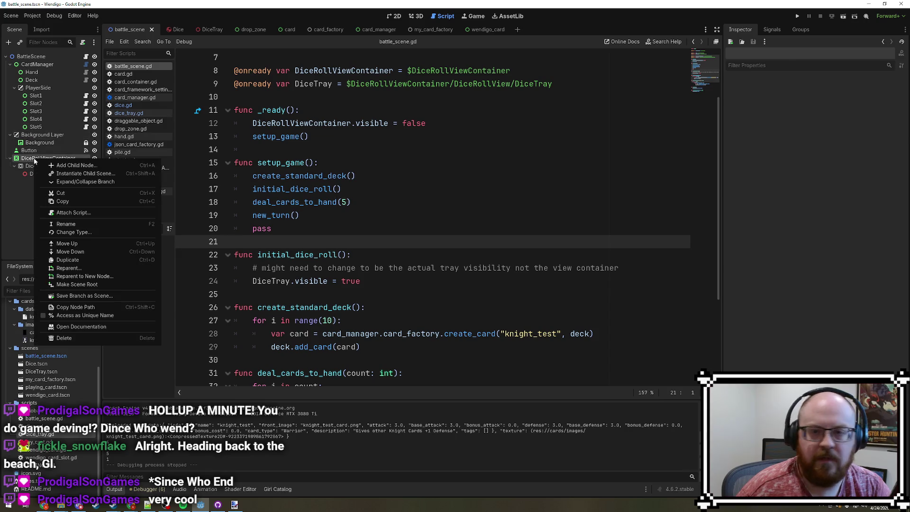
left_click(14, 217)
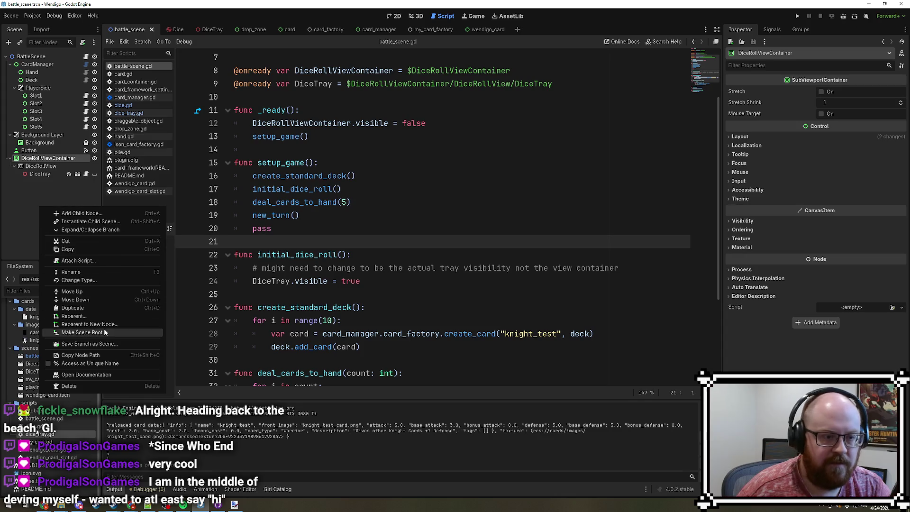
left_click(78, 213)
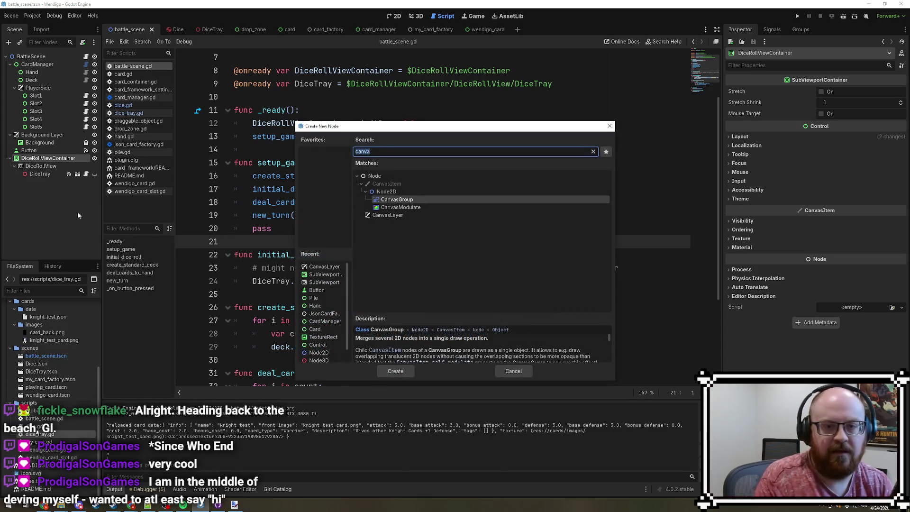
left_click(403, 215)
double_click(403, 216)
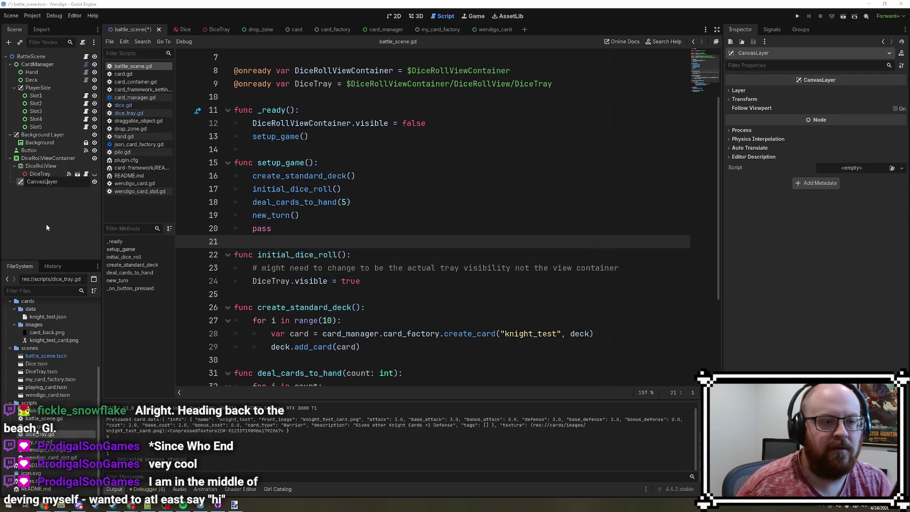
key("Return")
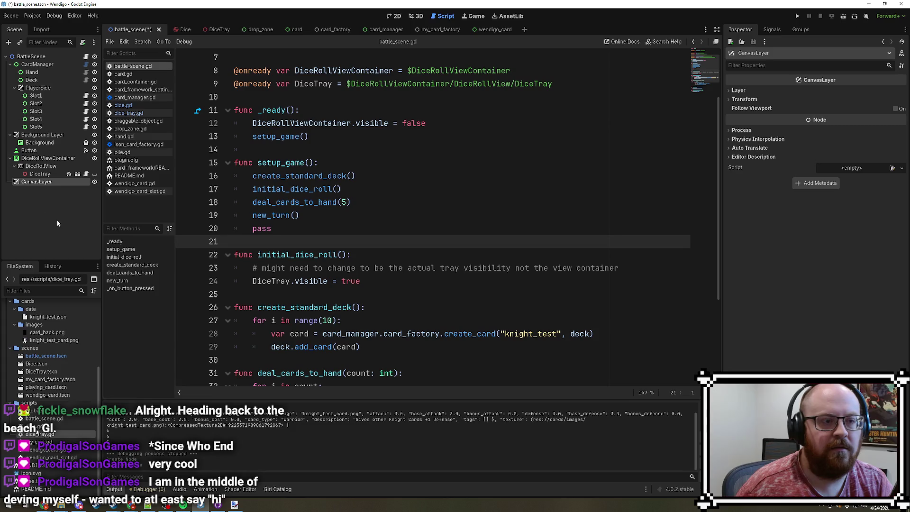
double_click(29, 183)
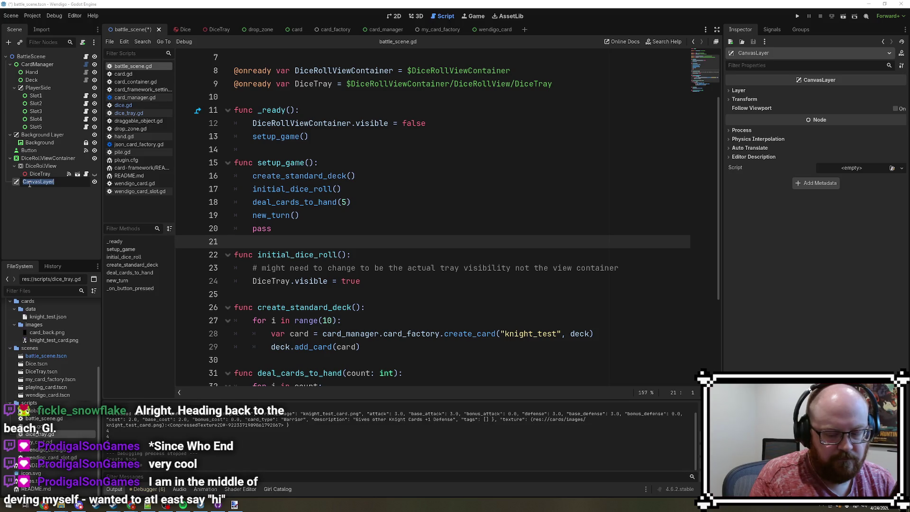
type("Dice")
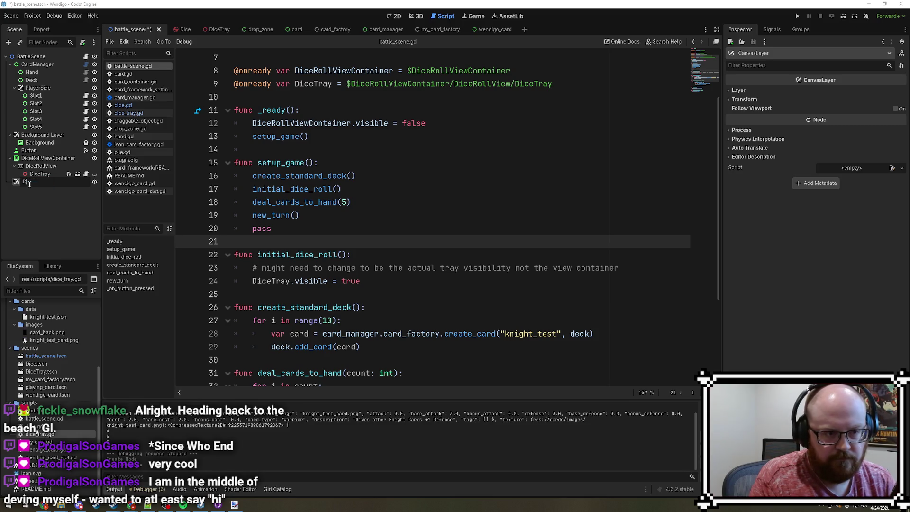
type("Layer")
key("Return")
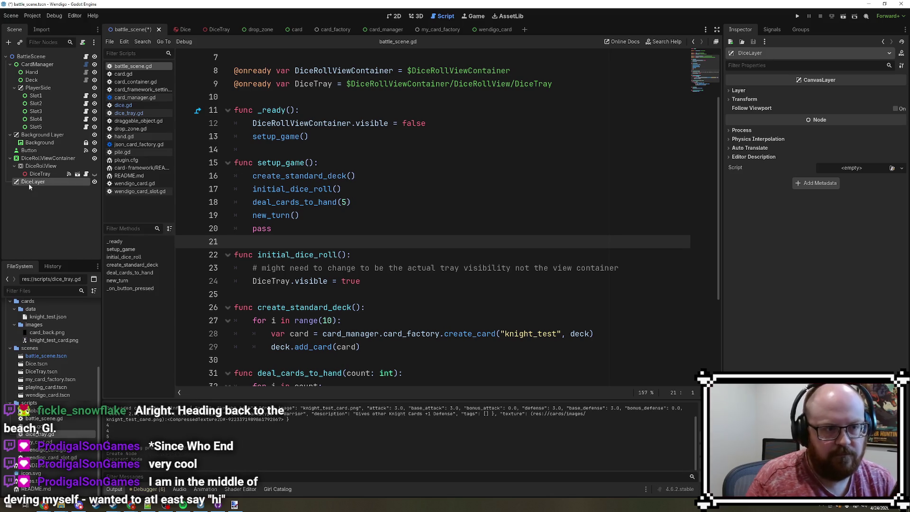
left_click_drag(29, 159, 32, 182)
- Replace the node paths on script lines 8–9 with the new $DiceLayer paths
scroll(475, 190, "up", 3)
left_click_drag(534, 152, 430, 149)
left_click_drag(586, 161, 345, 162)
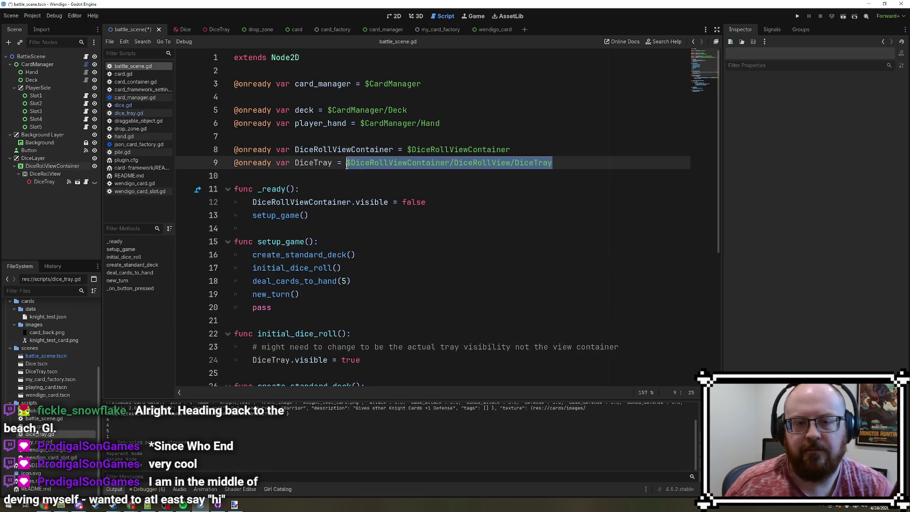
key("BackSpace")
left_click_drag(533, 149, 435, 149)
double_click(429, 149)
key("BackSpace")
key("BackSpace")
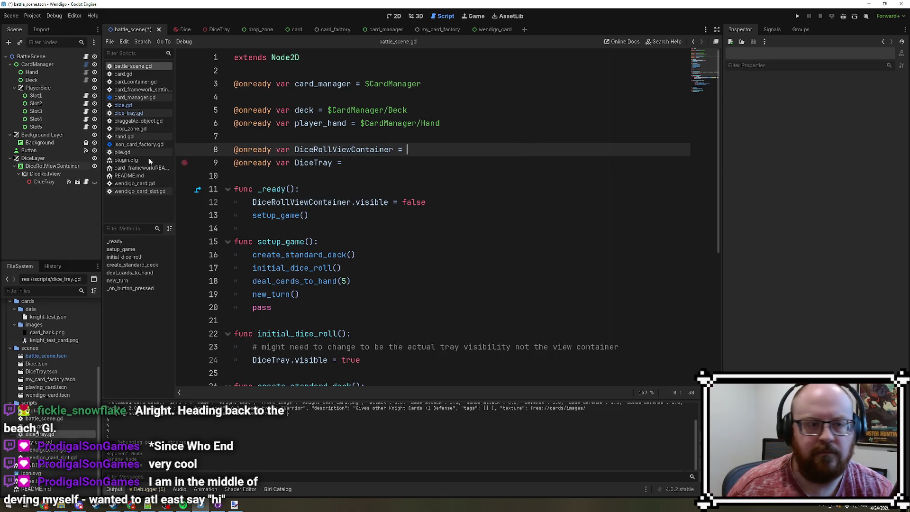
mouse_move(46, 168)
left_mouse_down()
mouse_move(412, 151)
mouse_move(119, 183)
mouse_move(242, 183)
mouse_move(456, 163)
left_mouse_up()
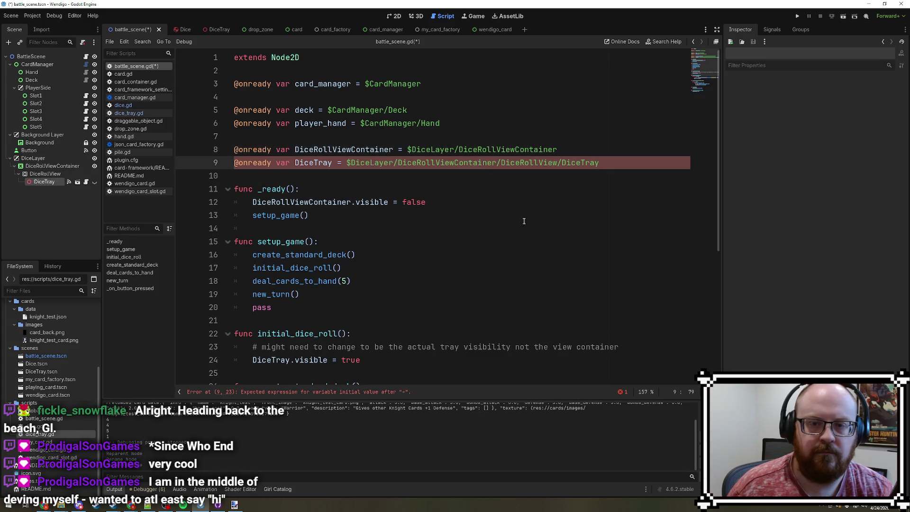
left_click(308, 215)
left_click(36, 136)
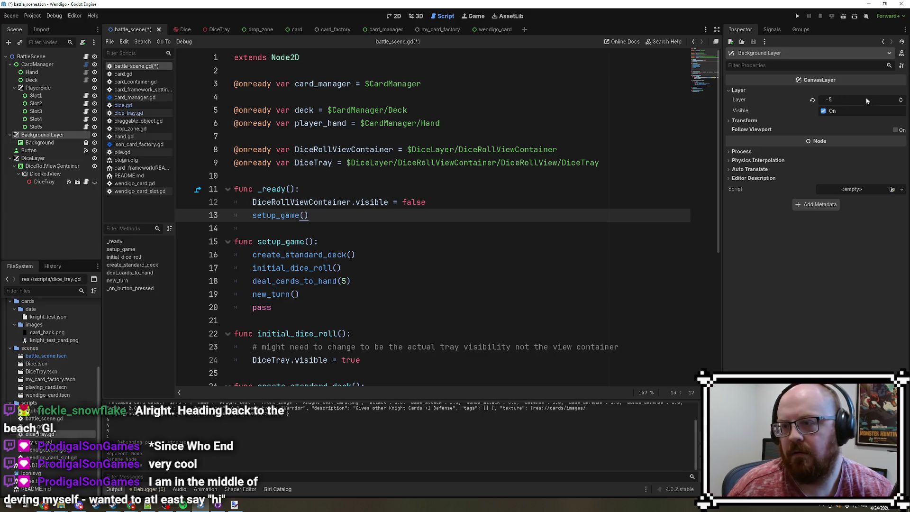
- Compare the Layer values of DiceLayer and PlayerSide, then save, test-run and close the game
left_click(33, 157)
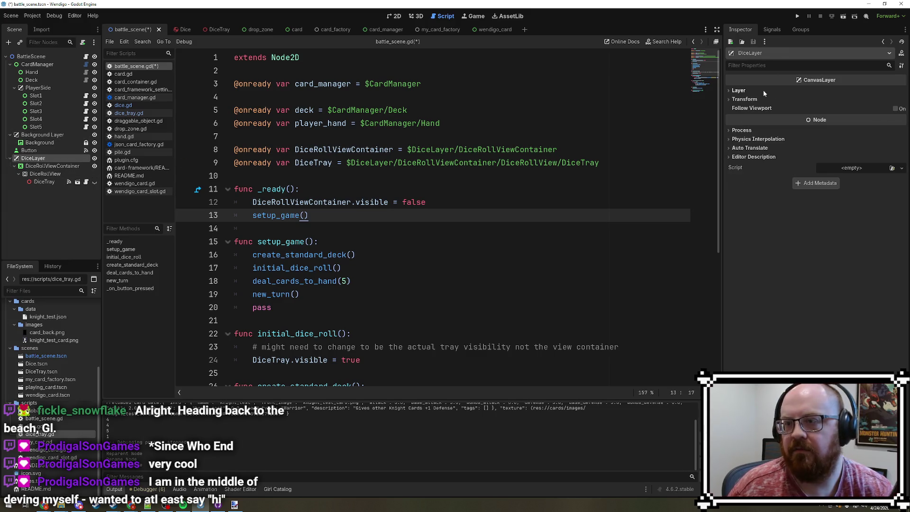
left_click(738, 91)
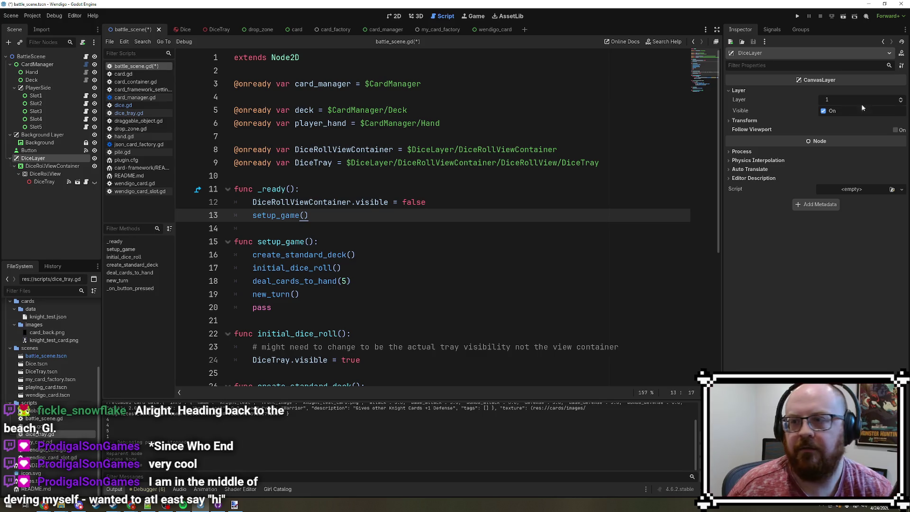
left_click(35, 66)
left_click(38, 88)
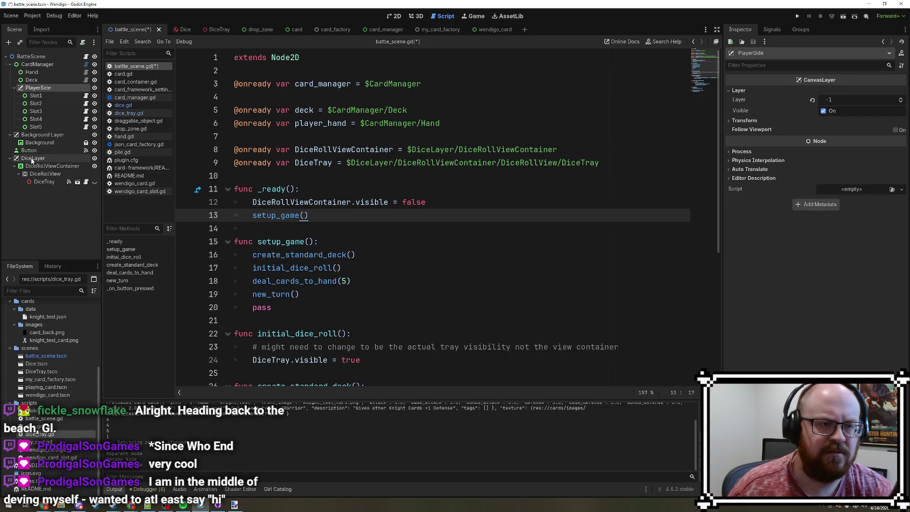
left_click(49, 219)
left_click(797, 16)
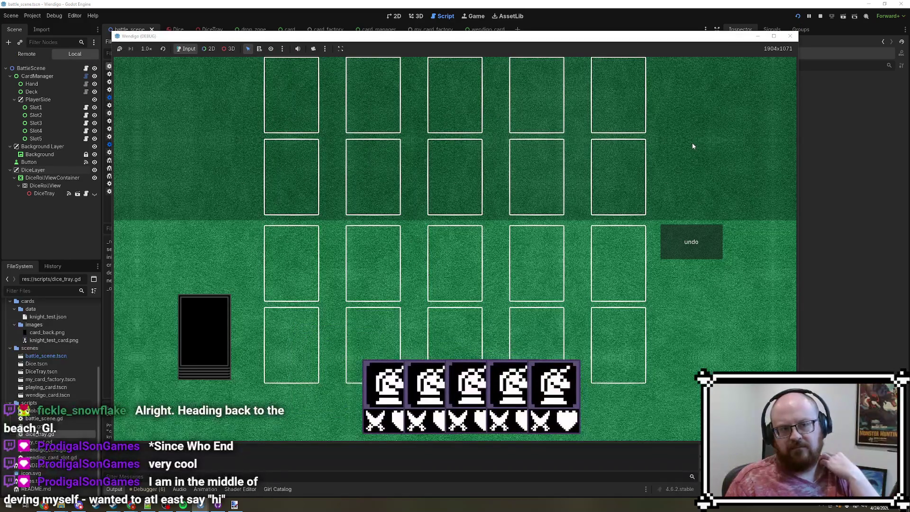
left_click(790, 36)
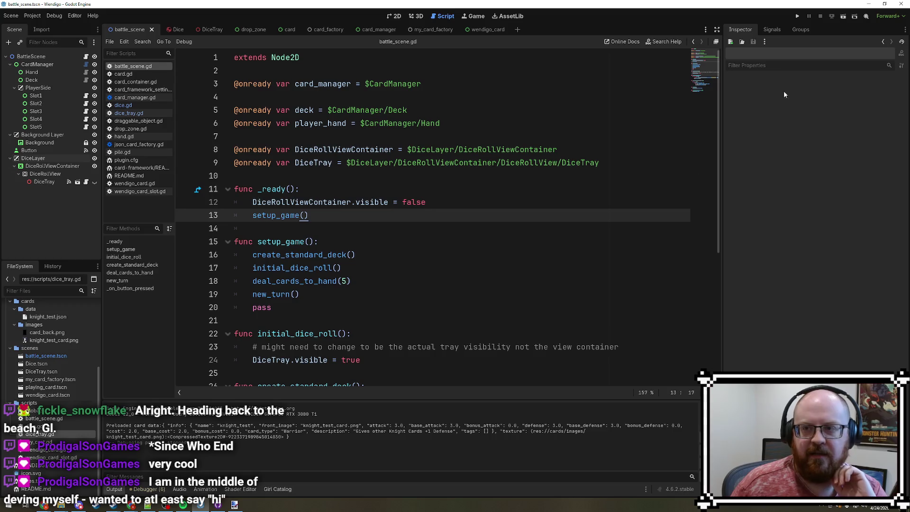
- Check DiceLayer's transform, then drill down to DiceTray and turn its eye icon on
left_click(23, 159)
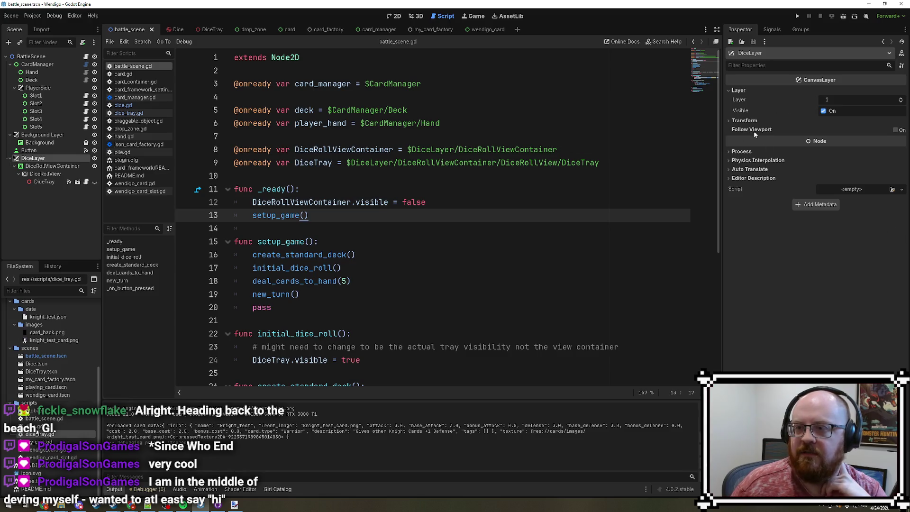
mouse_move(752, 131)
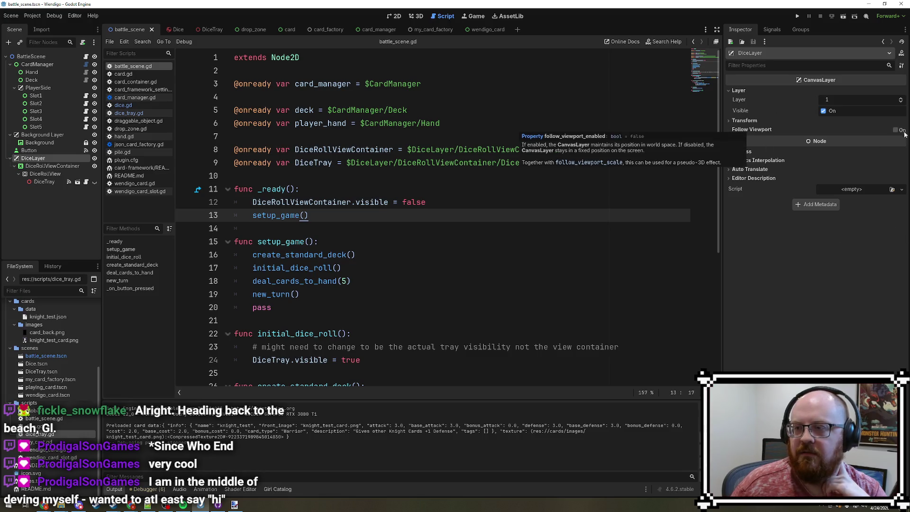
left_click(739, 121)
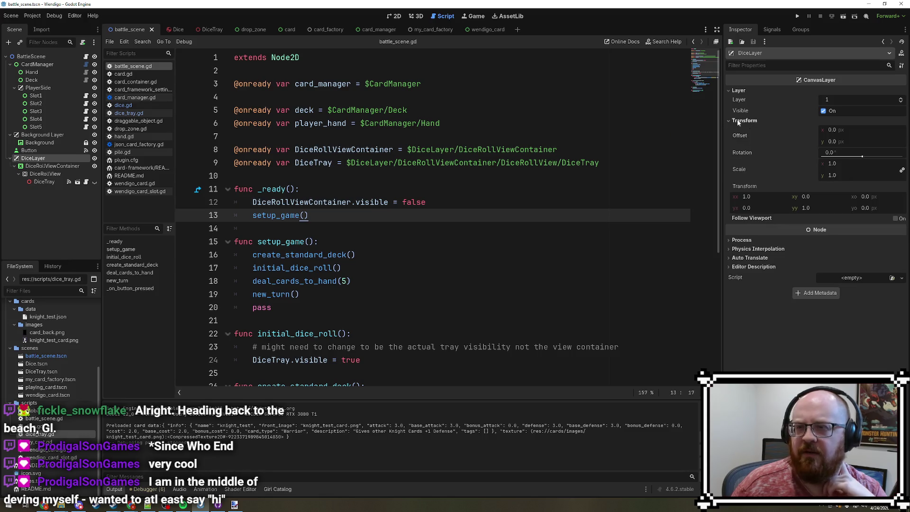
left_click(738, 121)
left_click(51, 166)
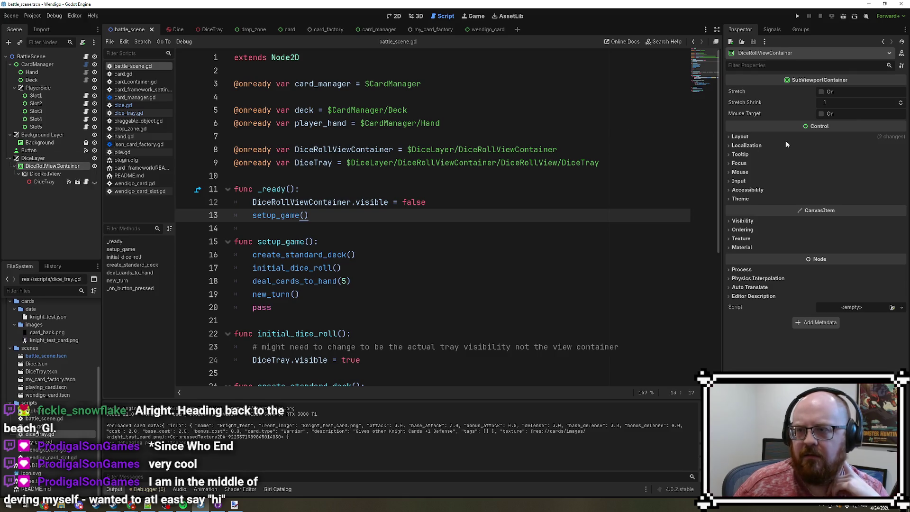
left_click(47, 174)
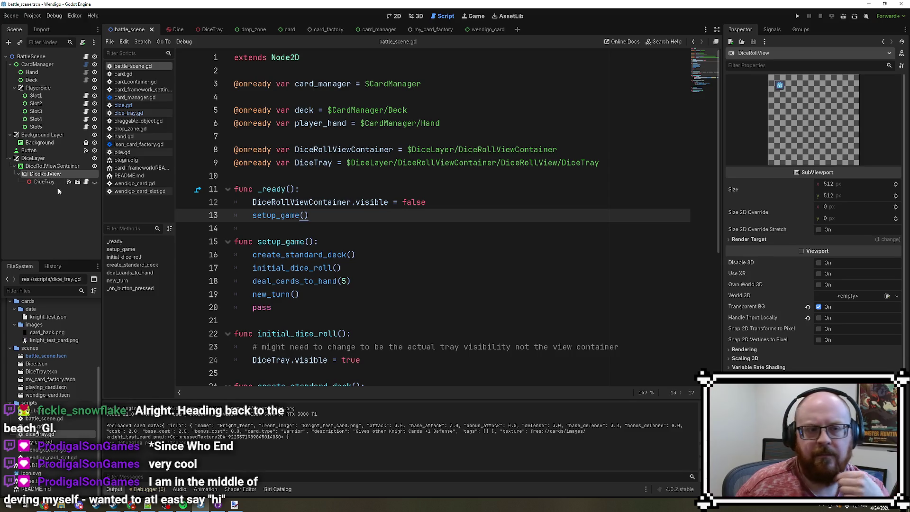
left_click(49, 184)
left_click(94, 183)
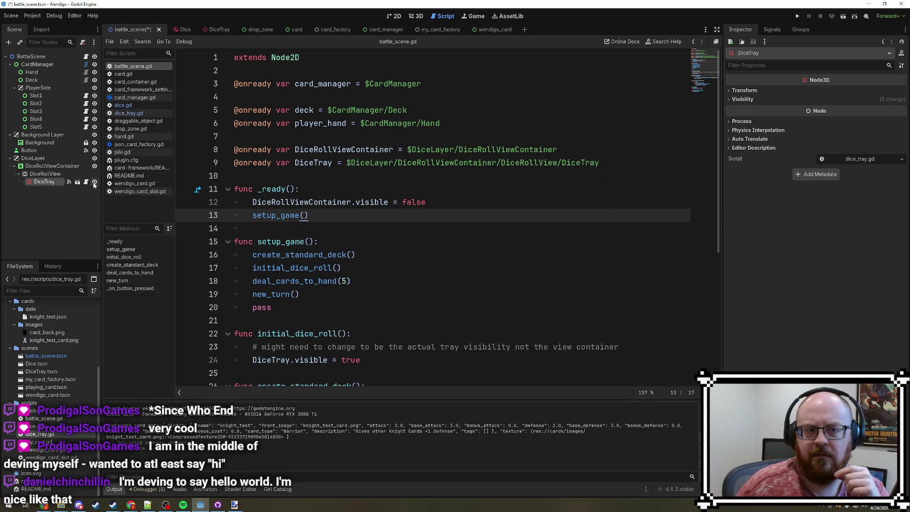
left_click(449, 196)
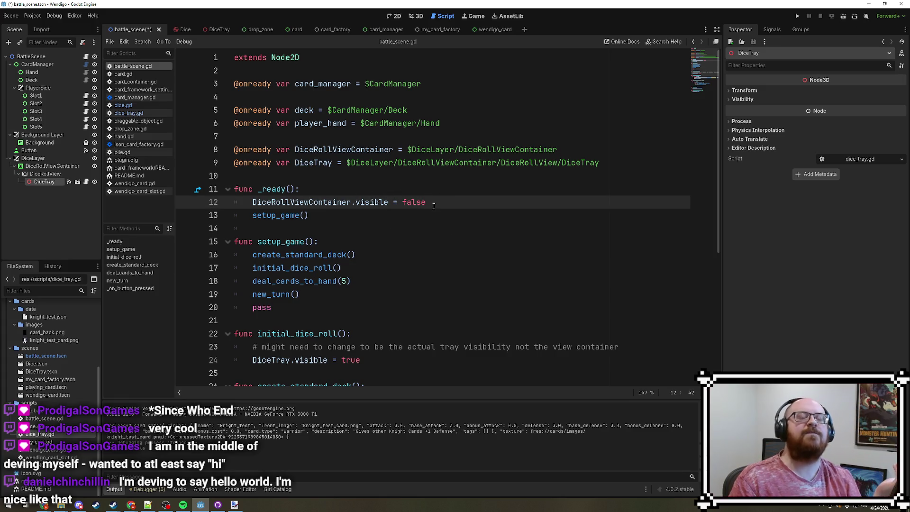
- Undo the DiceTray change, add DiceRollViewContainer.visible = true under the comment, and run
key("ctrl+z")
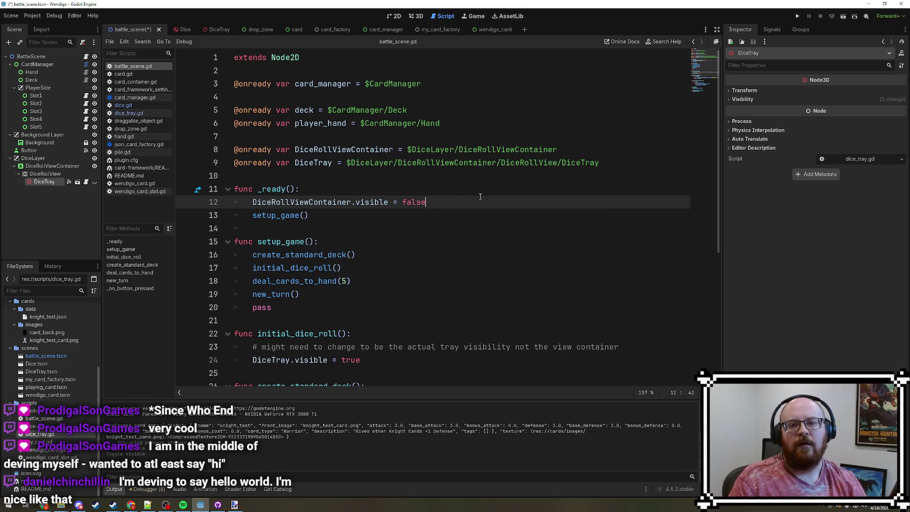
left_click_drag(452, 208, 217, 202)
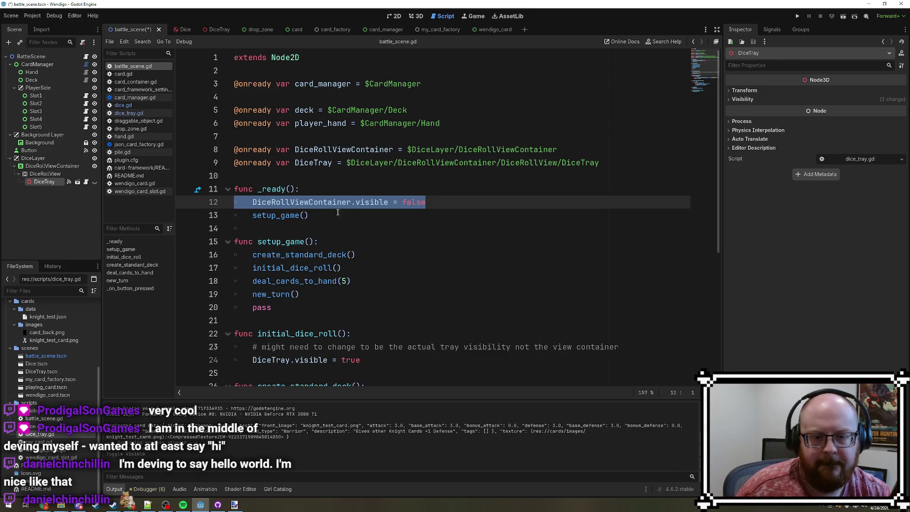
mouse_move(471, 208)
left_mouse_down()
mouse_move(444, 199)
mouse_move(250, 202)
left_mouse_up()
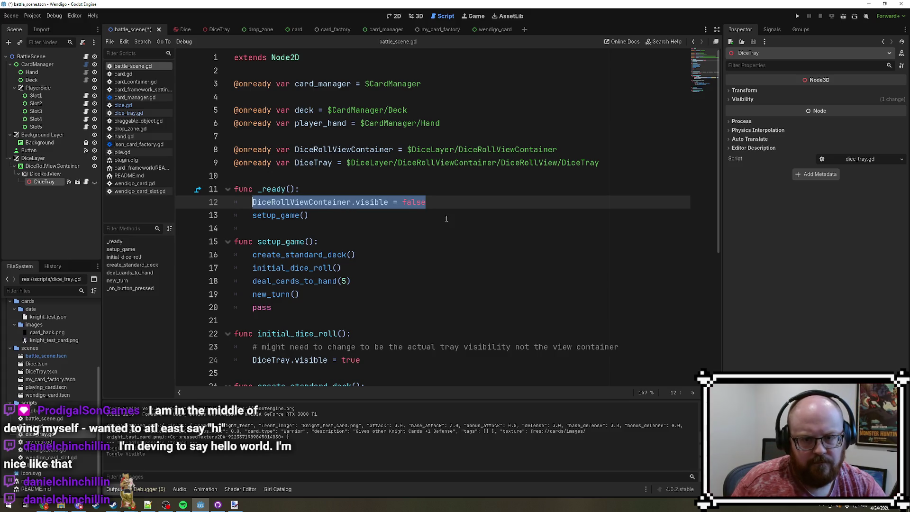
left_click(631, 348)
key("Return")
type("DiceRollViewContainer.visible = false")
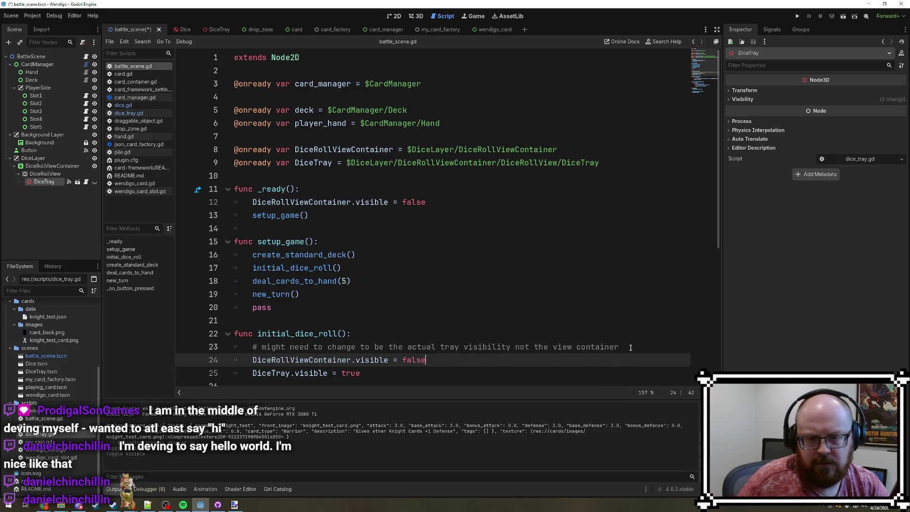
double_click(414, 360)
type("true")
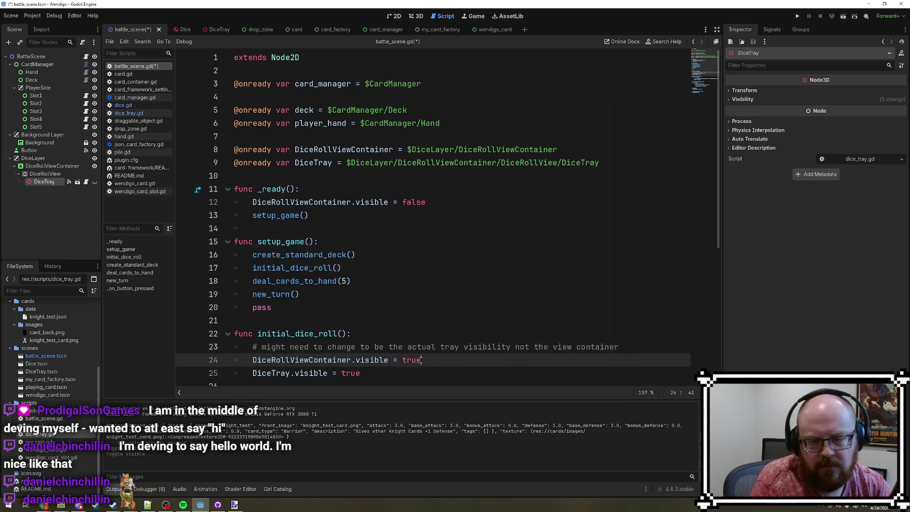
left_click(797, 15)
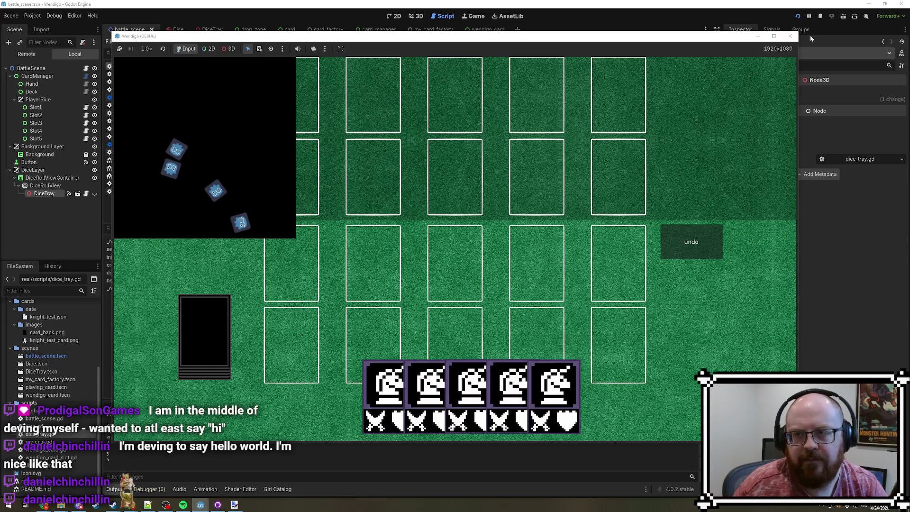
- Close the running Wendigo (DEBUG) game window
left_click(791, 36)
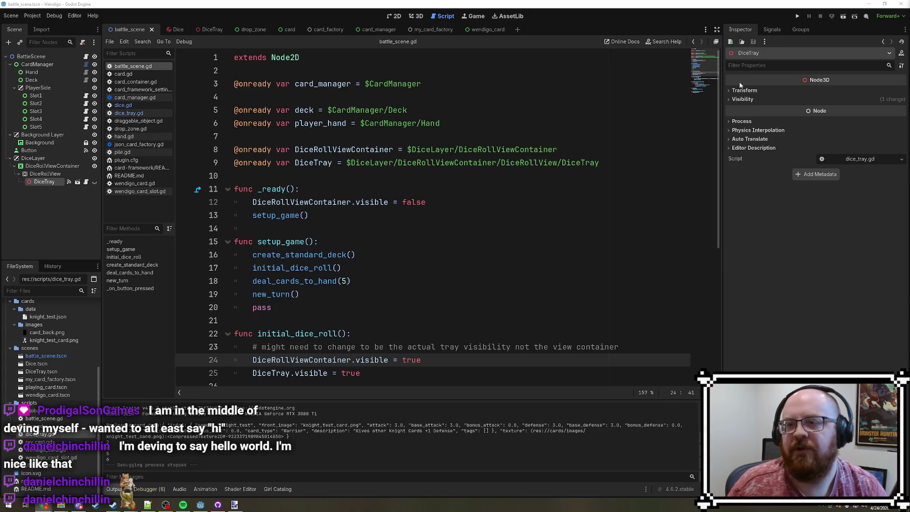
left_click(742, 99)
left_click(747, 100)
left_click(748, 101)
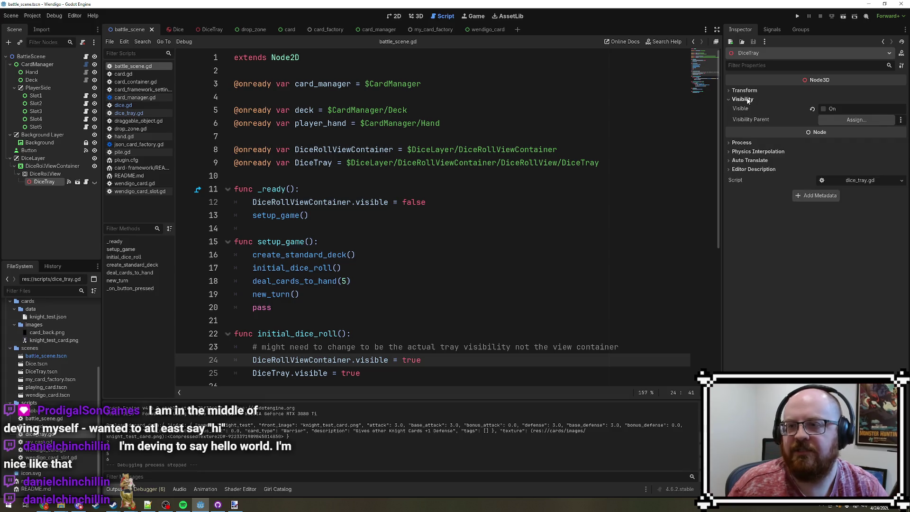
left_click(748, 101)
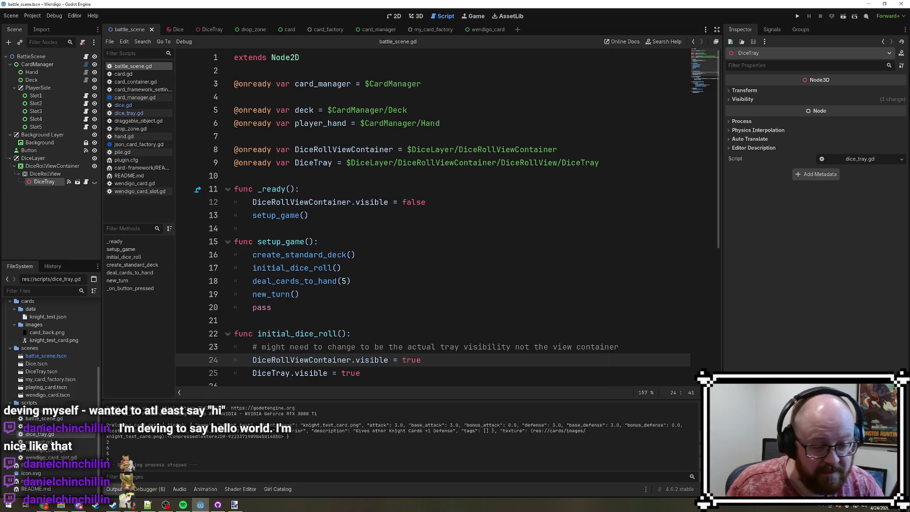
scroll(514, 274, "down", 2)
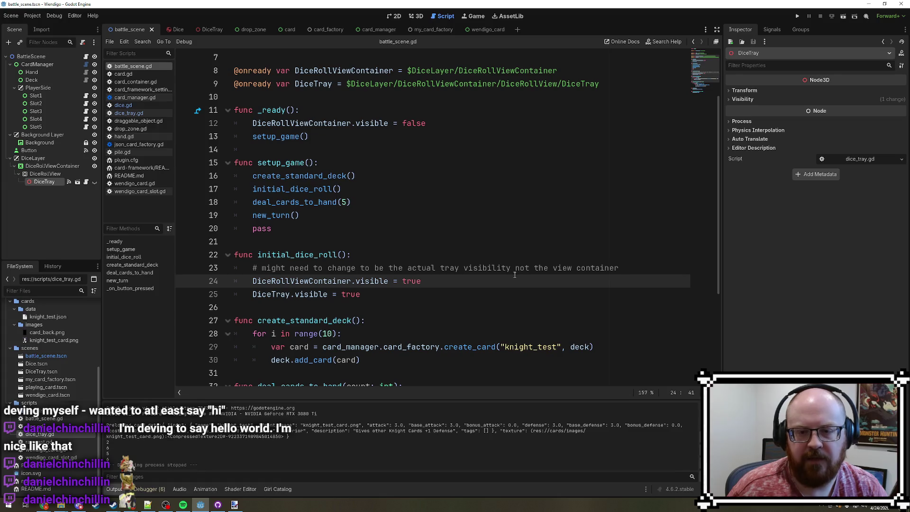
scroll(514, 275, "up", 2)
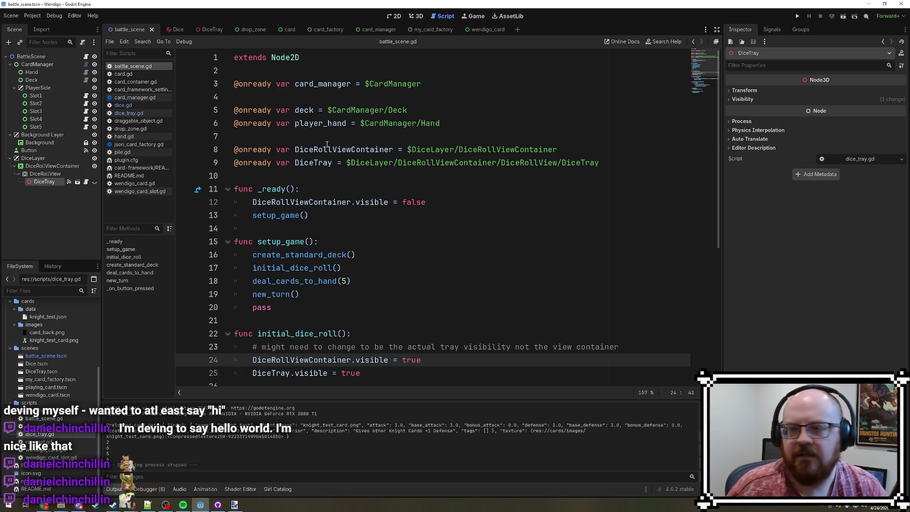
left_click(47, 158)
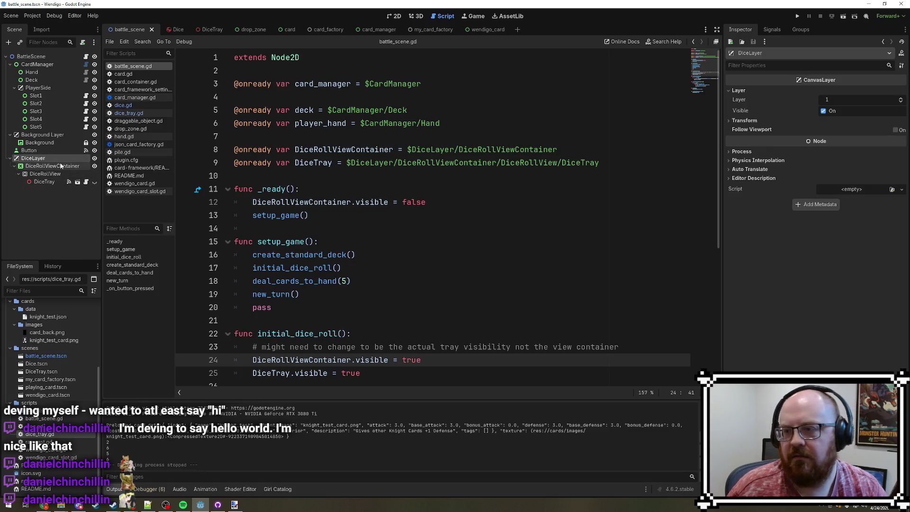
- On the DiceRollView viewport, toggle Transparent BG off and back on, and turn on Disable 3D
left_click(60, 166)
left_click(740, 137)
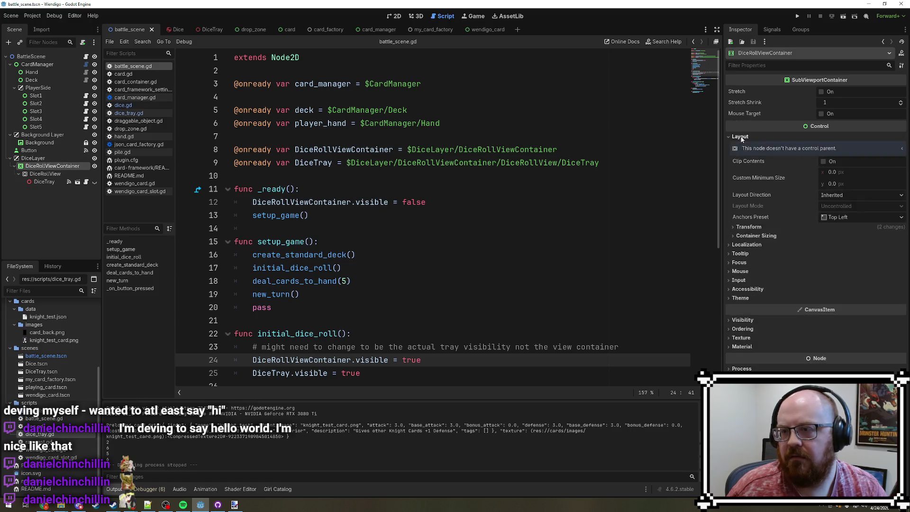
left_click(740, 136)
key("Down")
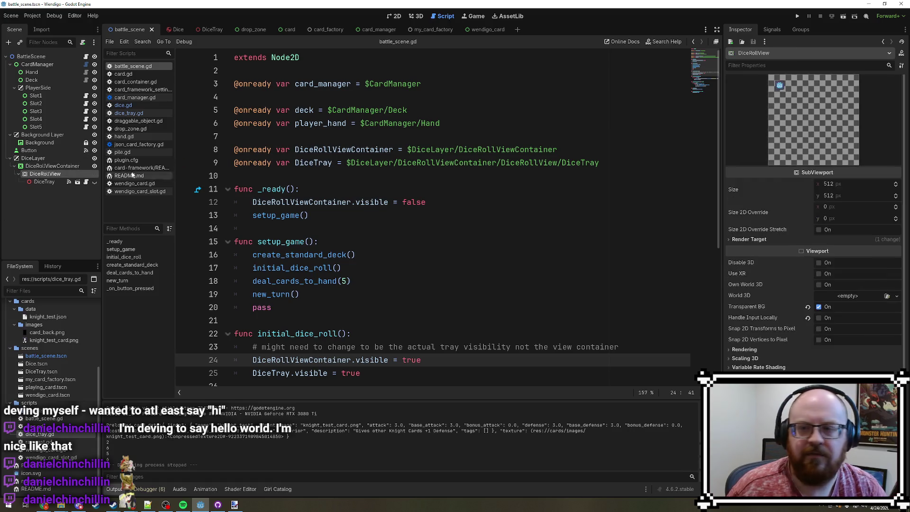
left_click(819, 306)
left_click(819, 307)
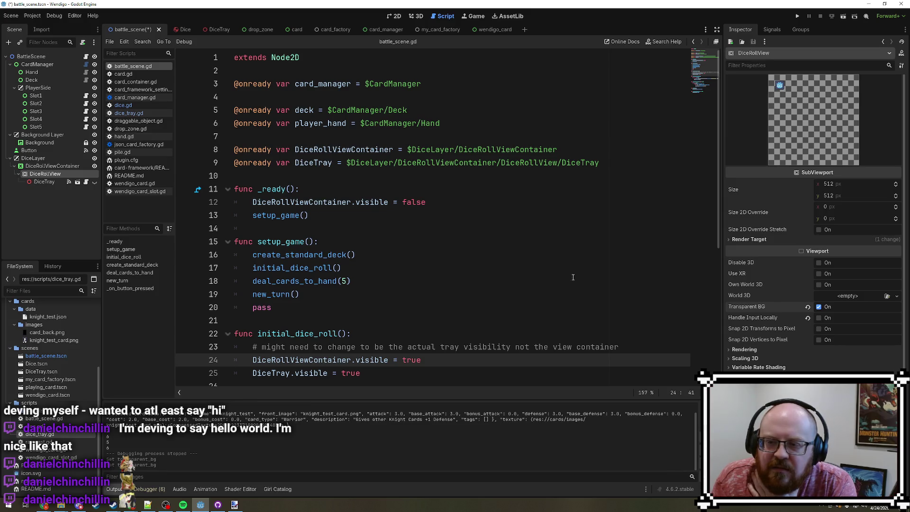
left_click(819, 263)
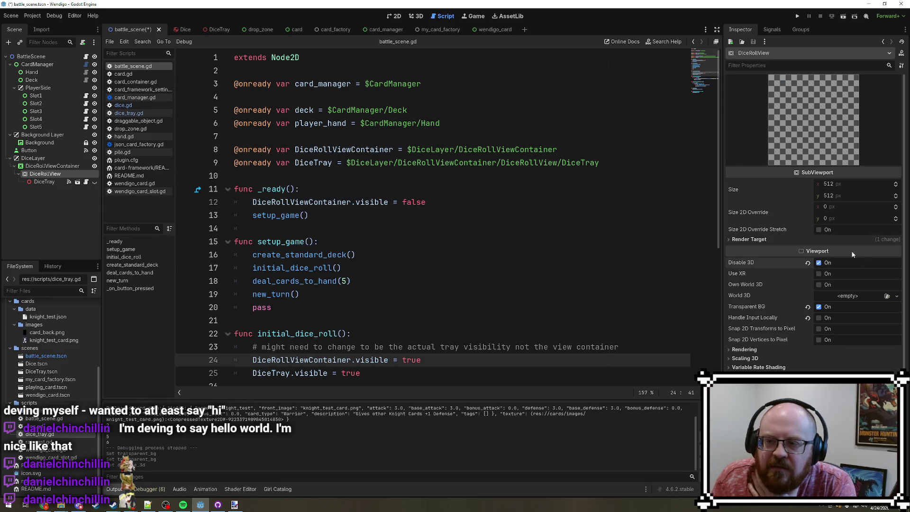
left_click(514, 294)
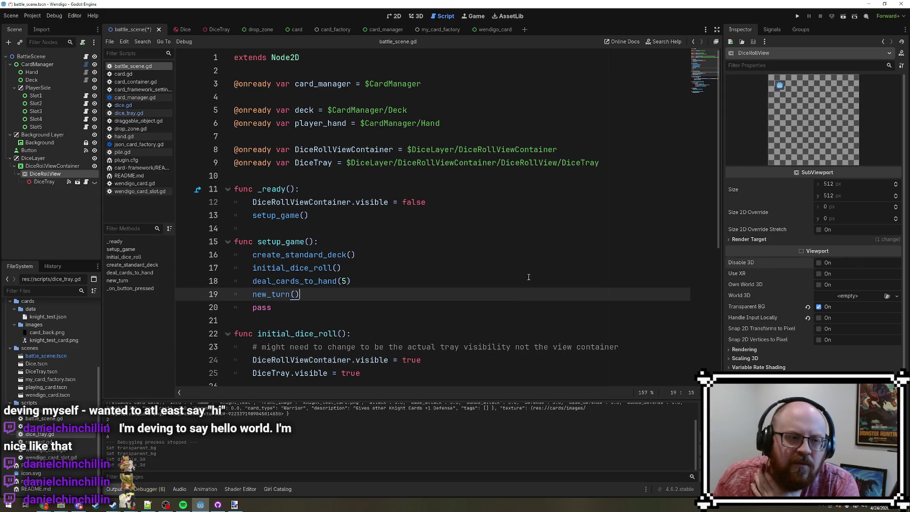
- Check DiceRollViewContainer's visibility properties and run the project to test the dice tray
left_click(34, 159)
left_click(56, 167)
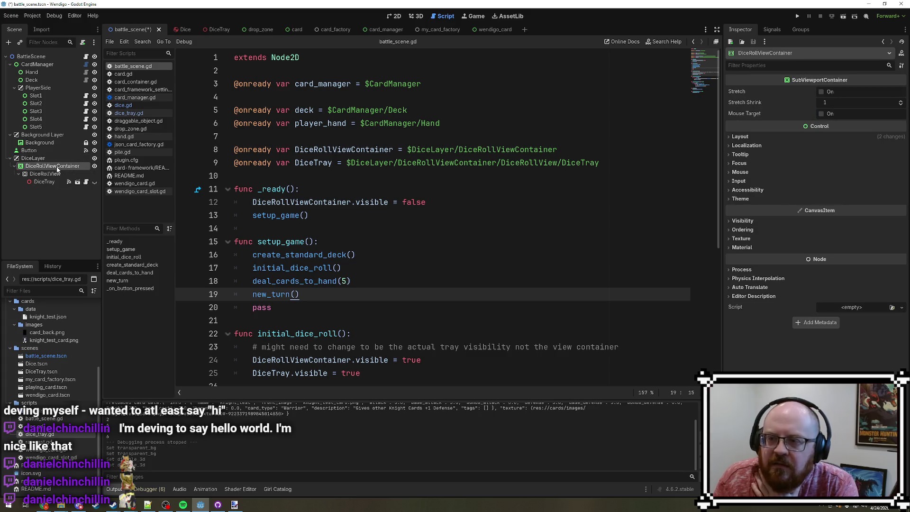
left_click(752, 221)
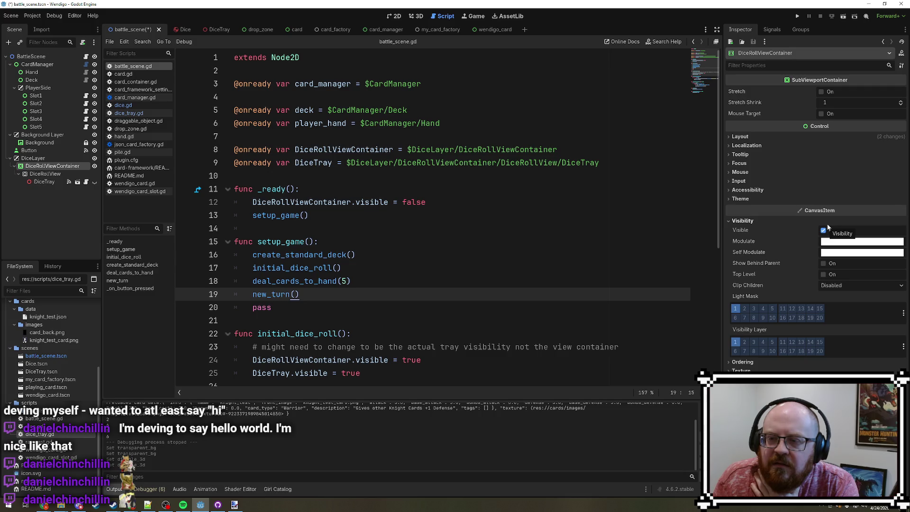
left_click(797, 16)
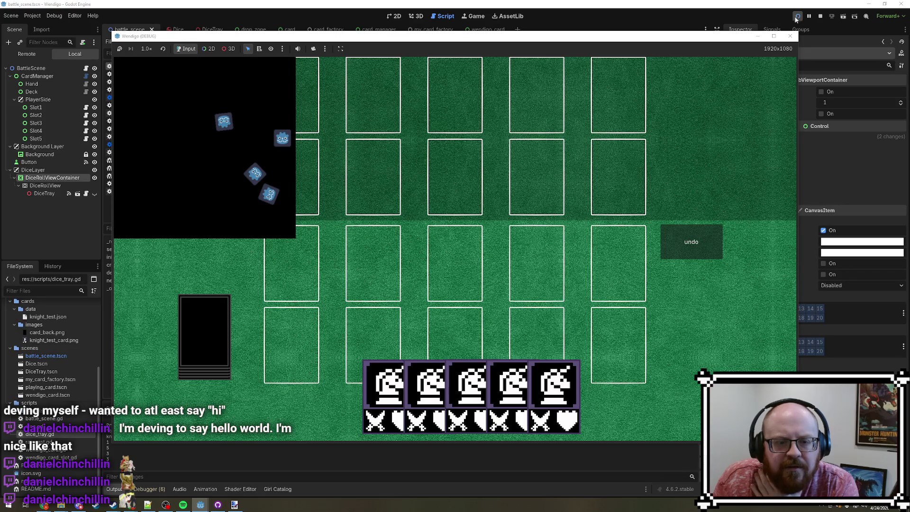
- Close the game, scale DiceTray to 2 on every axis, and review the container-hiding script line
left_click(795, 37)
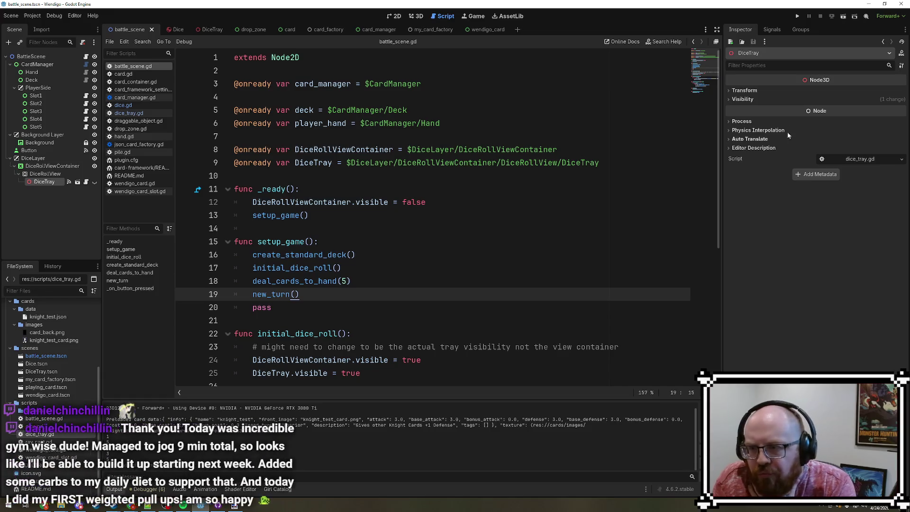
left_click(751, 91)
left_click(748, 152)
type("2")
key("Return")
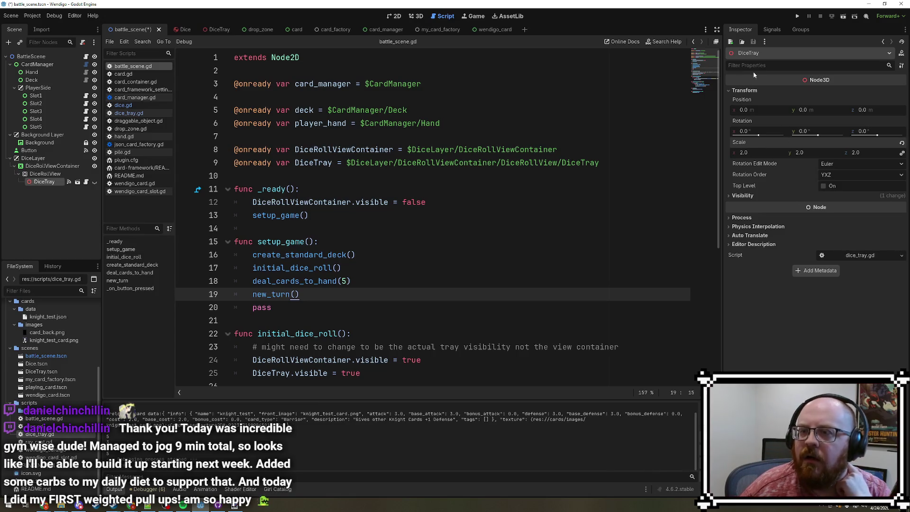
left_click(750, 196)
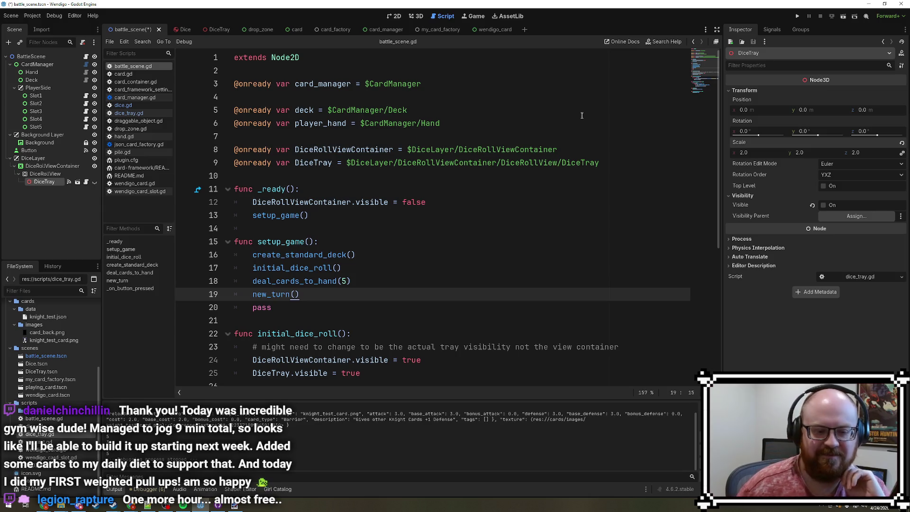
left_click(499, 202)
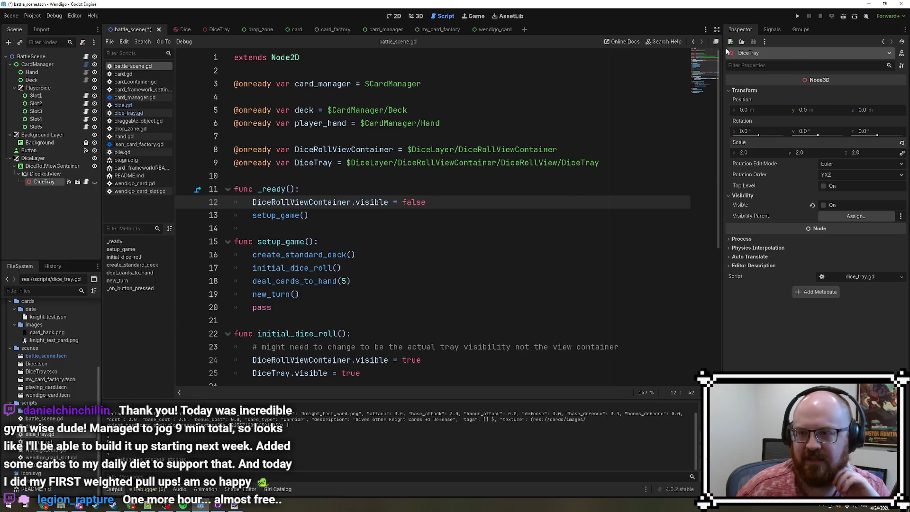
- In 2D, try enlarging DiceRollViewContainer across the table, undo it, and reopen the DiceTray scene
left_click(52, 166)
left_click(44, 182)
left_click(394, 16)
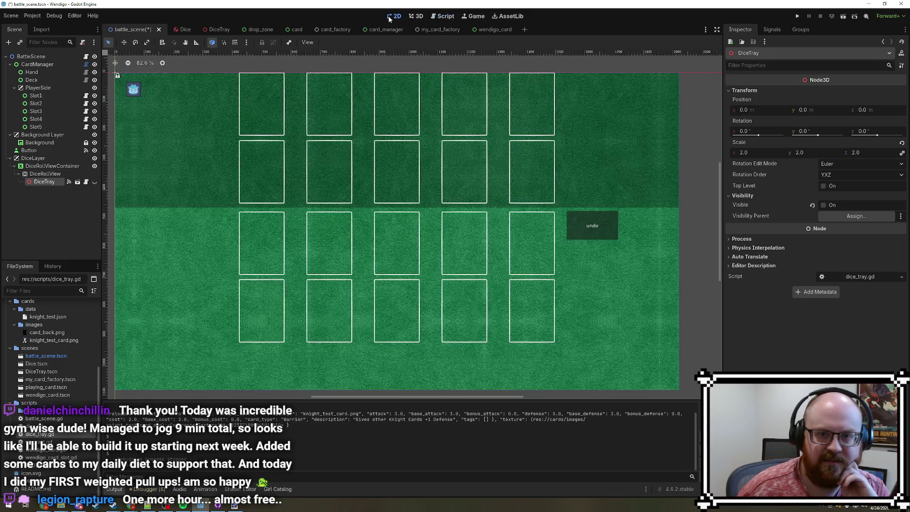
left_click(132, 92)
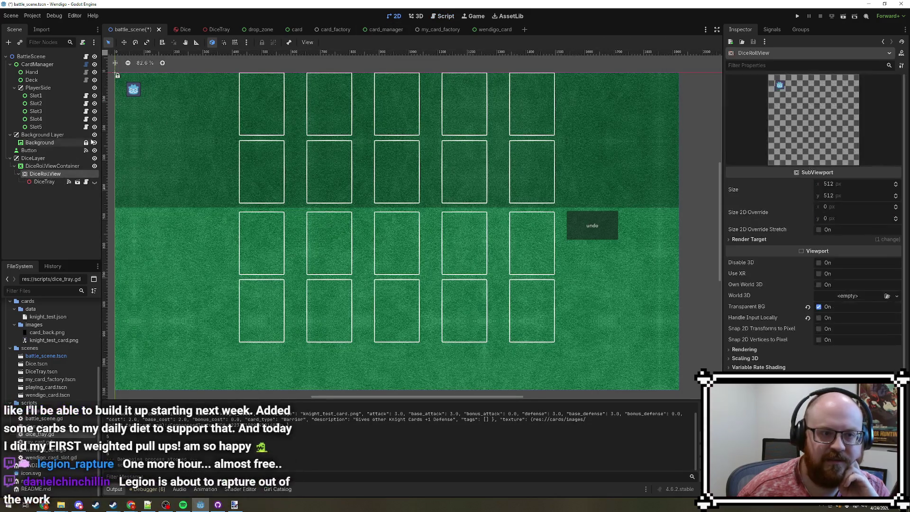
left_click(52, 166)
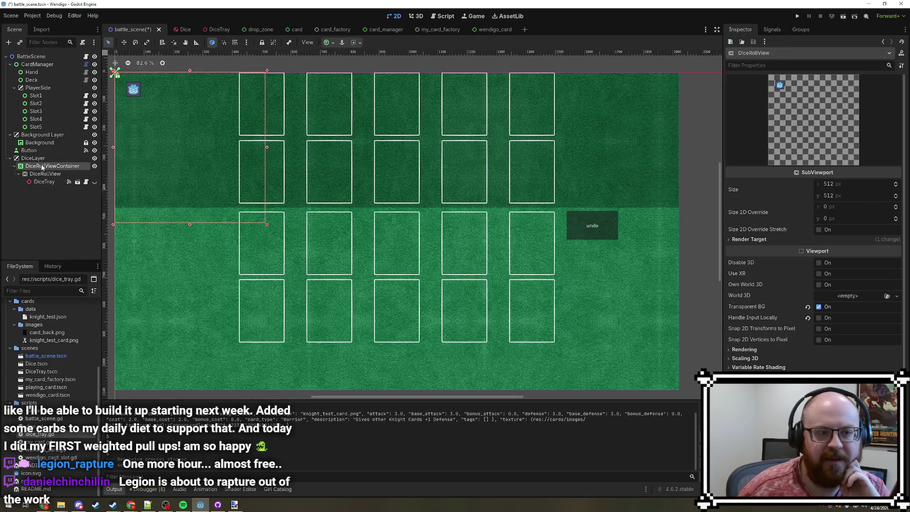
left_click_drag(268, 225, 681, 390)
key("ctrl+z")
left_click(214, 29)
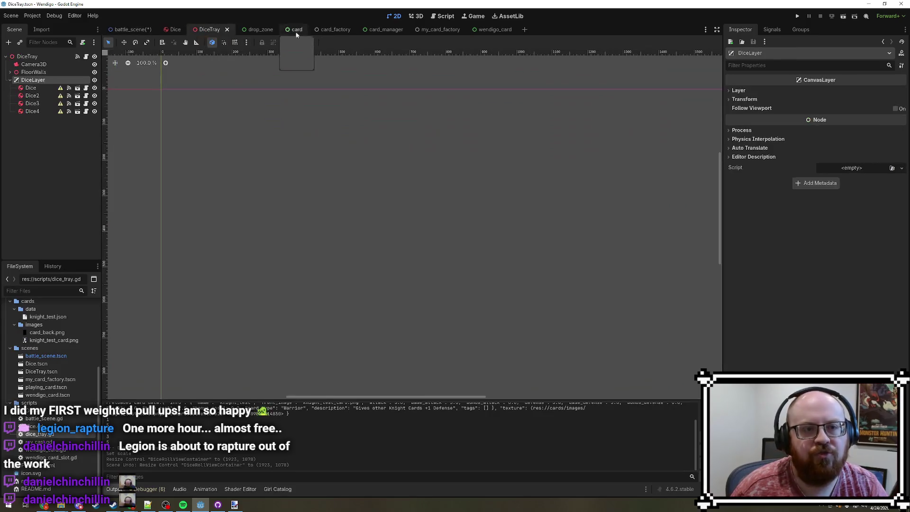
- View the tray in 3D from above and inspect Floor and its 1 × 0.05 × 1 collision box
left_click(419, 18)
scroll(554, 290, "down", 10)
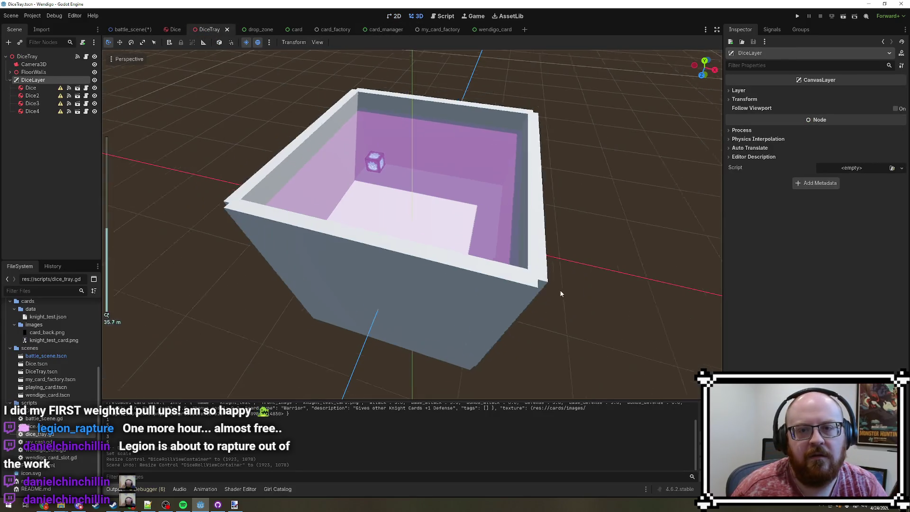
left_click_drag(506, 282, 493, 275)
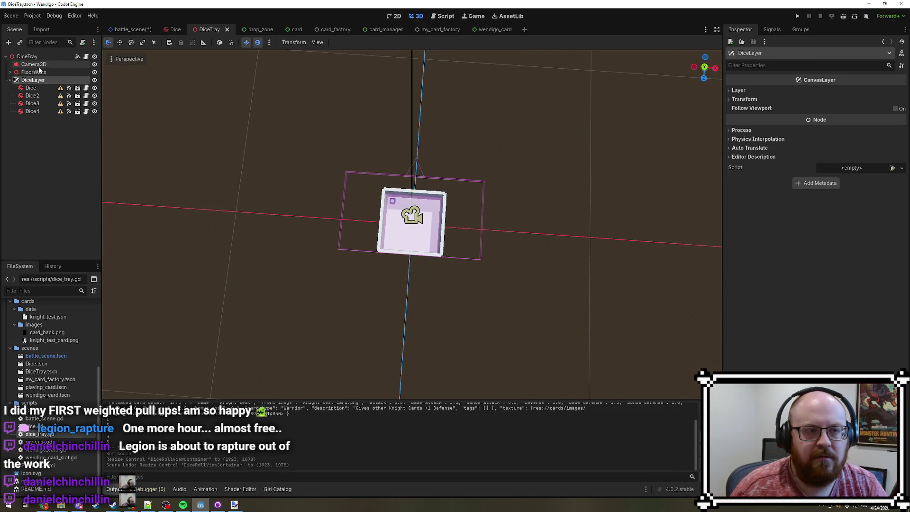
left_click(10, 72)
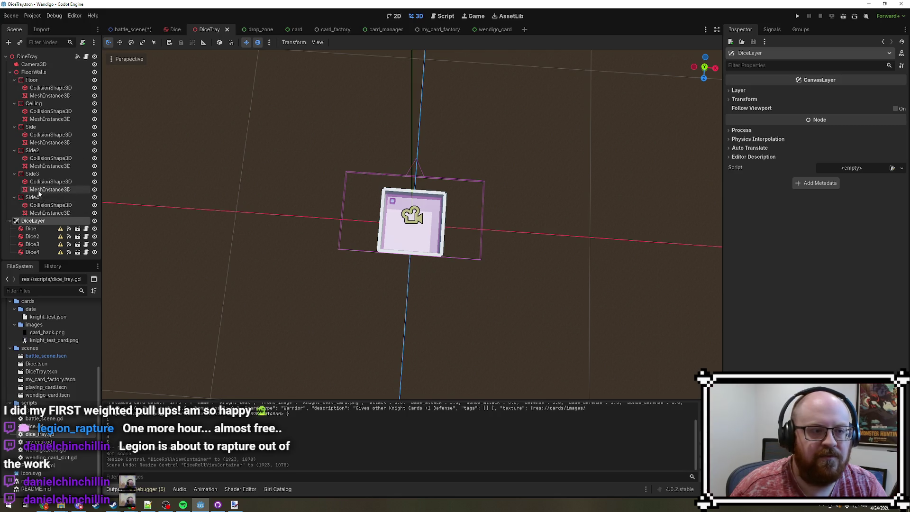
left_click(31, 80)
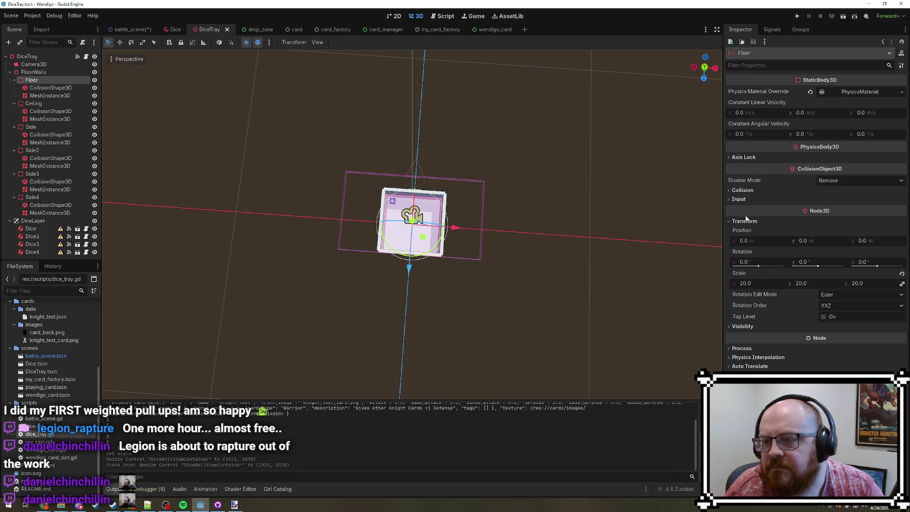
mouse_move(769, 207)
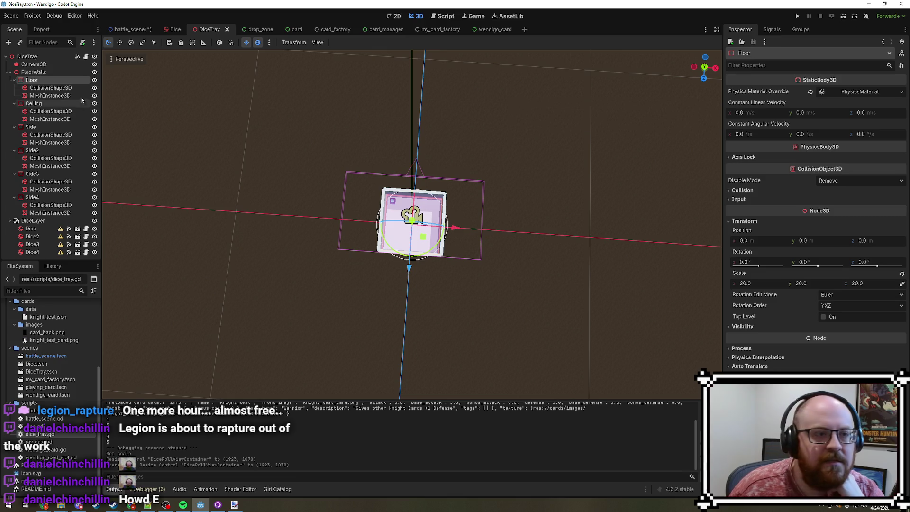
left_click(36, 88)
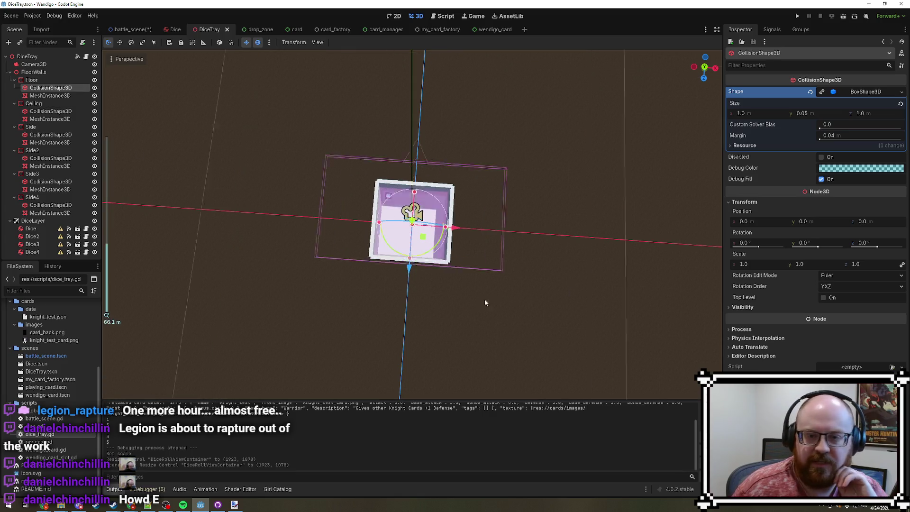
scroll(491, 298, "up", 5)
left_click(566, 254)
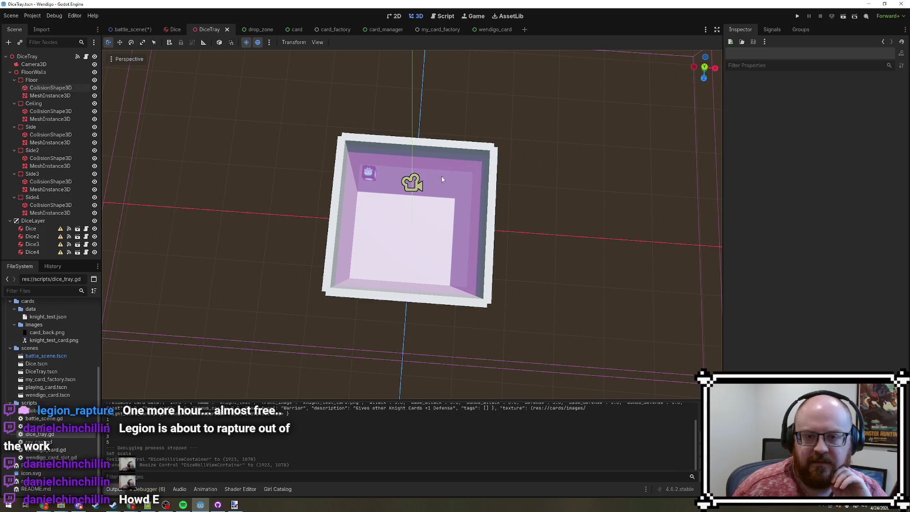
mouse_move(109, 146)
left_mouse_down()
mouse_move(136, 143)
mouse_move(147, 153)
left_mouse_up()
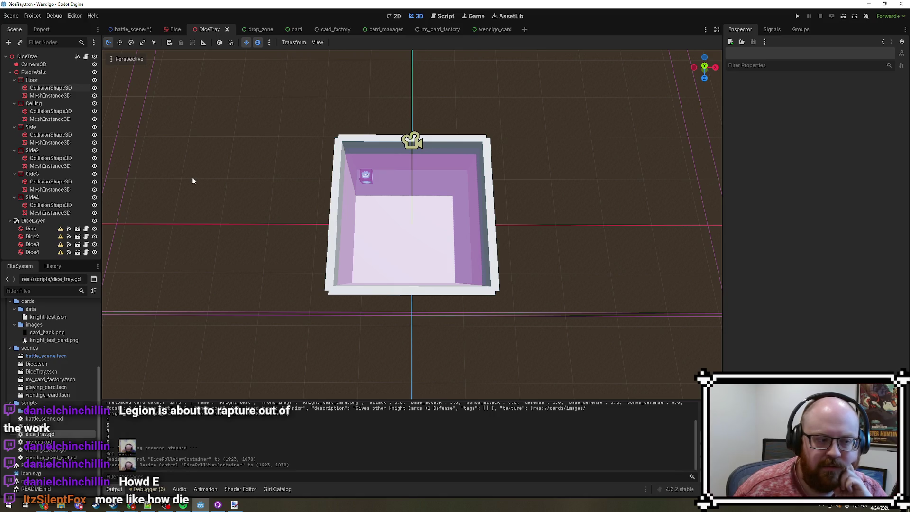
left_click(51, 87)
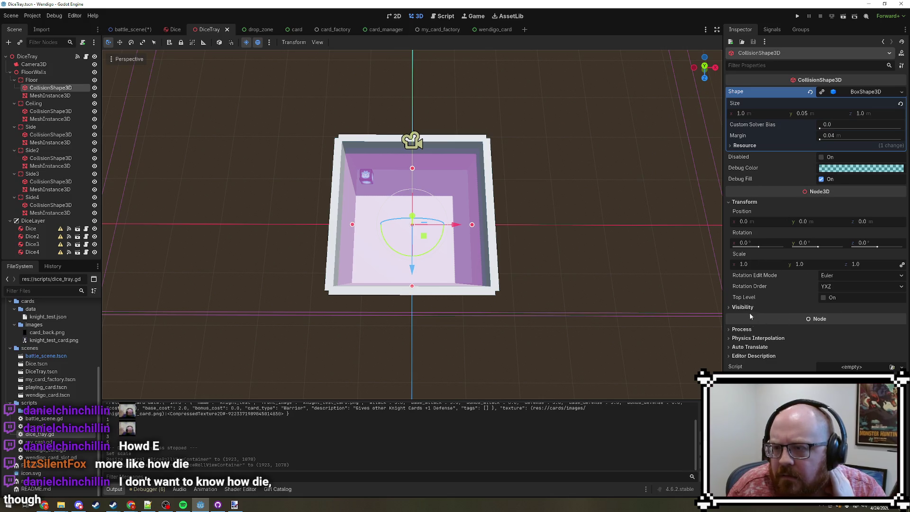
left_click(866, 92)
left_click(866, 92)
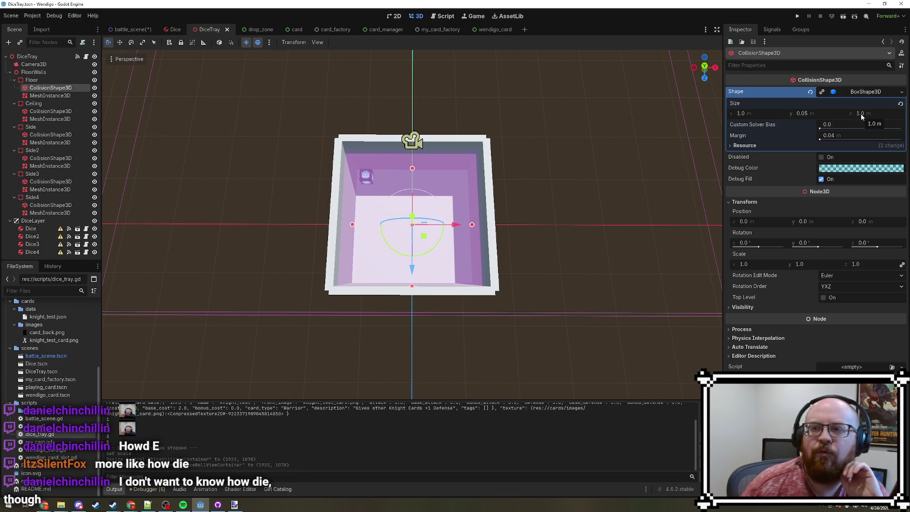
left_click(741, 114)
key("BackSpace")
type("9")
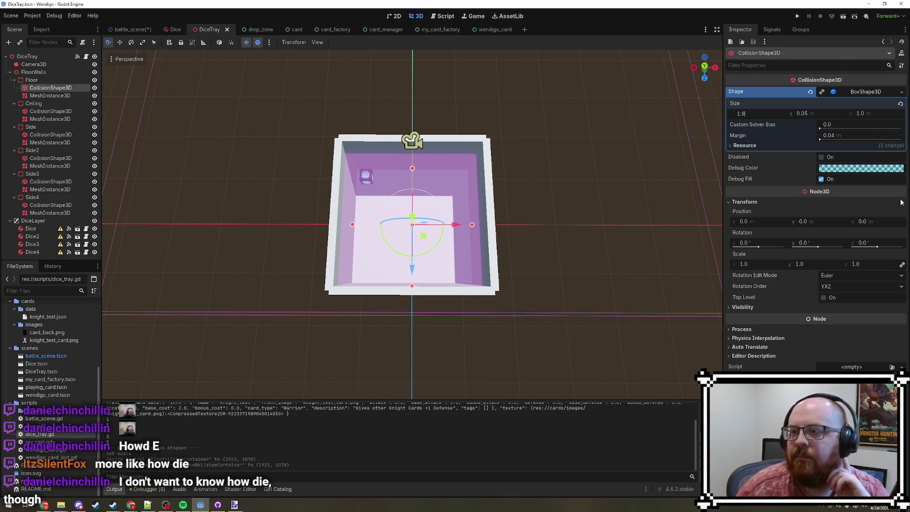
key("Tab")
key("Tab")
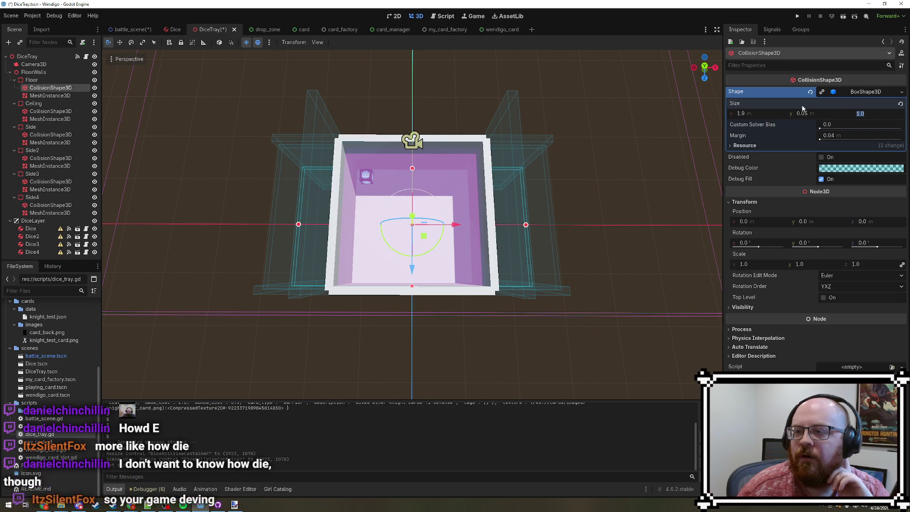
left_click(619, 229)
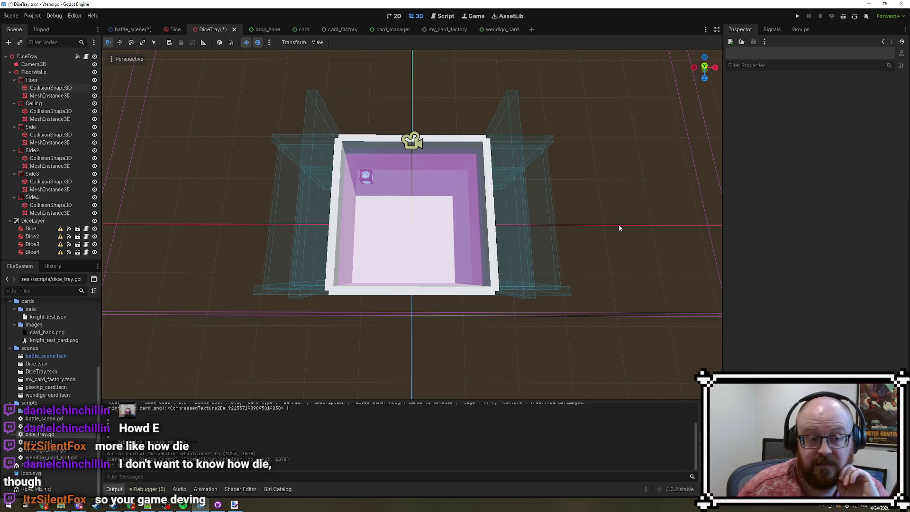
mouse_move(525, 227)
left_mouse_down()
mouse_move(572, 226)
mouse_move(495, 197)
mouse_move(526, 117)
mouse_move(555, 160)
mouse_move(563, 210)
left_mouse_up()
scroll(526, 117, "up", 3)
scroll(526, 117, "down", 3)
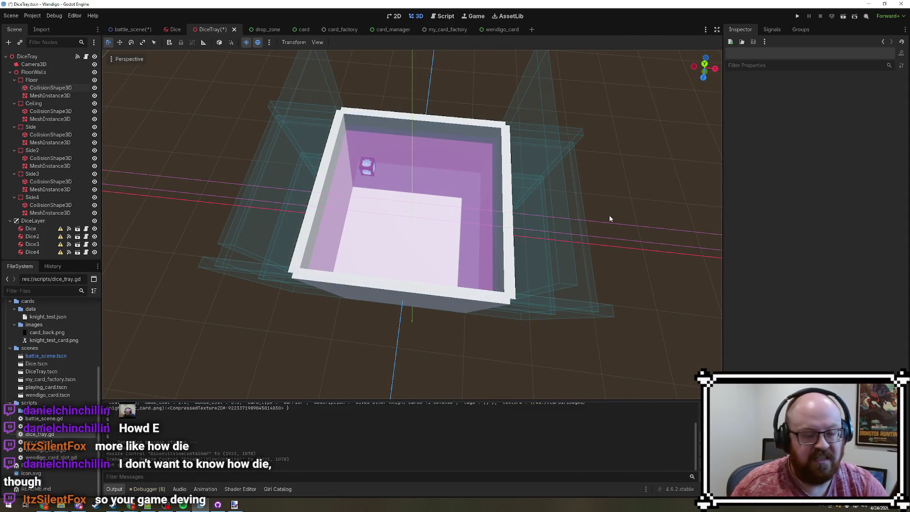
key("ctrl+s")
left_click(31, 80)
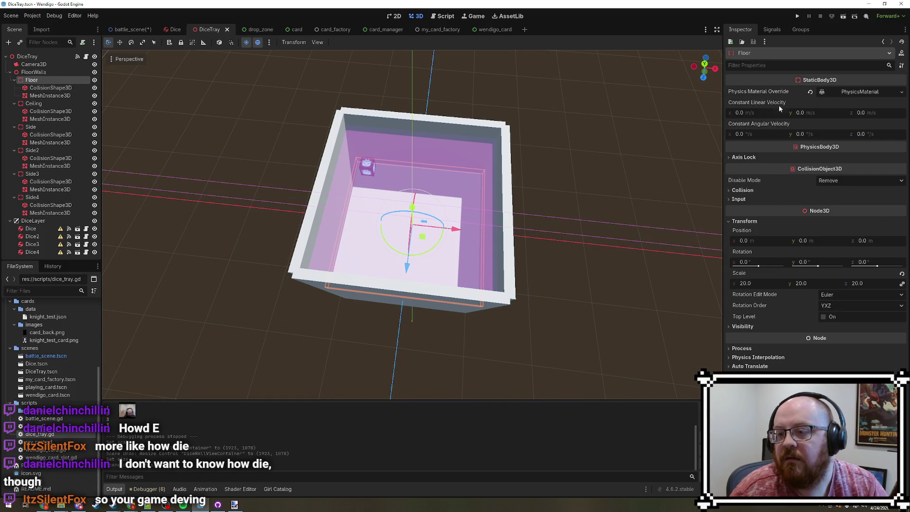
- Set the floor MeshInstance3D's size to 1.92 on X and 1.08 on Z
left_click_drag(524, 303, 536, 331)
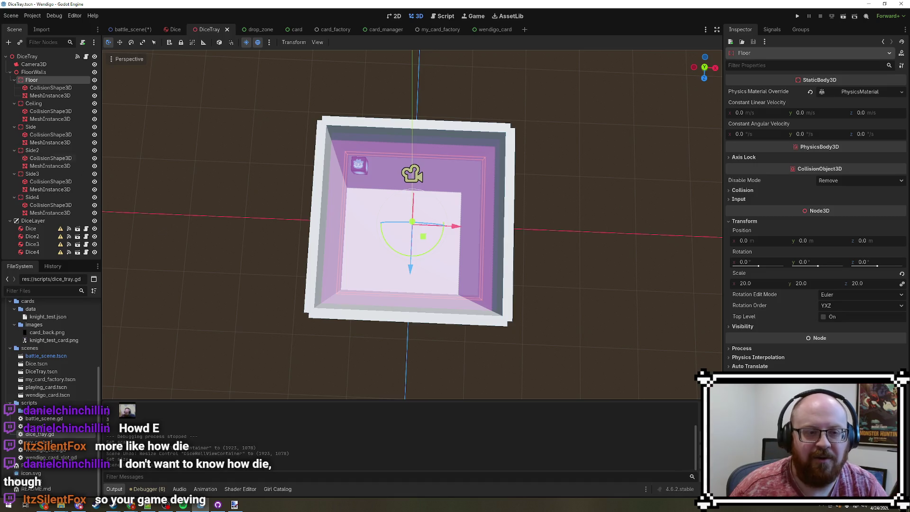
left_click(57, 96)
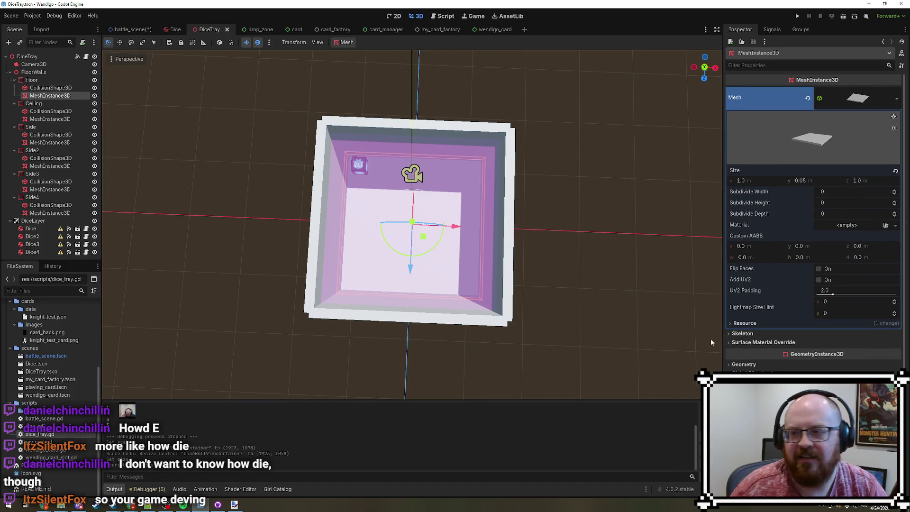
left_click(746, 183)
type("1.")
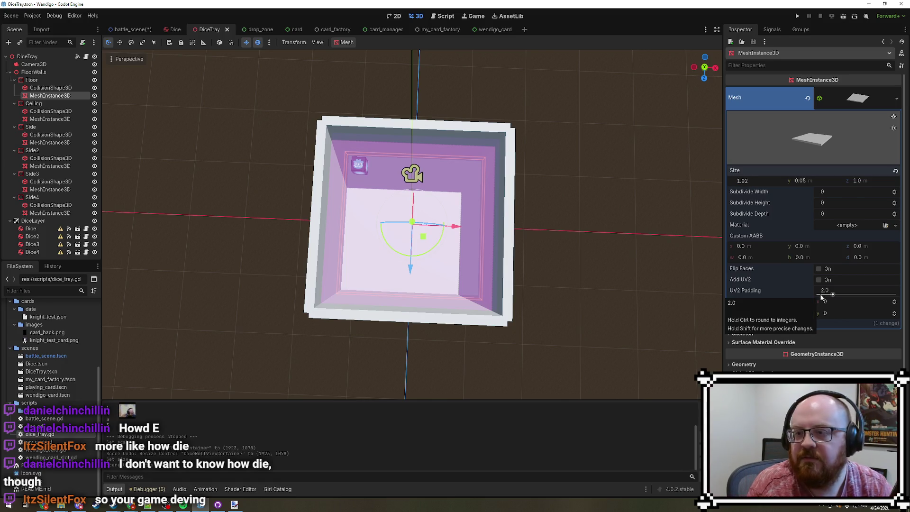
key("Return")
left_click(858, 181)
left_click(858, 181)
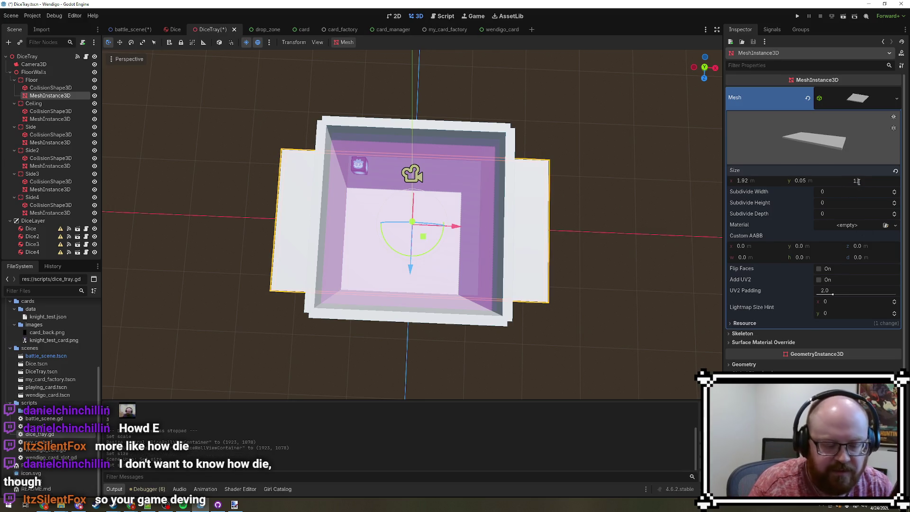
key("Return")
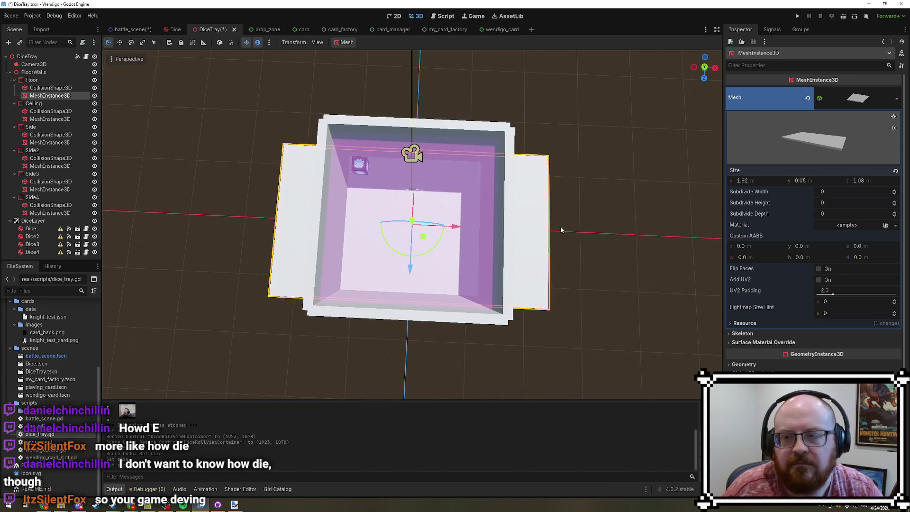
left_click(64, 88)
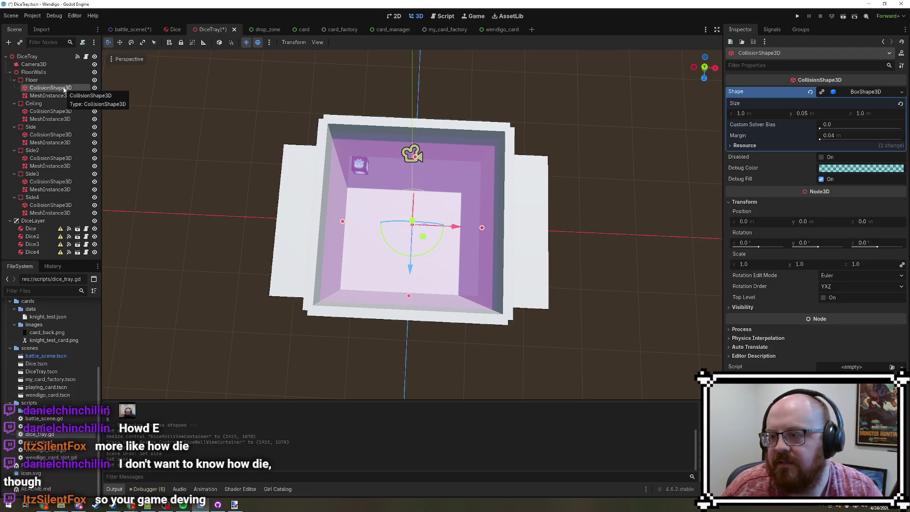
- Copy the floor mesh's size onto the floor collision box, then undo the paste
left_click(51, 95)
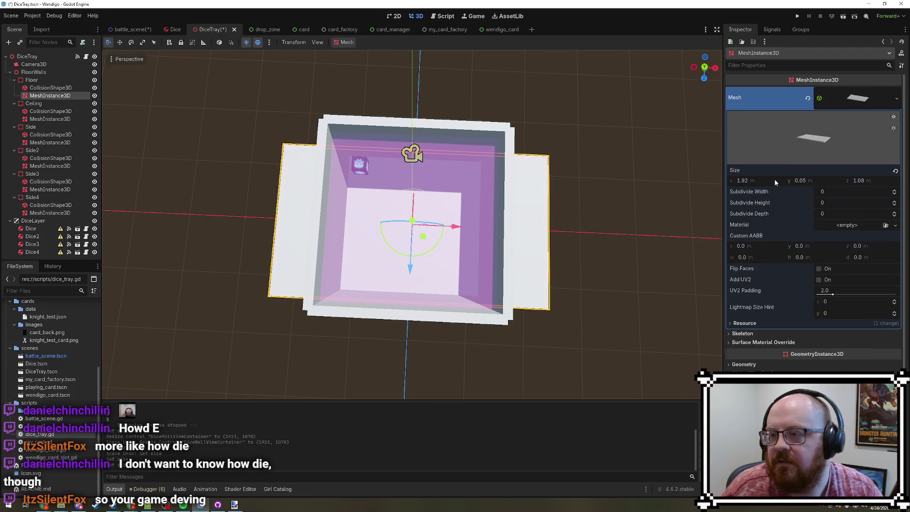
right_click(751, 171)
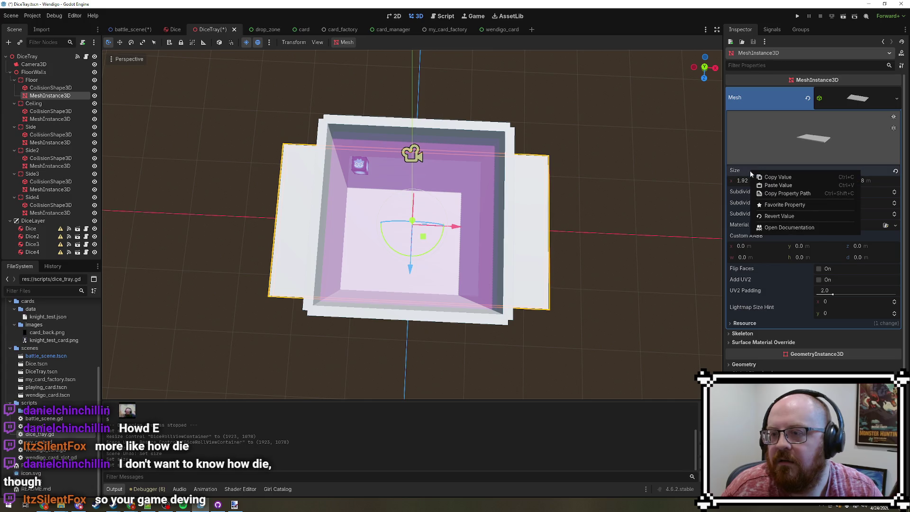
left_click(777, 177)
left_click(51, 88)
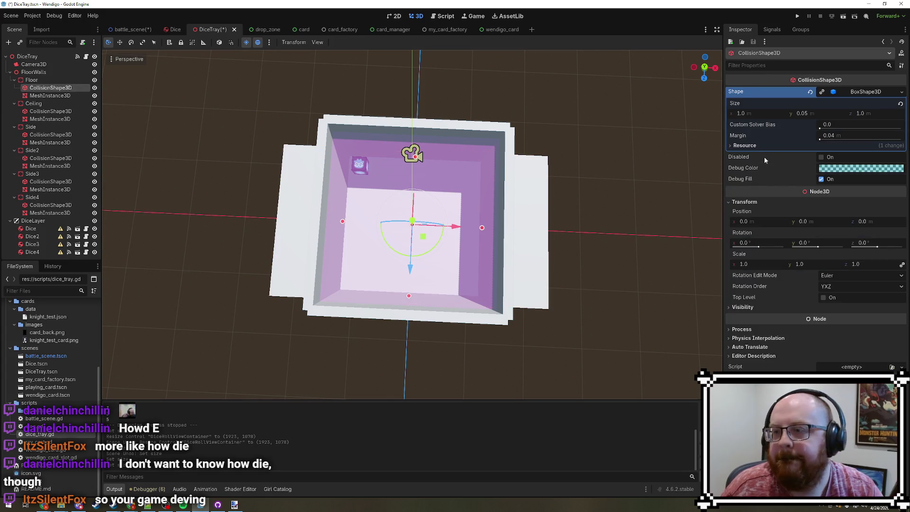
right_click(781, 109)
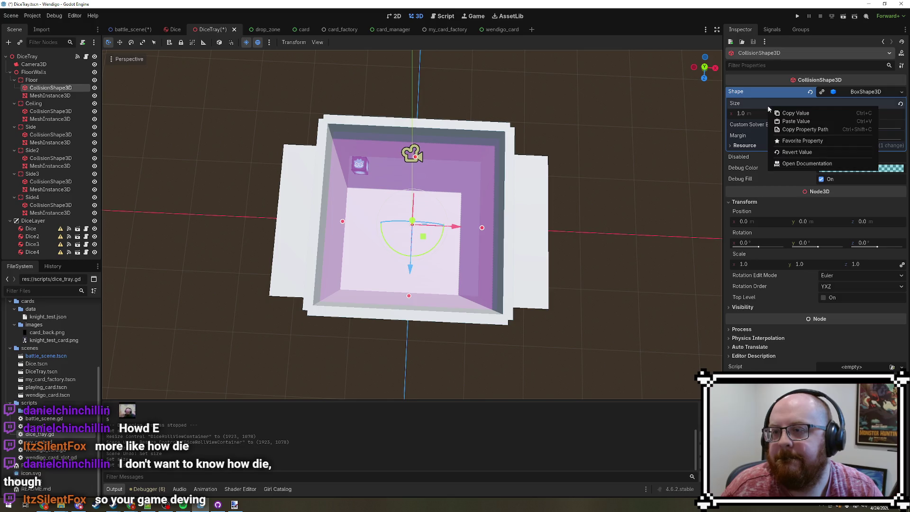
left_click(793, 125)
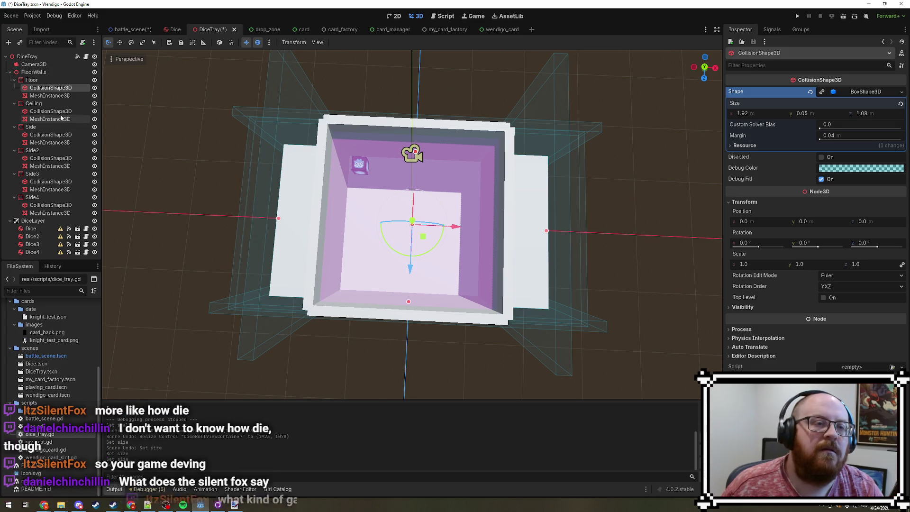
mouse_move(506, 163)
left_mouse_down()
mouse_move(585, 158)
mouse_move(588, 173)
left_mouse_up()
key("ctrl+z")
key("ctrl+z")
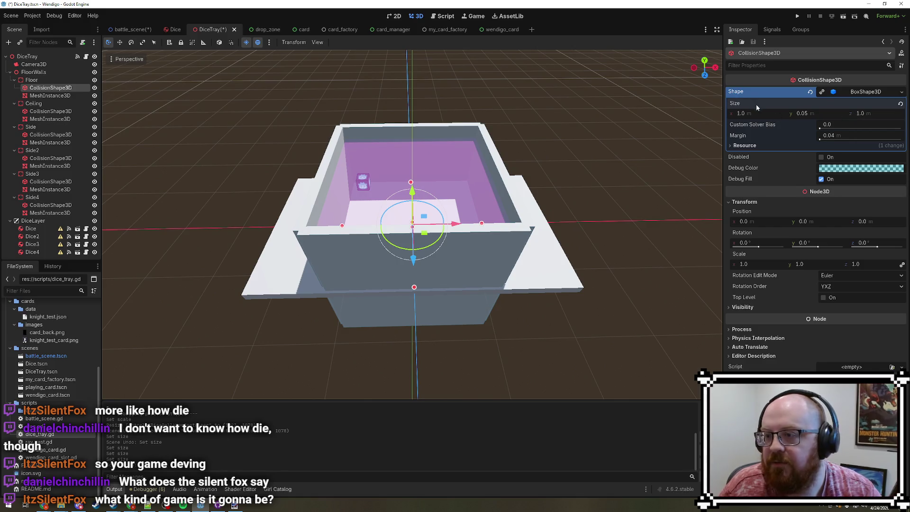
- Make the floor collision shape's sub-resources unique
left_click(902, 42)
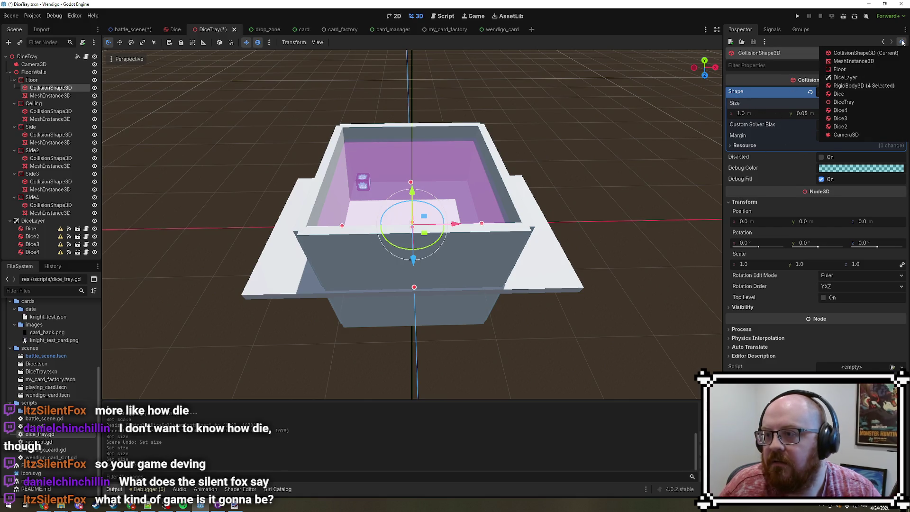
left_click(902, 42)
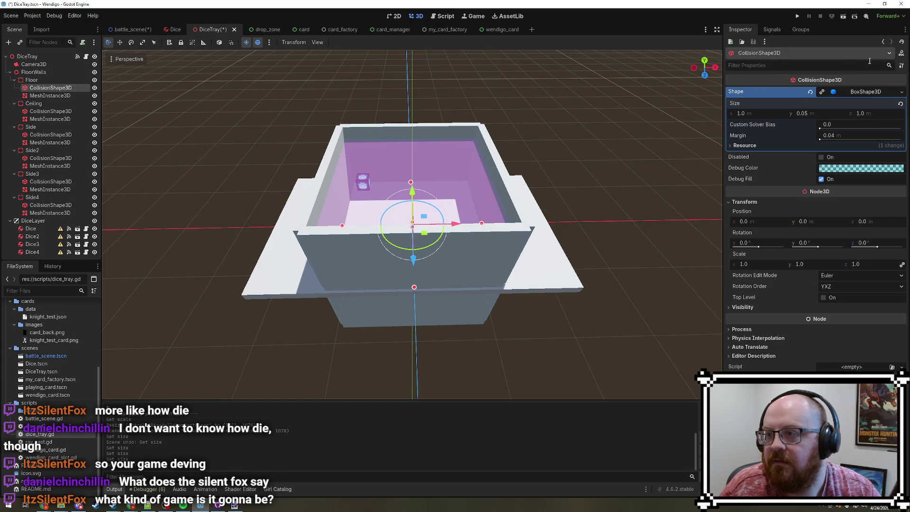
left_click(902, 66)
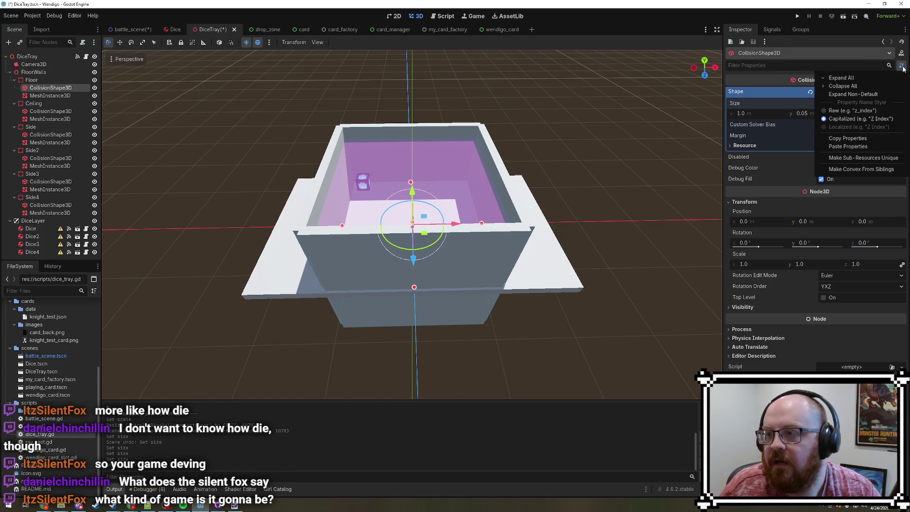
left_click(848, 159)
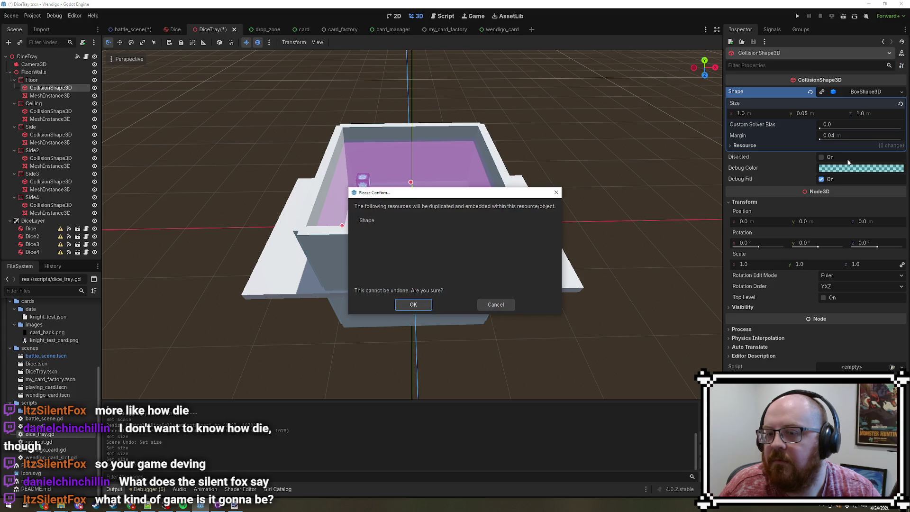
left_click(414, 304)
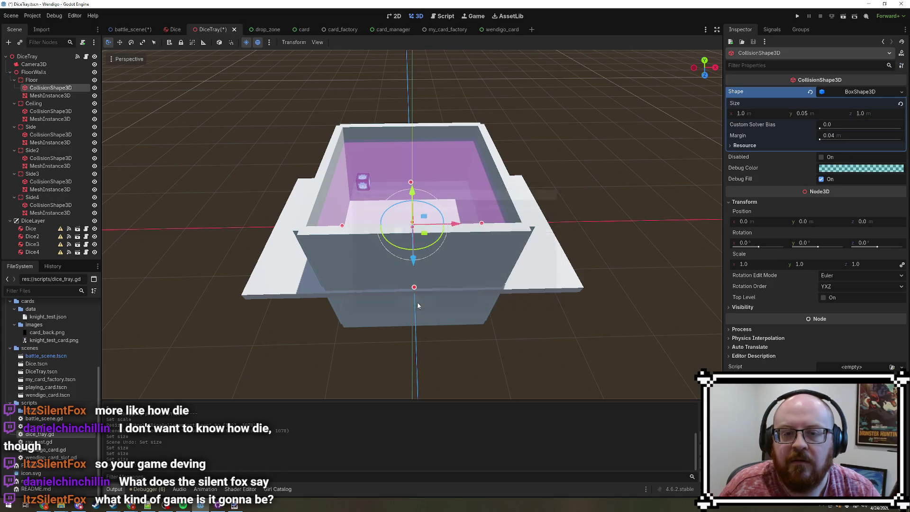
- Make the Floor and Ceiling bodies' sub-resources unique, confirming each prompt
left_click(32, 81)
left_click(901, 65)
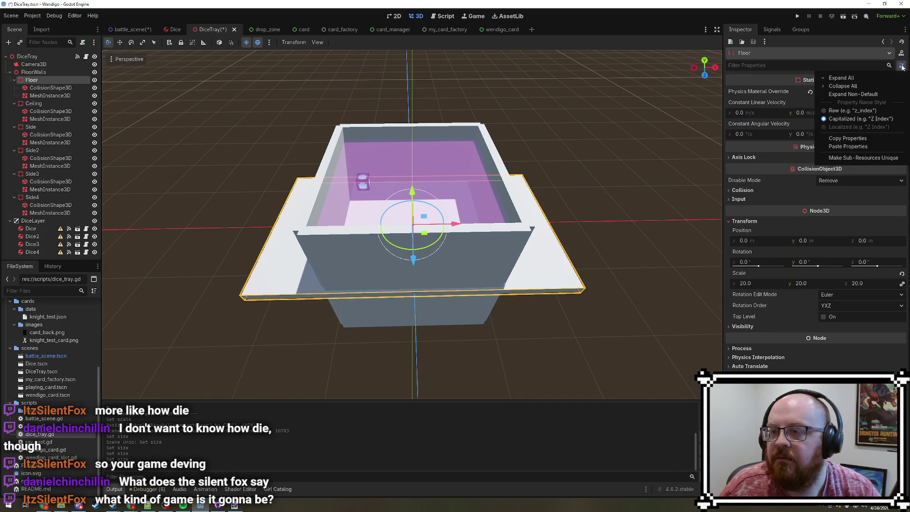
left_click(854, 158)
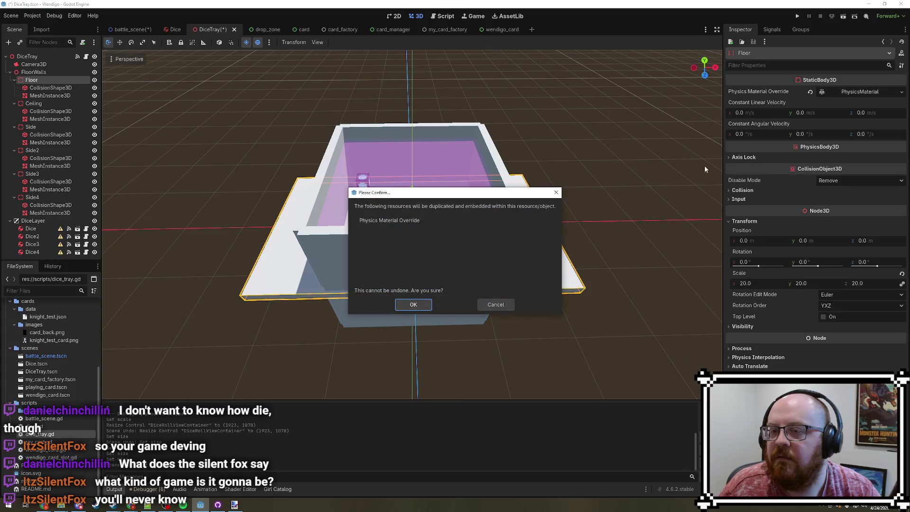
left_click(414, 304)
left_click(33, 103)
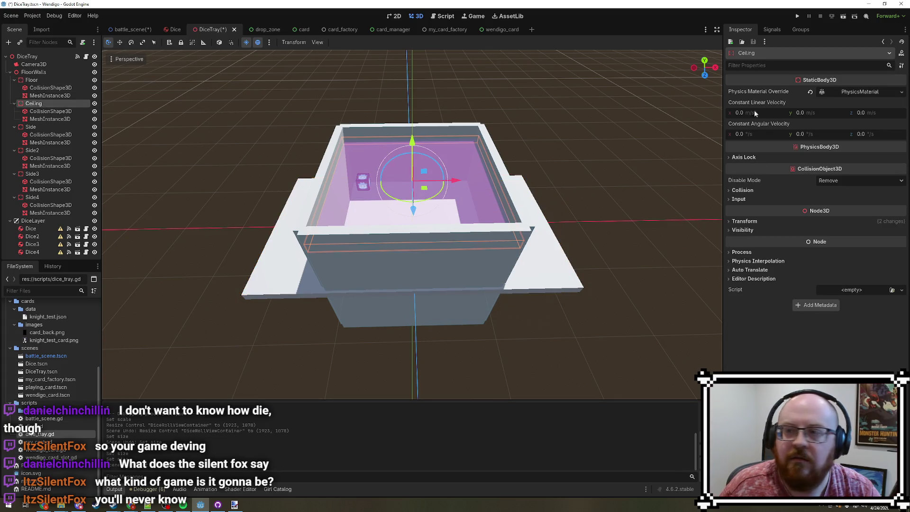
left_click(901, 65)
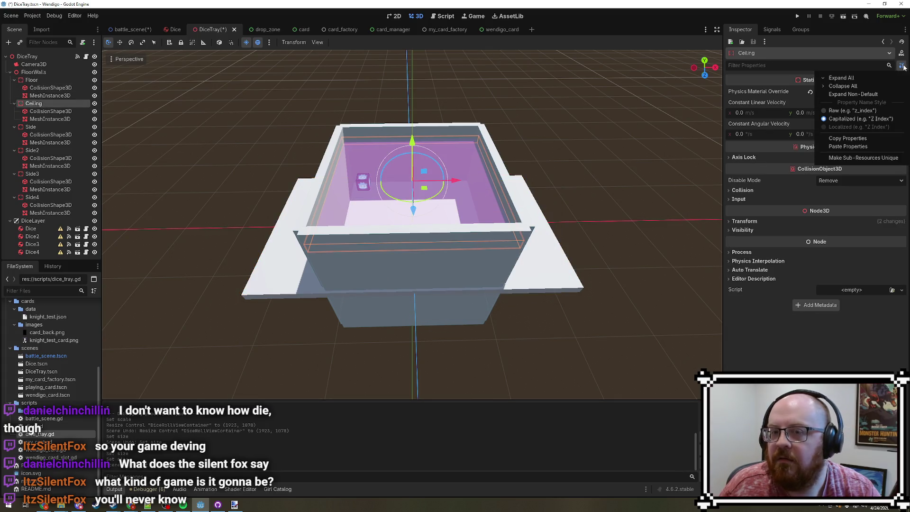
left_click(847, 158)
left_click(414, 304)
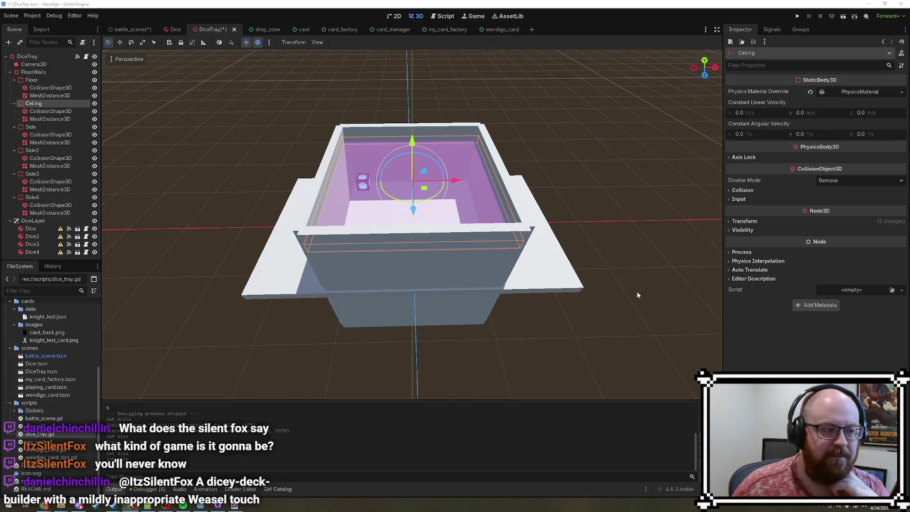
- Paste the 1.92 × 0.05 × 1.08 size onto the floor's collision box
left_click_drag(596, 138, 589, 178)
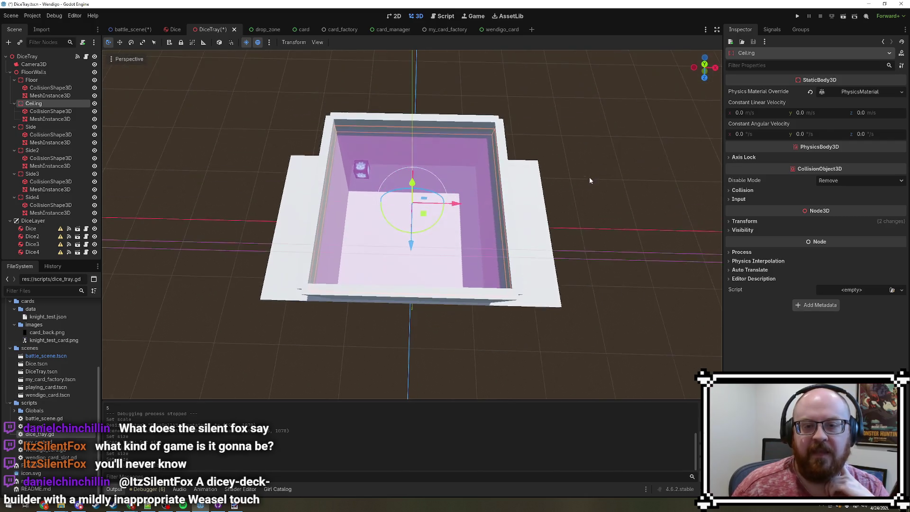
left_click(587, 197)
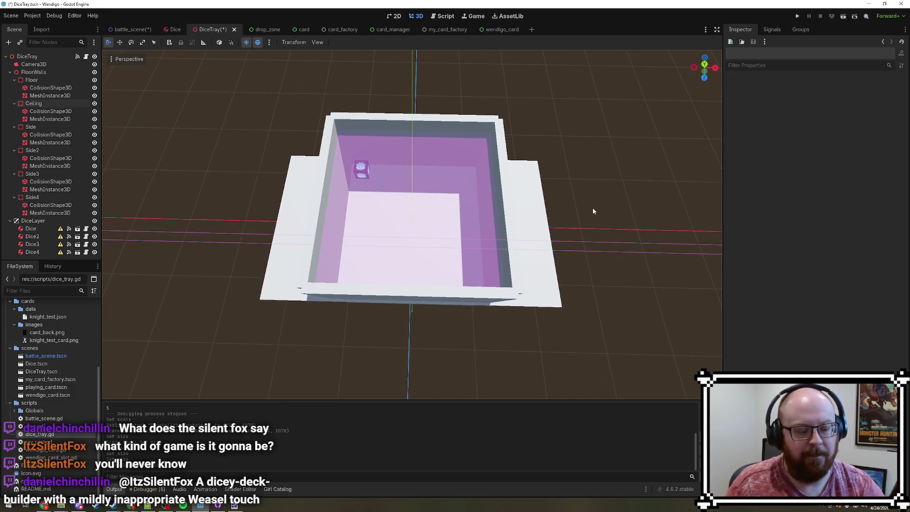
mouse_move(535, 232)
left_mouse_down()
mouse_move(624, 170)
mouse_move(574, 208)
mouse_move(157, 130)
left_mouse_up()
left_click(50, 95)
mouse_move(156, 199)
left_mouse_down()
mouse_move(168, 161)
mouse_move(144, 166)
mouse_move(204, 194)
mouse_move(317, 70)
mouse_move(322, 98)
mouse_move(298, 162)
mouse_move(185, 172)
left_mouse_up()
left_click(65, 89)
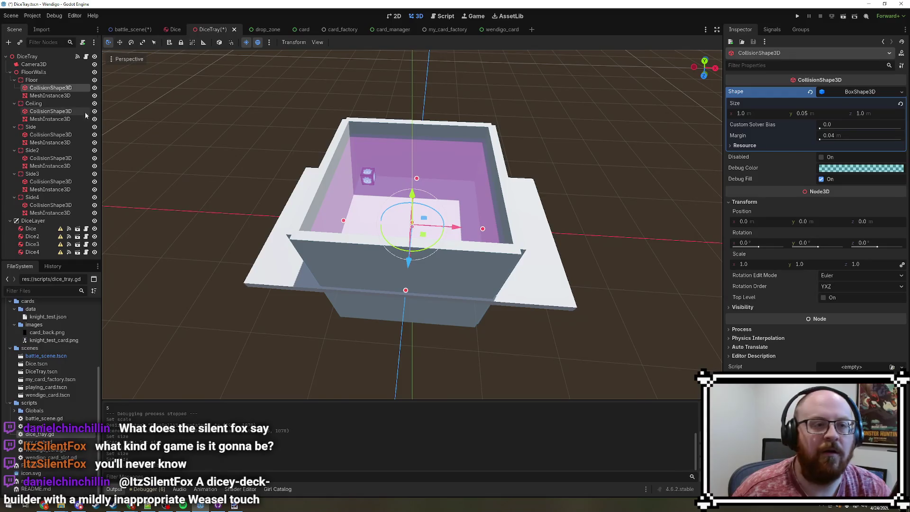
right_click(729, 114)
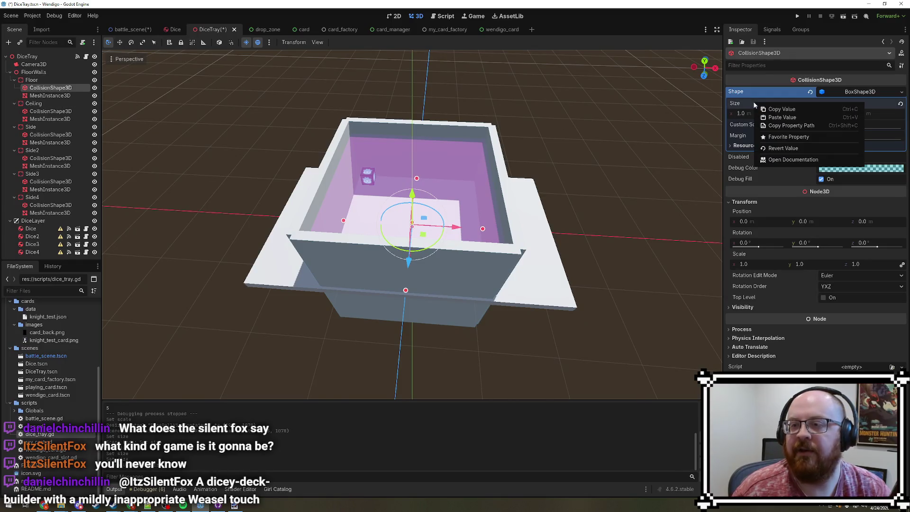
left_click(793, 122)
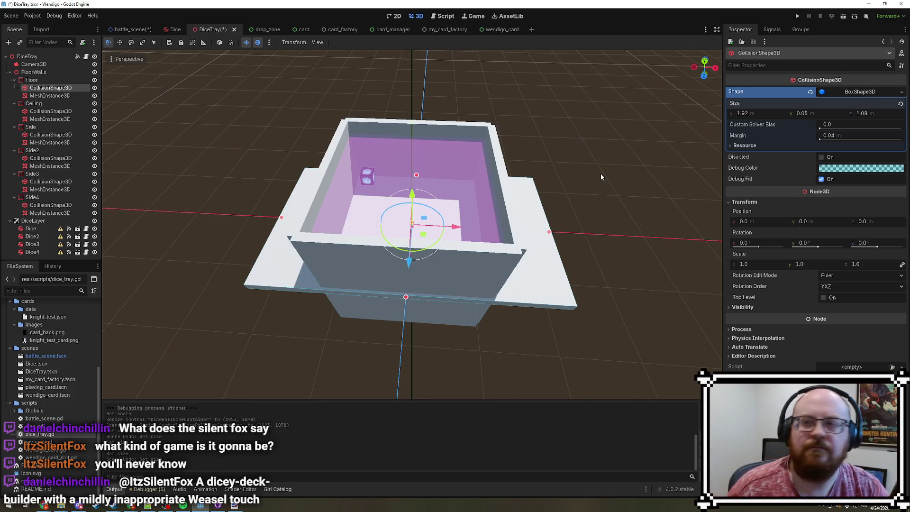
- Make the Ceiling's sub-resources unique and try pasting the enlarged size onto its collision box
left_click(46, 103)
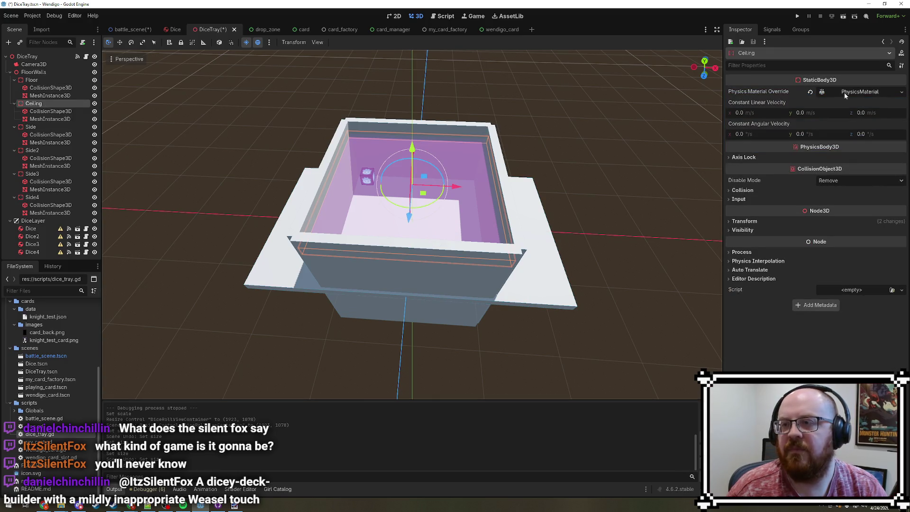
left_click(51, 110)
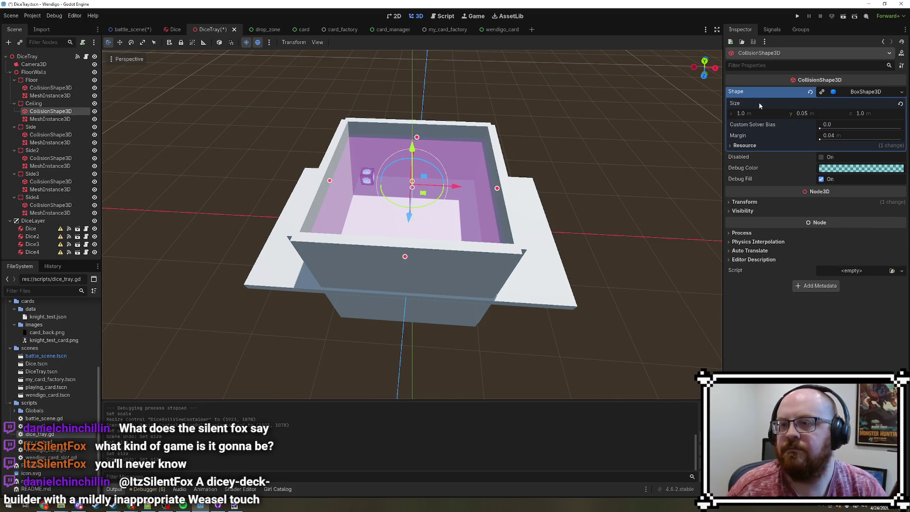
right_click(758, 103)
left_click(789, 120)
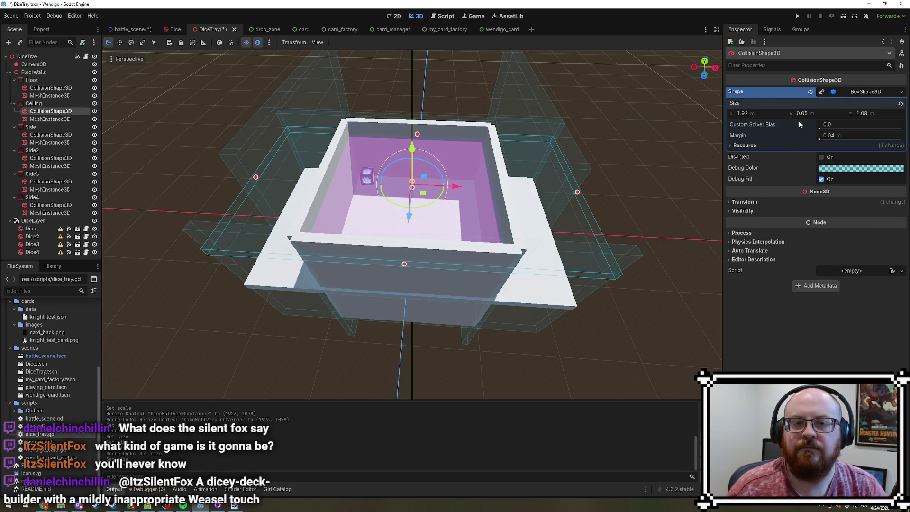
left_click(36, 105)
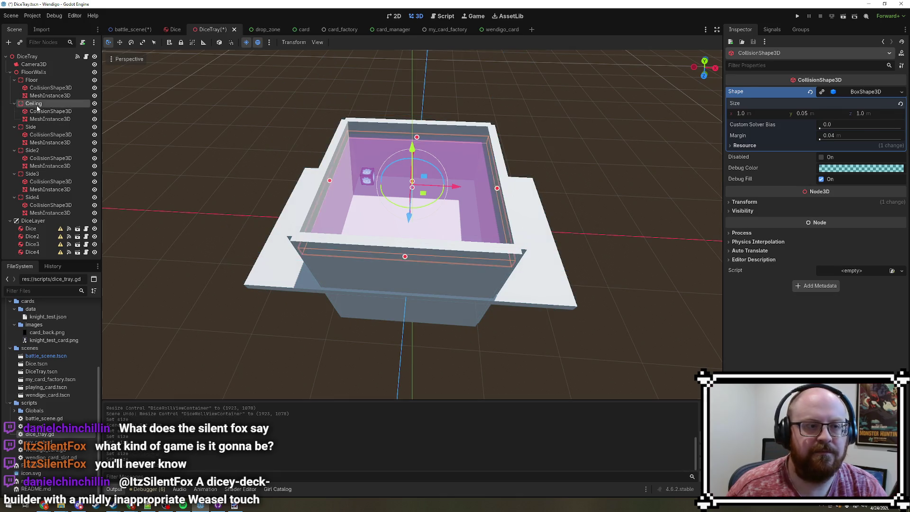
left_click(901, 66)
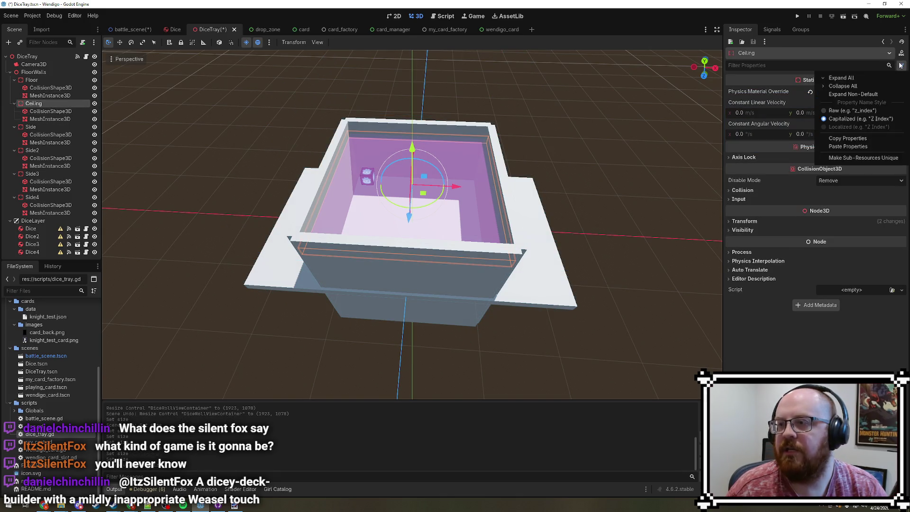
left_click(844, 159)
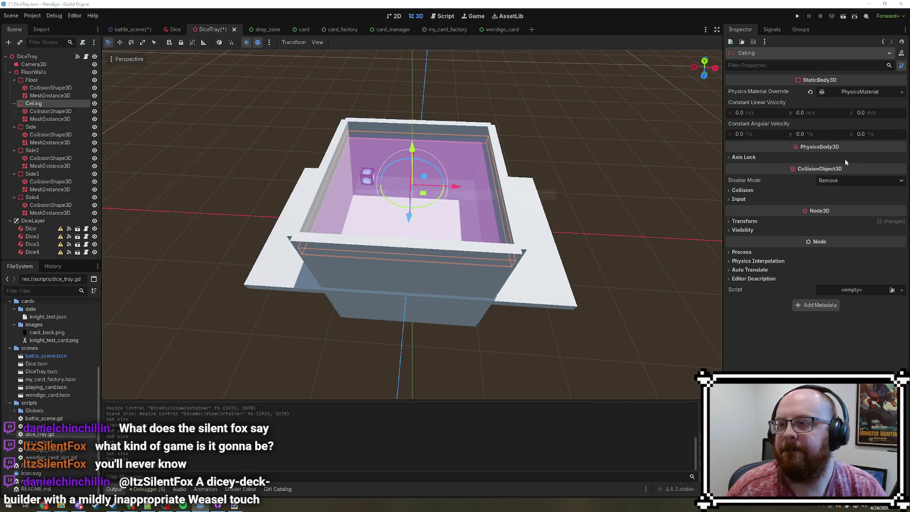
left_click(420, 302)
left_click(50, 111)
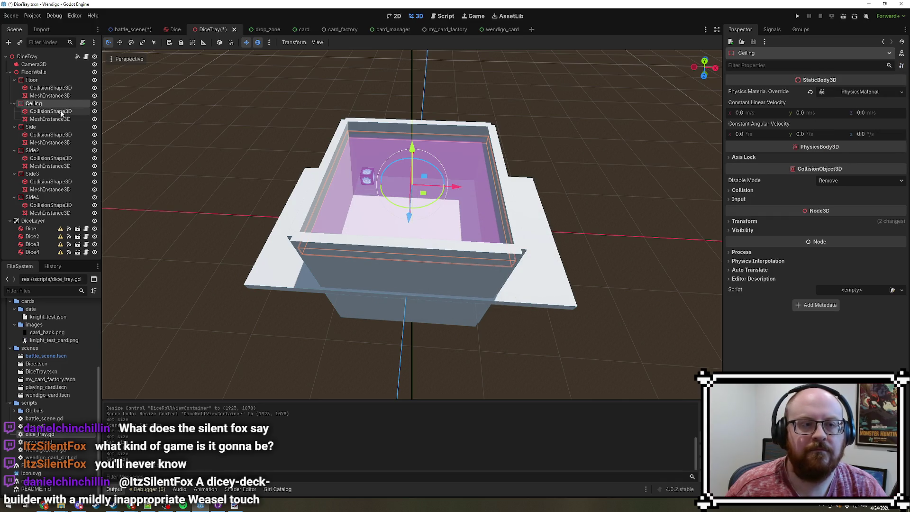
right_click(764, 103)
left_click(790, 117)
right_click(65, 110)
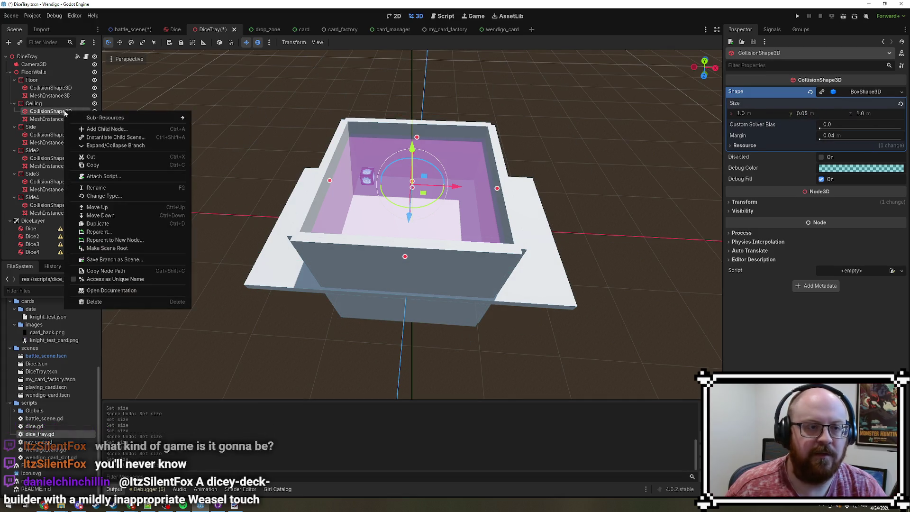
- Make the ceiling collision shape unique and paste 1.92 × 0.05 × 1.08 as its size
key("Escape")
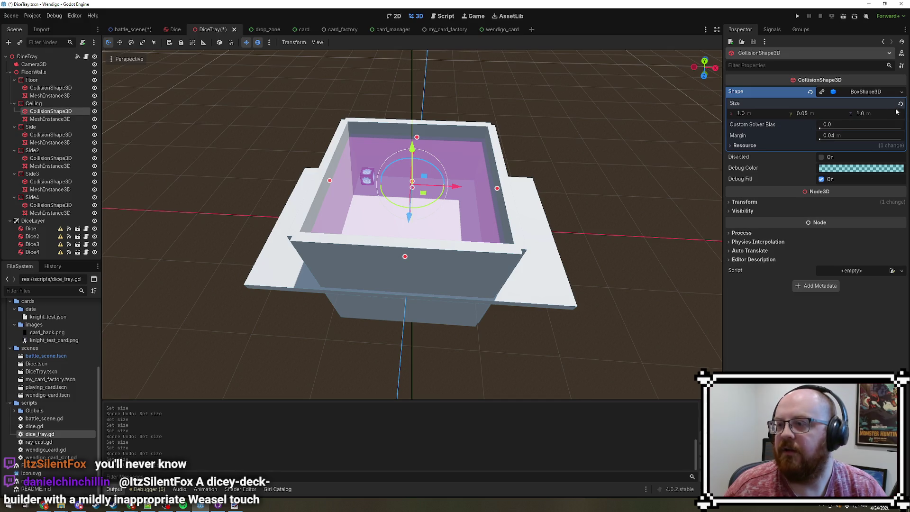
left_click(901, 67)
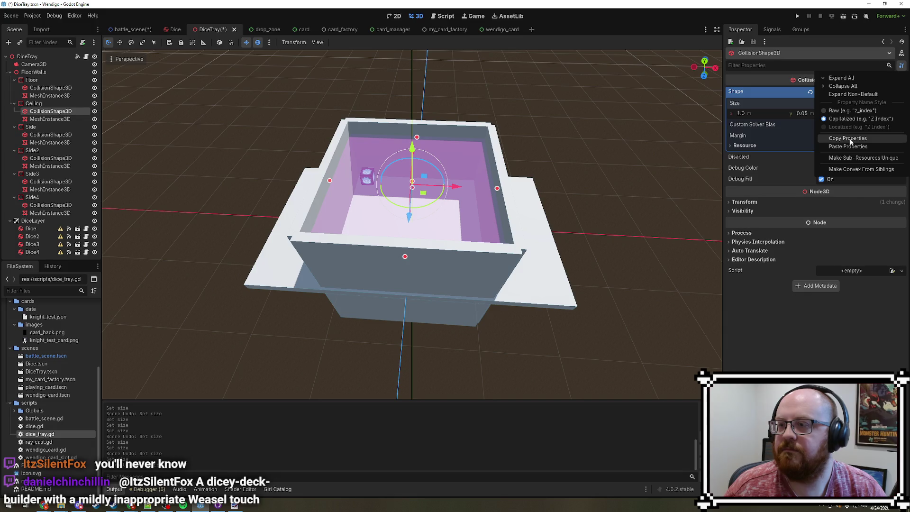
left_click(854, 161)
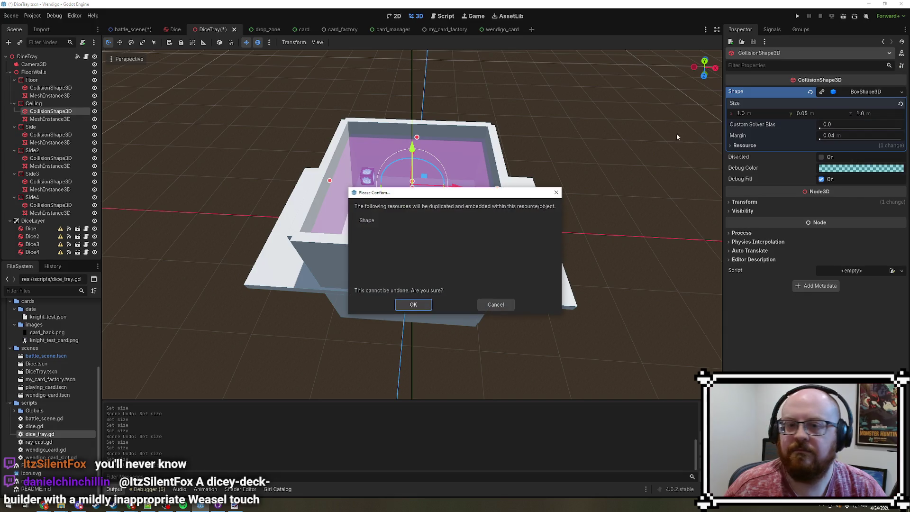
left_click(414, 305)
right_click(752, 104)
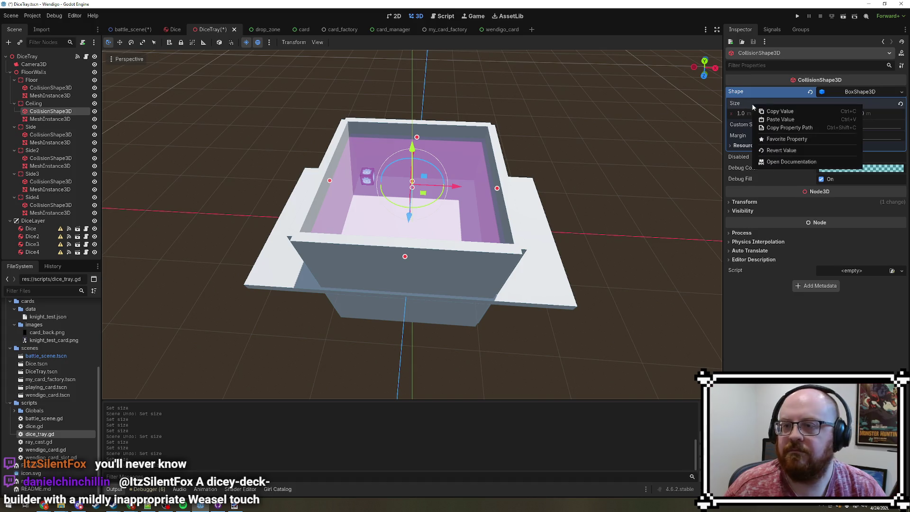
left_click(790, 122)
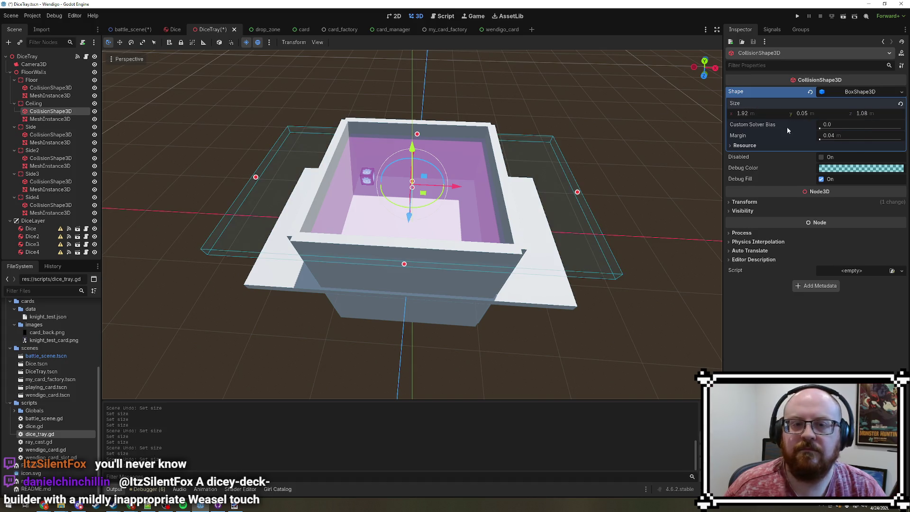
- Make the ceiling mesh unique and paste the same 1.92 × 0.05 × 1.08 size onto it
left_click(57, 120)
mouse_move(117, 130)
left_mouse_down()
mouse_move(186, 135)
mouse_move(254, 104)
mouse_move(128, 123)
left_mouse_up()
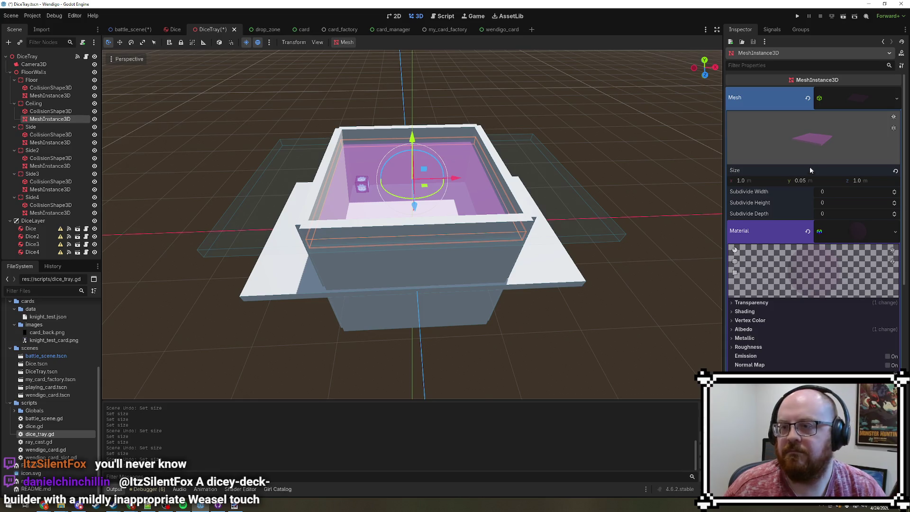
right_click(66, 122)
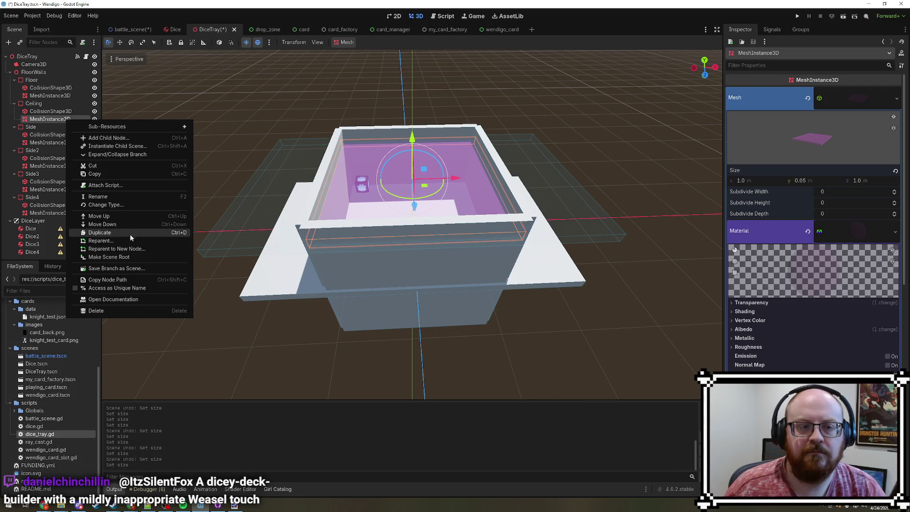
left_click(901, 56)
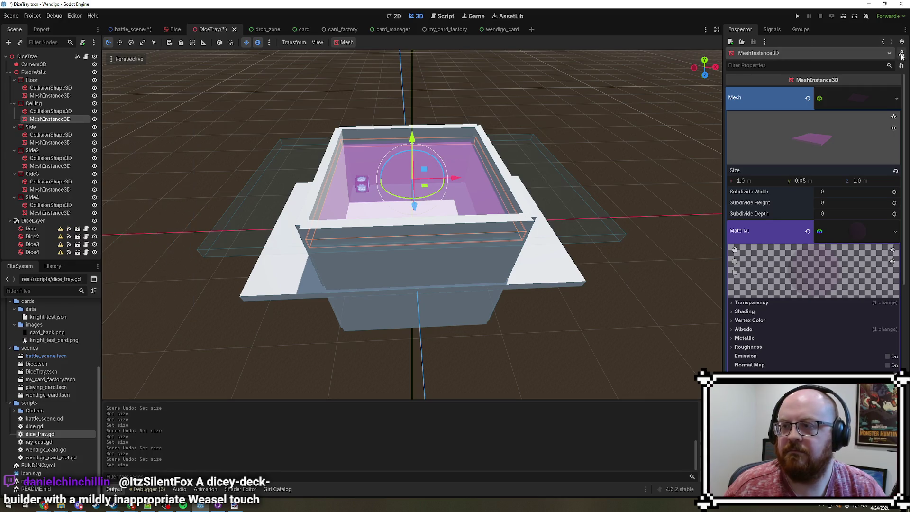
left_click(902, 65)
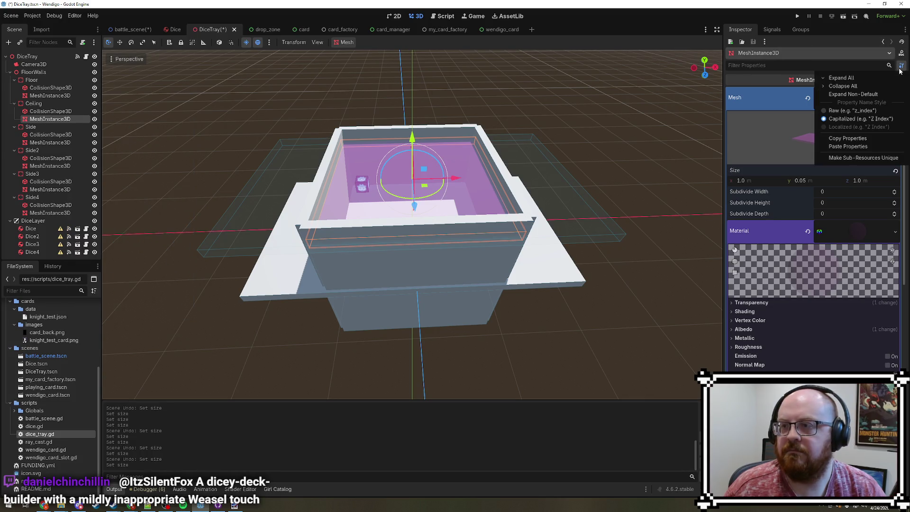
left_click(835, 158)
left_click(415, 304)
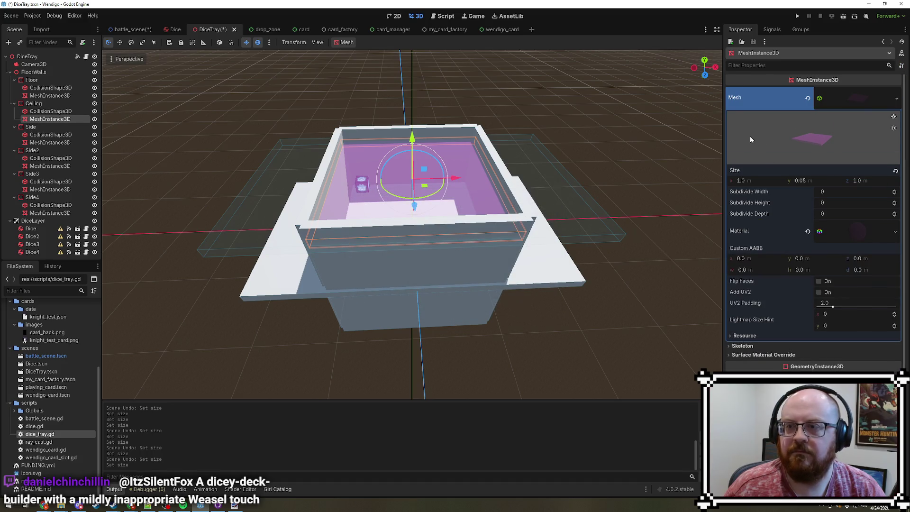
right_click(762, 171)
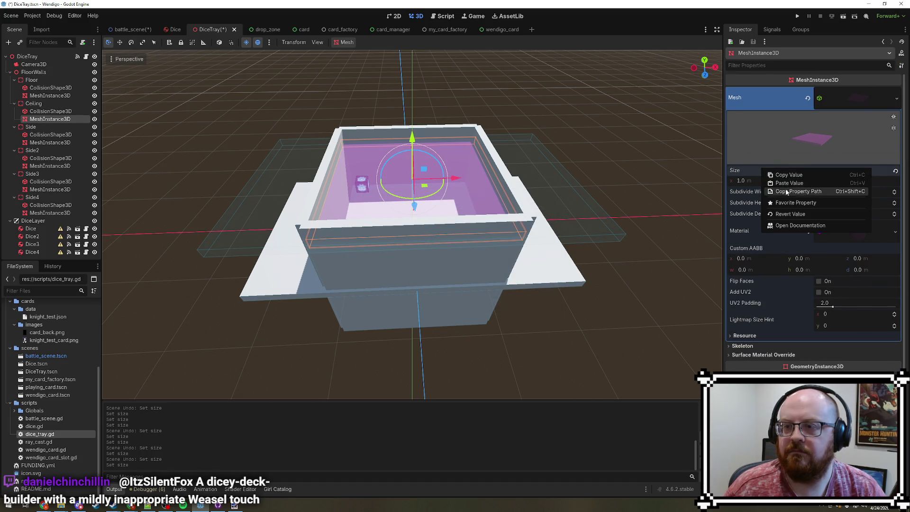
left_click(789, 183)
left_click(609, 308)
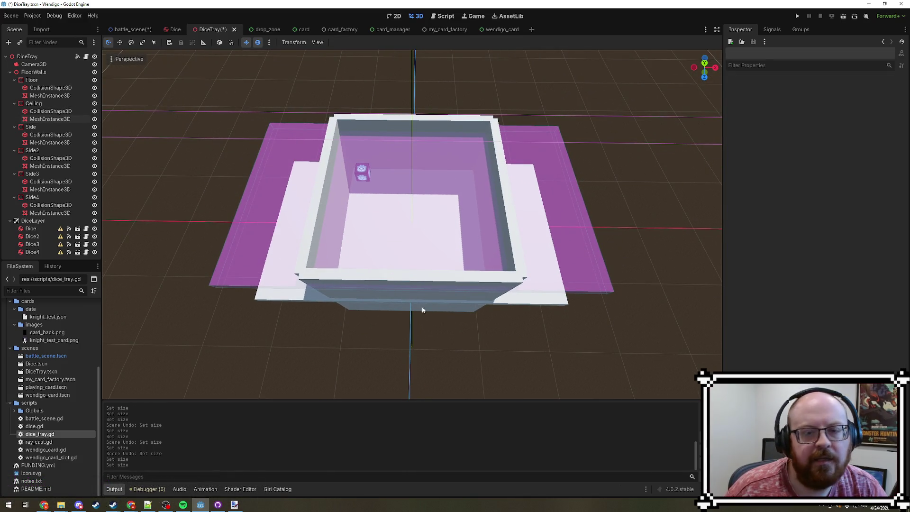
- Select Side2's collision box and toggle its parts' visibility to identify the wall pieces
left_click(431, 294)
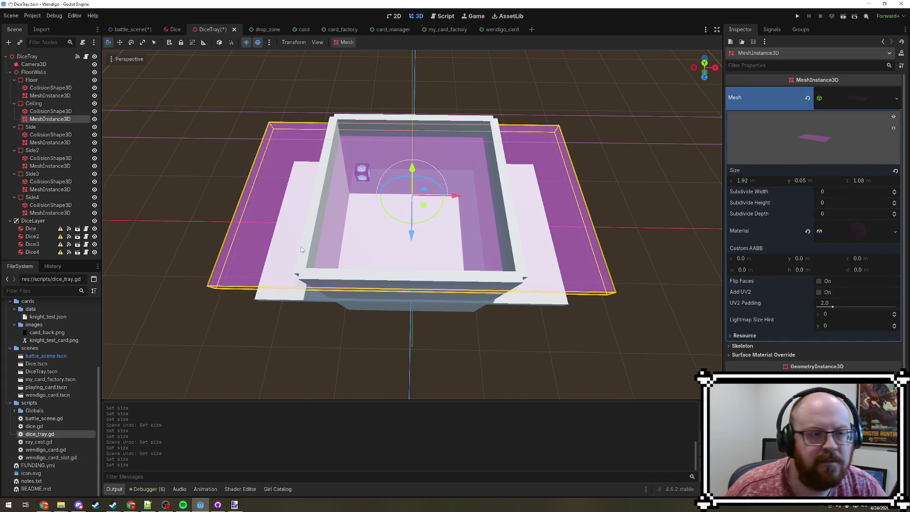
left_click(43, 159)
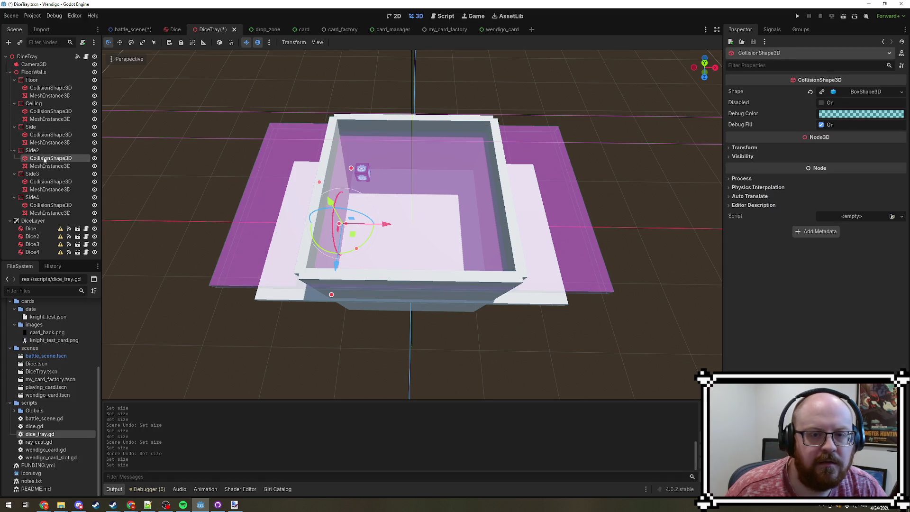
left_click(95, 159)
left_click(95, 159)
left_click(95, 160)
left_click(95, 160)
left_click(96, 167)
left_click(95, 166)
mouse_move(156, 200)
left_mouse_down()
mouse_move(180, 209)
mouse_move(266, 193)
left_mouse_up()
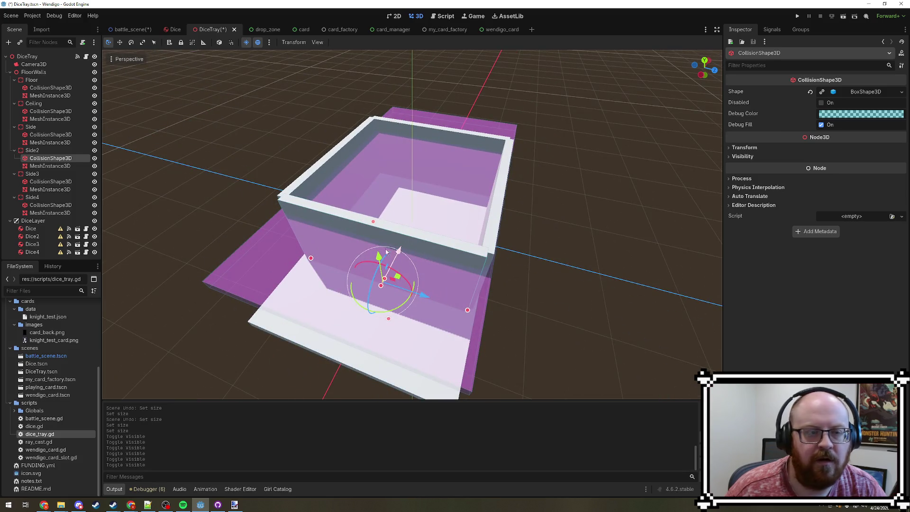
- Move the Side2 wall outward to an X position of -19.2
left_click(32, 150)
mouse_move(396, 260)
left_mouse_down()
mouse_move(364, 314)
mouse_move(568, 328)
mouse_move(472, 55)
mouse_move(360, 157)
mouse_move(352, 152)
left_mouse_up()
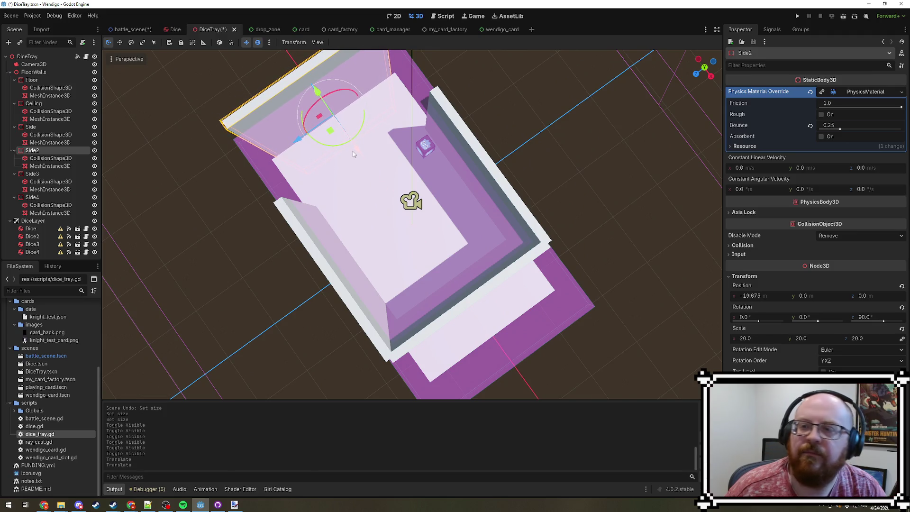
left_click(752, 296)
type("-19.2")
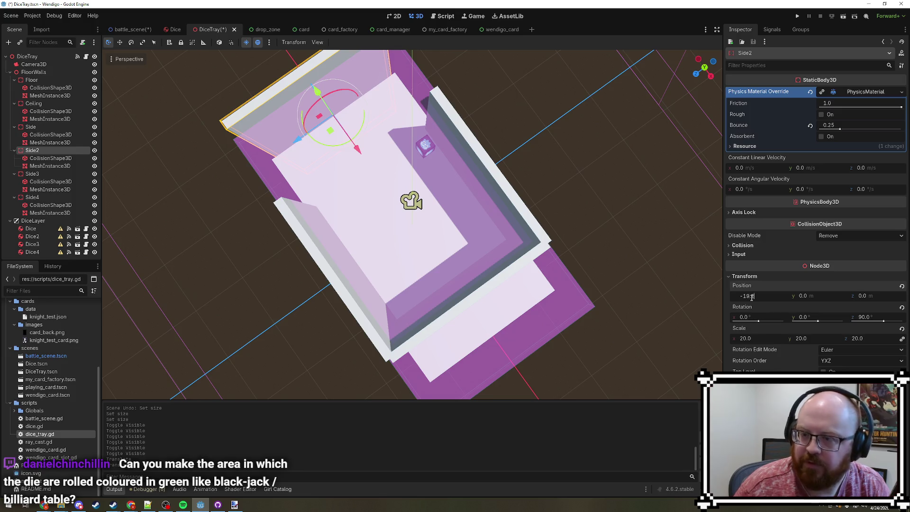
key("Return")
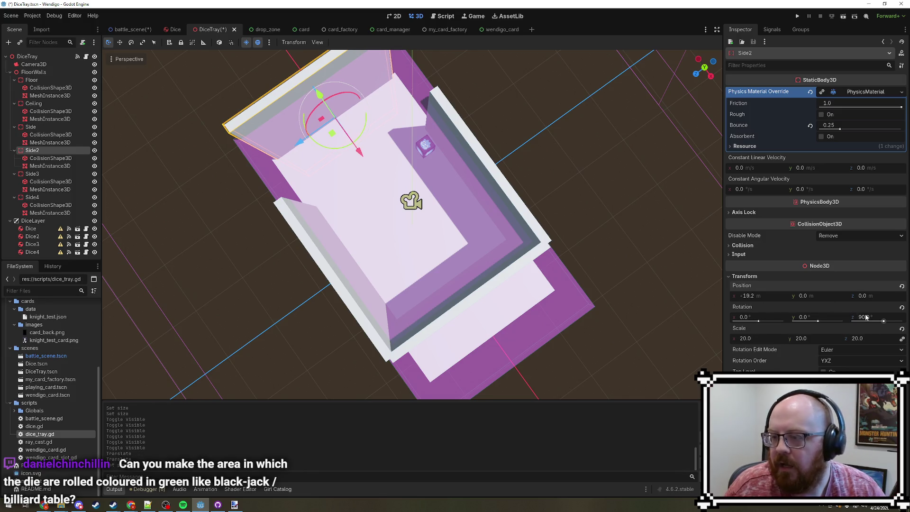
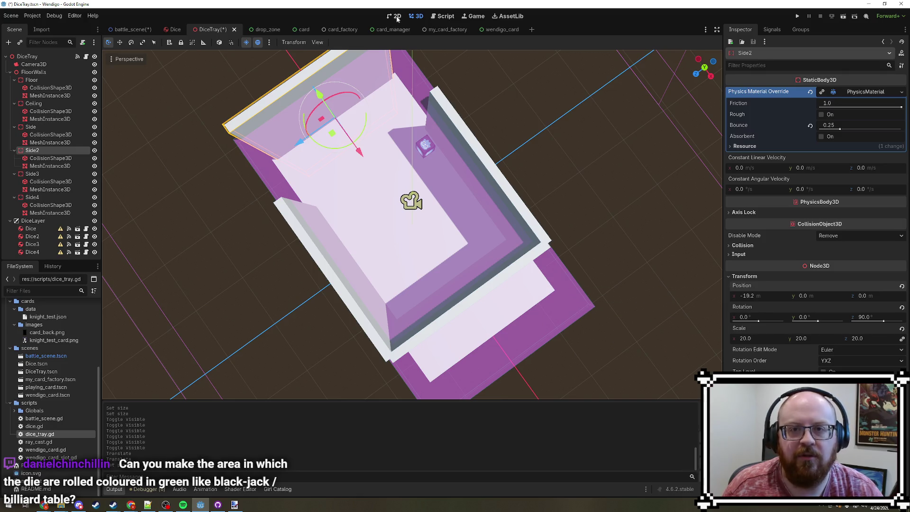
- Check the battle scene and its script, then return to the DiceTray scene
left_click(128, 30)
scroll(414, 305, "up", 2)
scroll(349, 264, "down", 2)
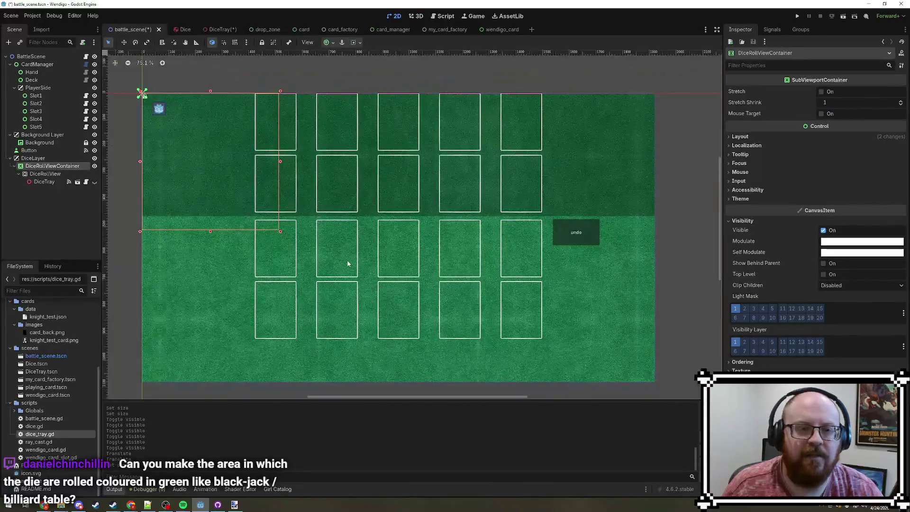
scroll(356, 266, "down", 1)
scroll(356, 265, "up", 1)
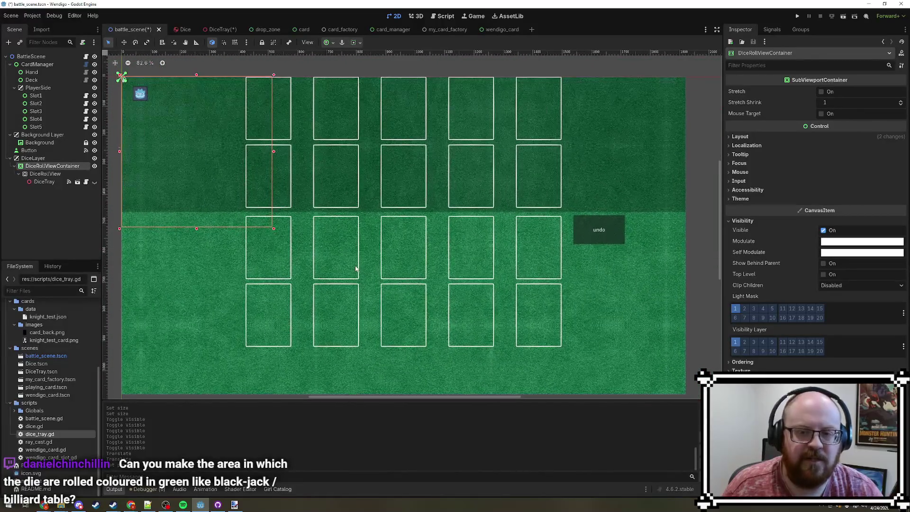
left_click(445, 16)
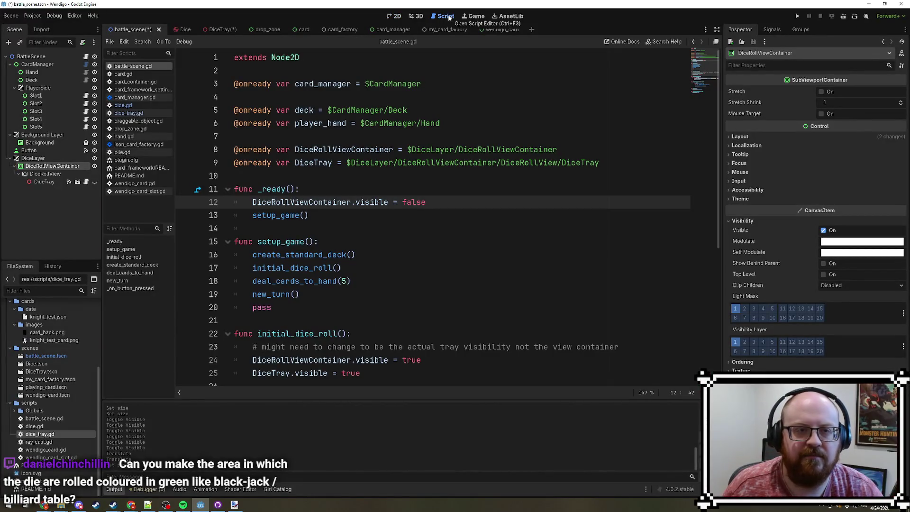
left_click(394, 16)
left_click(415, 17)
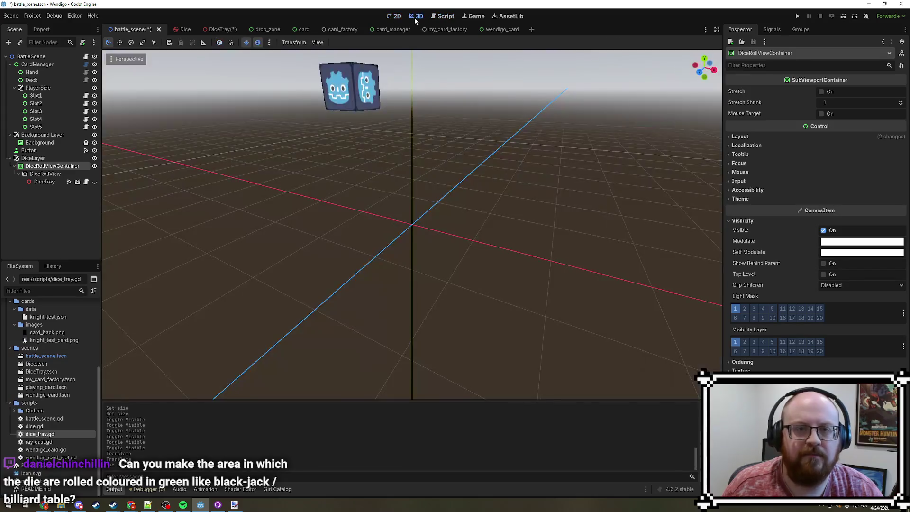
left_click(219, 29)
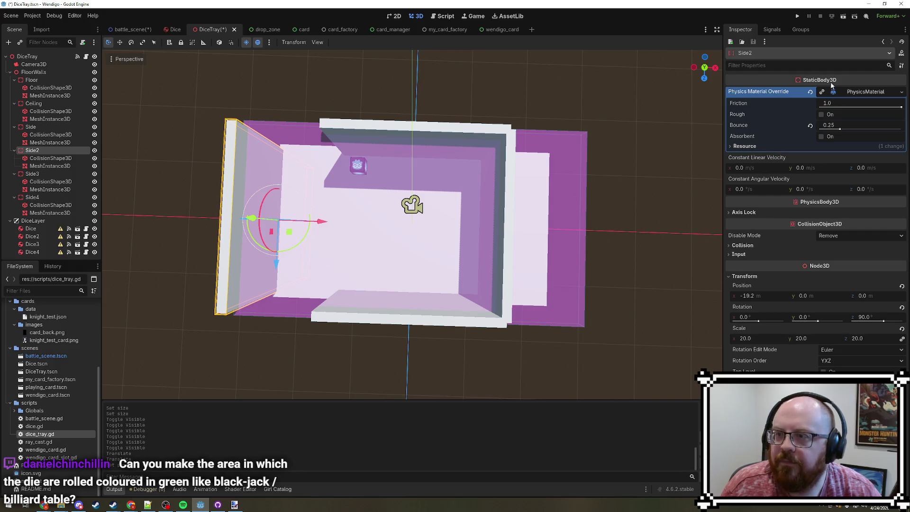
- Collapse Side2's physics material and compare the transforms of its collision shape and mesh
left_click(870, 93)
left_click(869, 93)
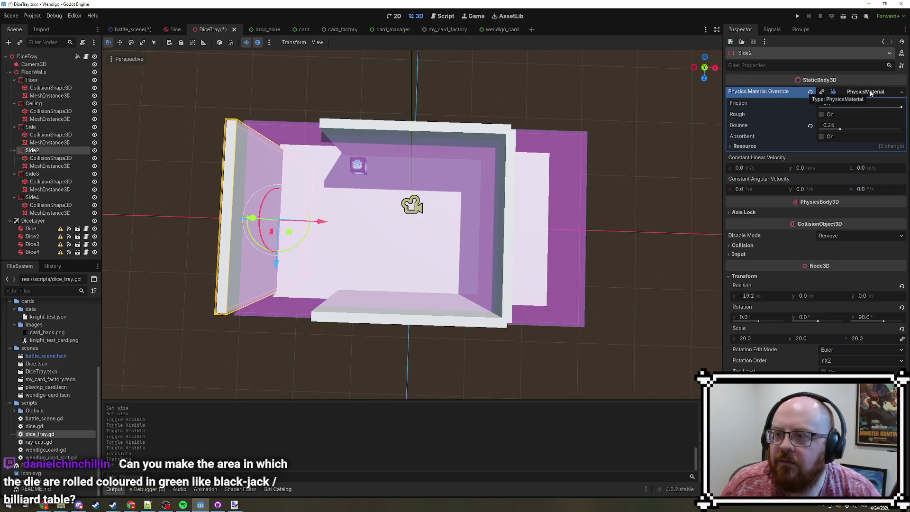
left_click(862, 94)
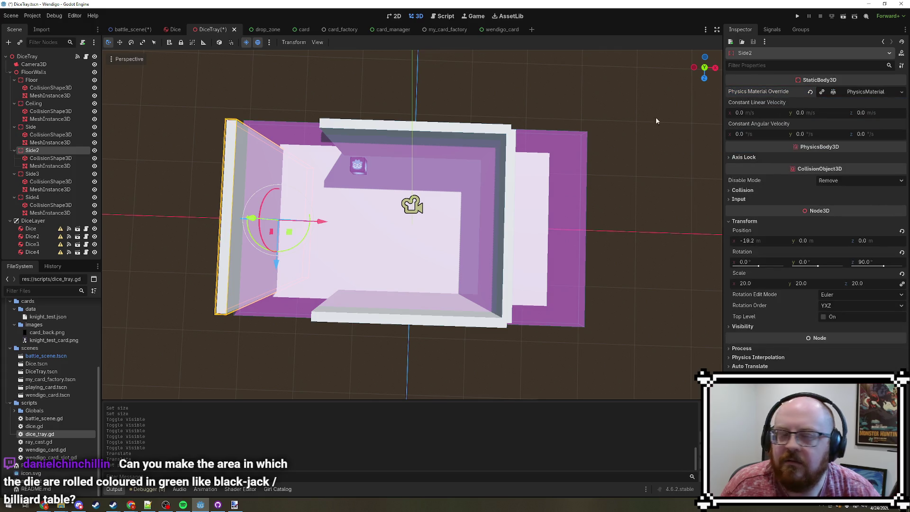
left_click(48, 159)
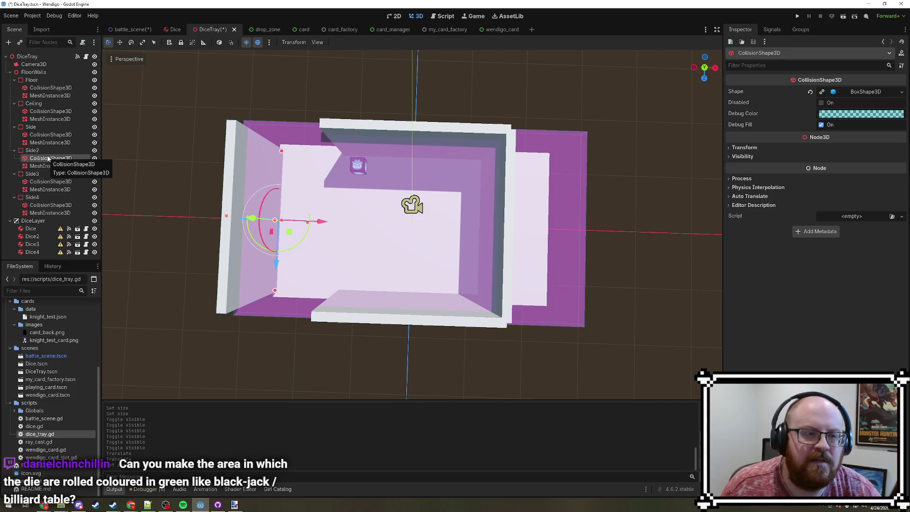
left_click(48, 163)
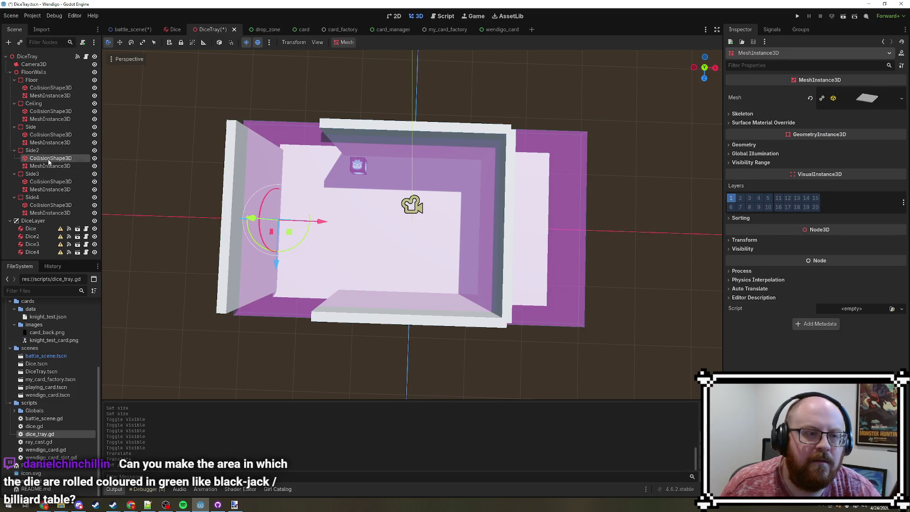
left_click(48, 158)
left_click(49, 166, "ctrl")
left_click(754, 91)
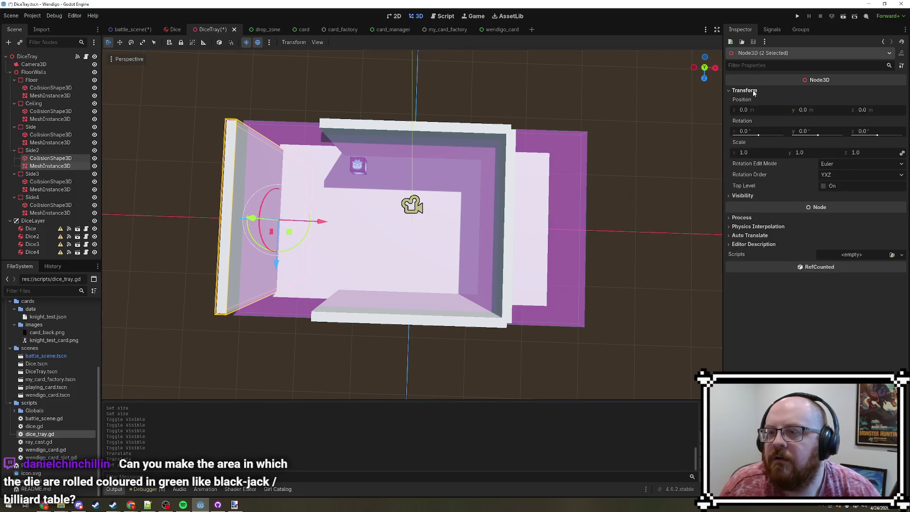
right_click(733, 100)
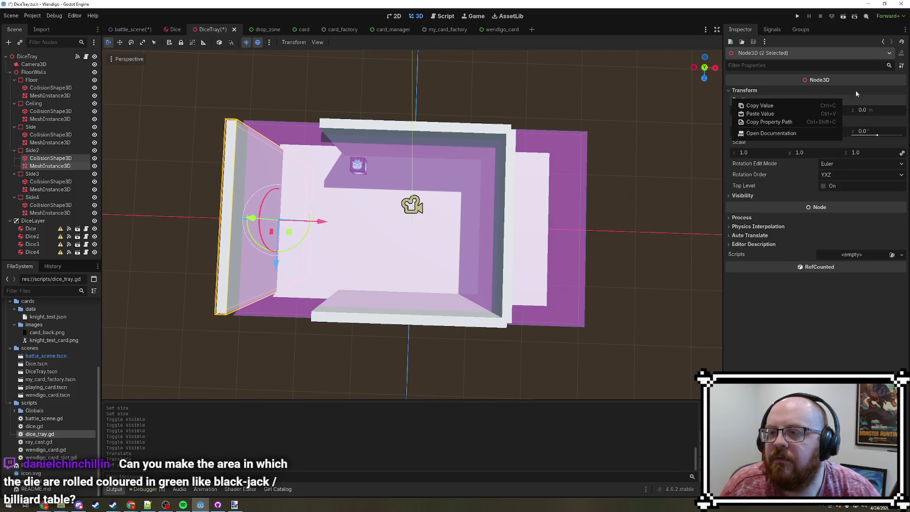
left_click(811, 334)
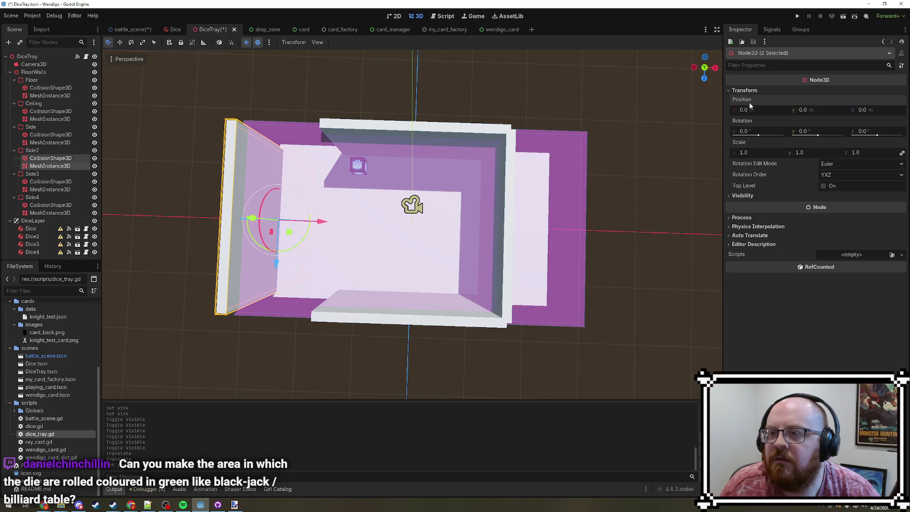
- Paste the 1.92 × 0.05 × 1.08 size into Side2's collision box and orbit to check it
left_click(50, 158)
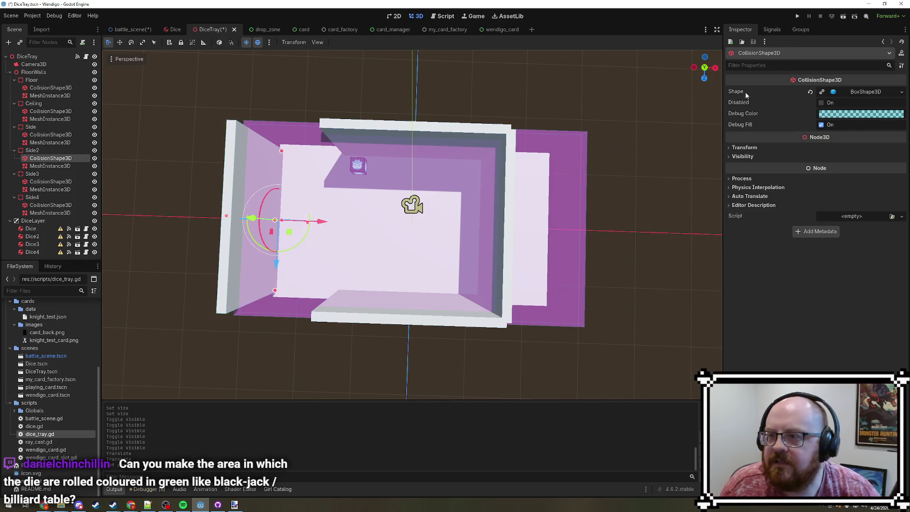
left_click(848, 91)
right_click(757, 103)
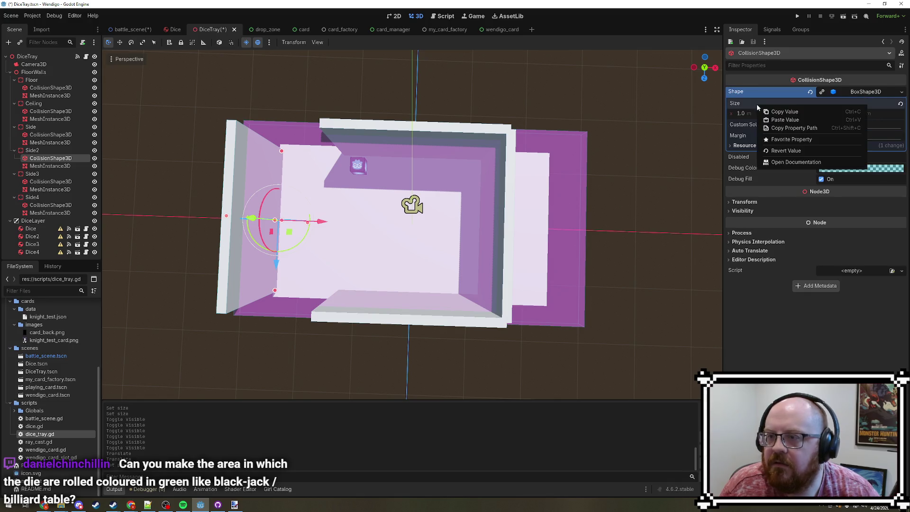
left_click(790, 121)
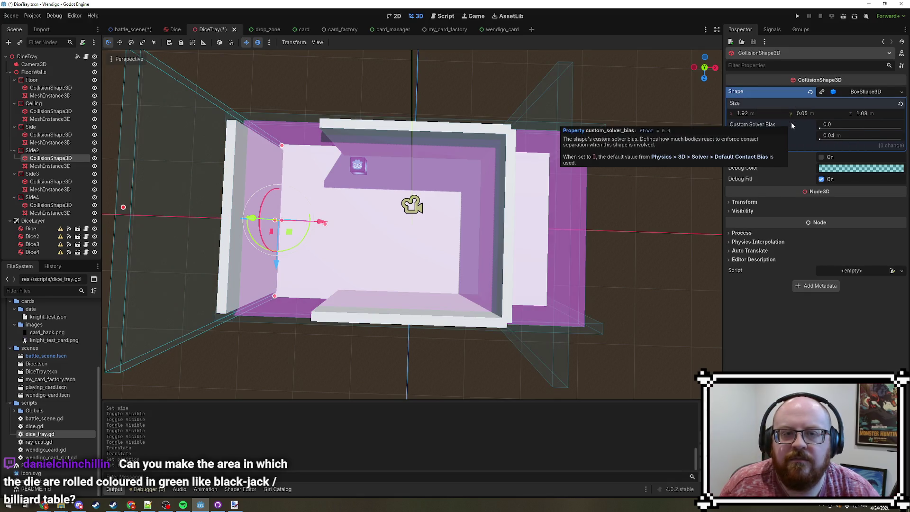
mouse_move(498, 199)
left_mouse_down()
mouse_move(499, 279)
mouse_move(641, 303)
left_mouse_up()
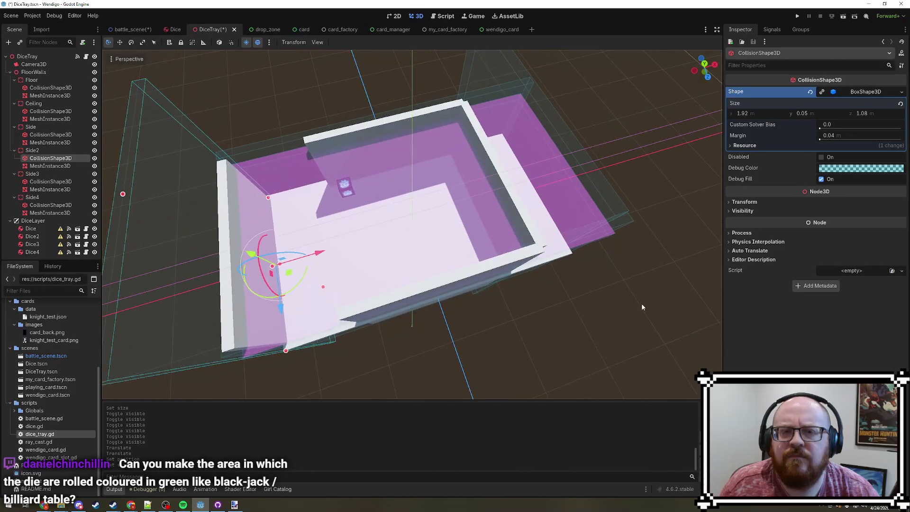
left_click(312, 98)
left_click_drag(311, 98, 187, 84)
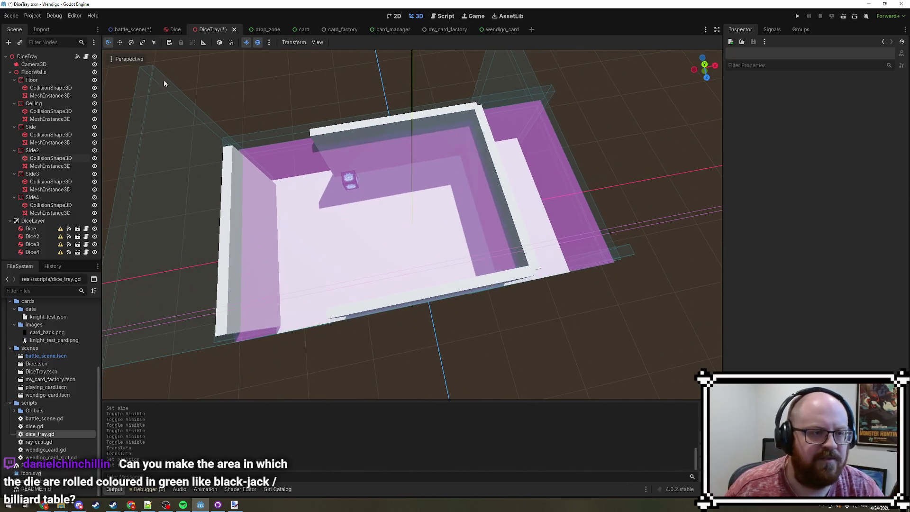
left_click(46, 162)
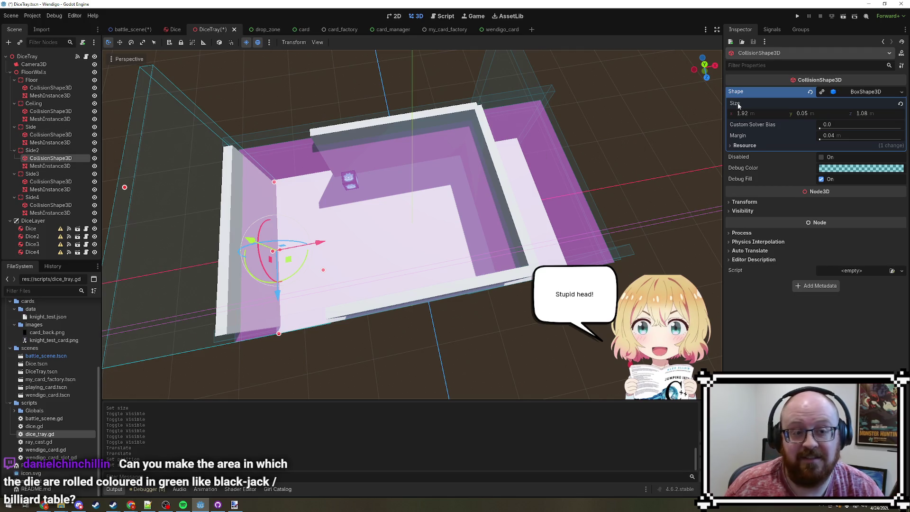
- Paste the copied 1.92 × 0.05 × 1.08 size into Side2's wall mesh box
right_click(31, 160)
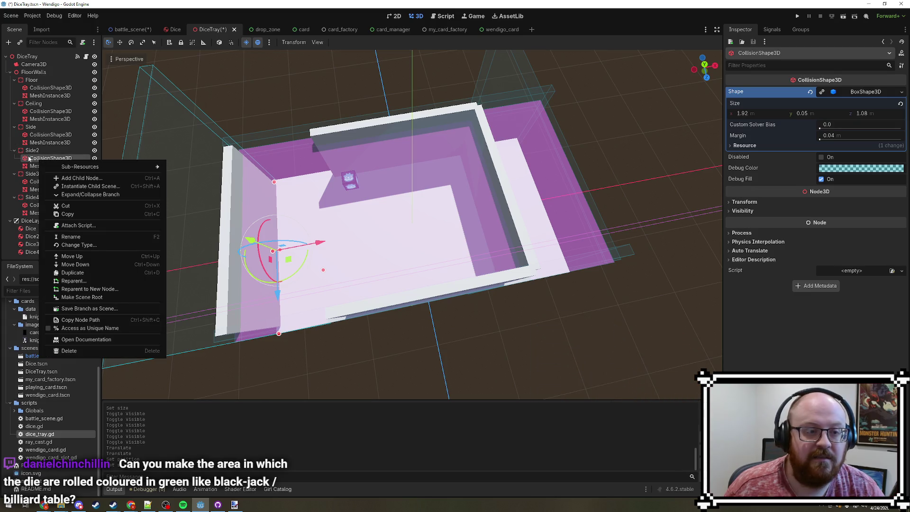
left_click(33, 168)
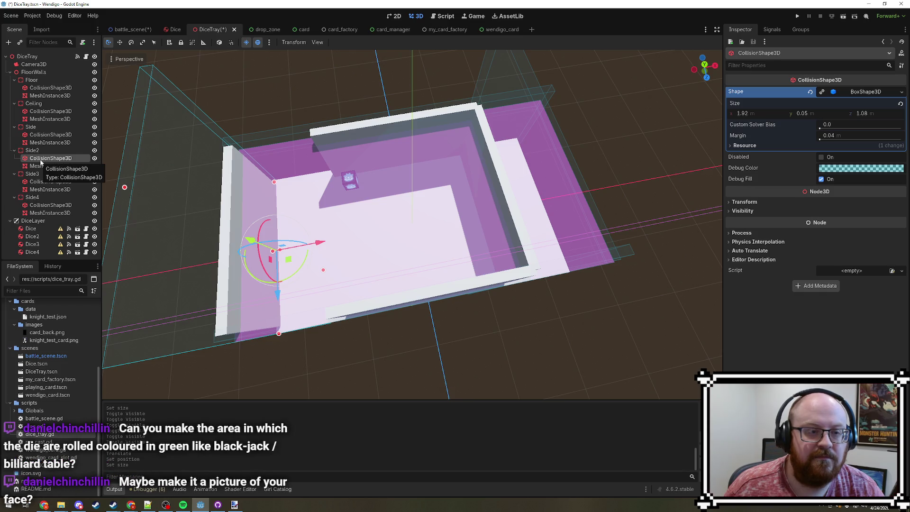
left_click(41, 166)
left_click(875, 98)
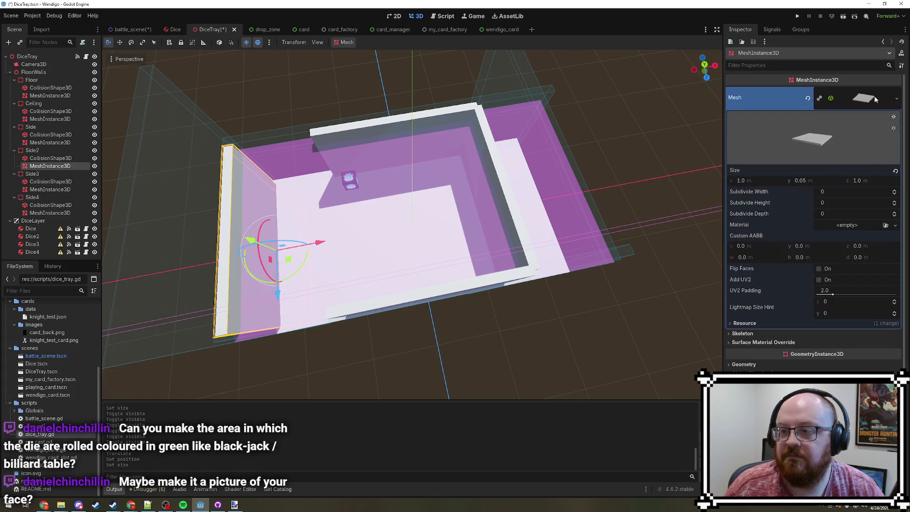
right_click(766, 171)
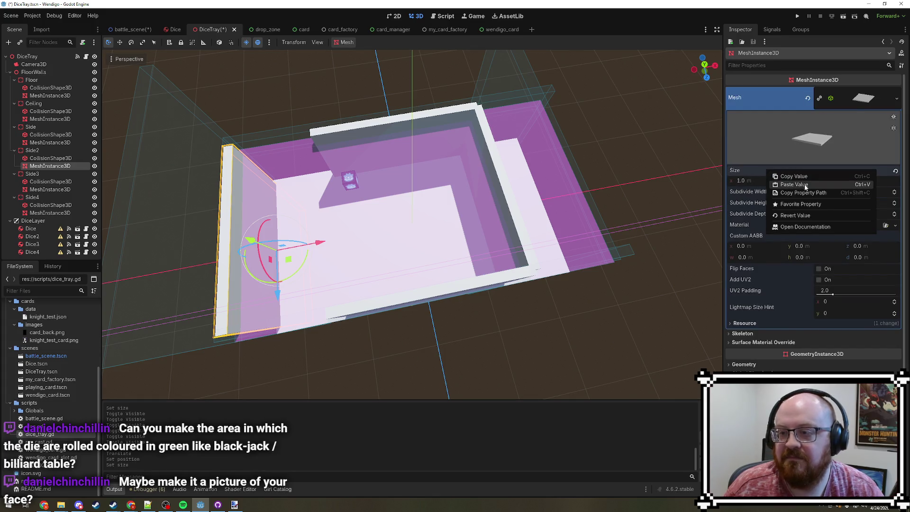
left_click(805, 185)
left_click(617, 170)
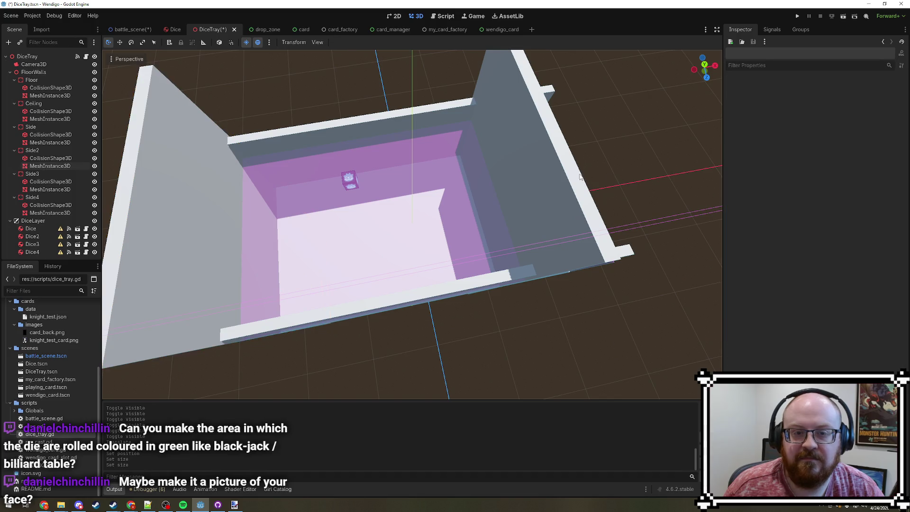
scroll(565, 212, "up", 2)
mouse_move(565, 212)
left_mouse_down()
mouse_move(468, 189)
mouse_move(441, 146)
mouse_move(561, 174)
left_mouse_up()
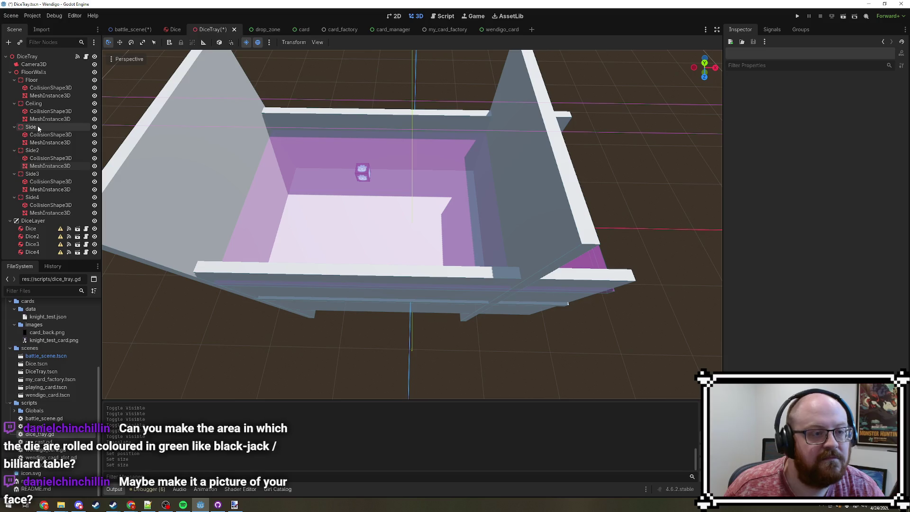
left_click(45, 174)
- Move the Side wall along X to position 19.2
left_click(38, 197)
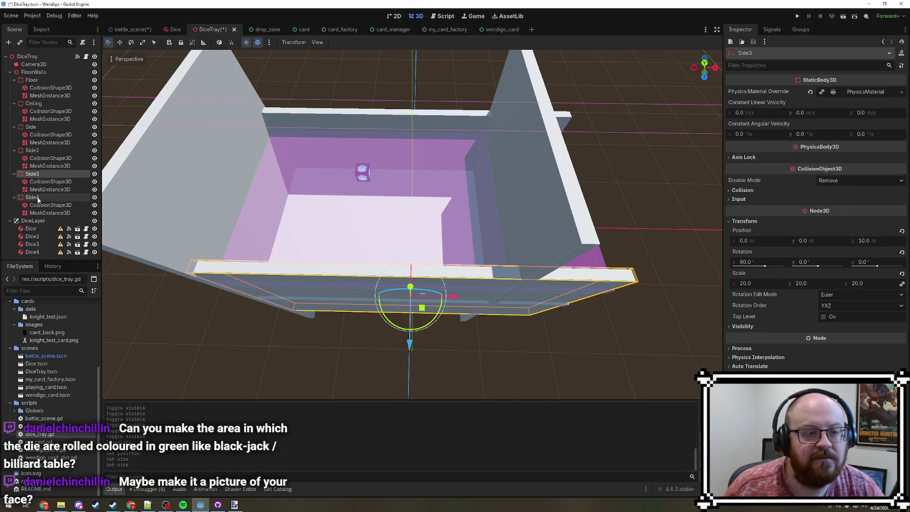
left_click(42, 128)
mouse_move(526, 246)
left_mouse_down()
mouse_move(655, 255)
mouse_move(566, 296)
left_mouse_up()
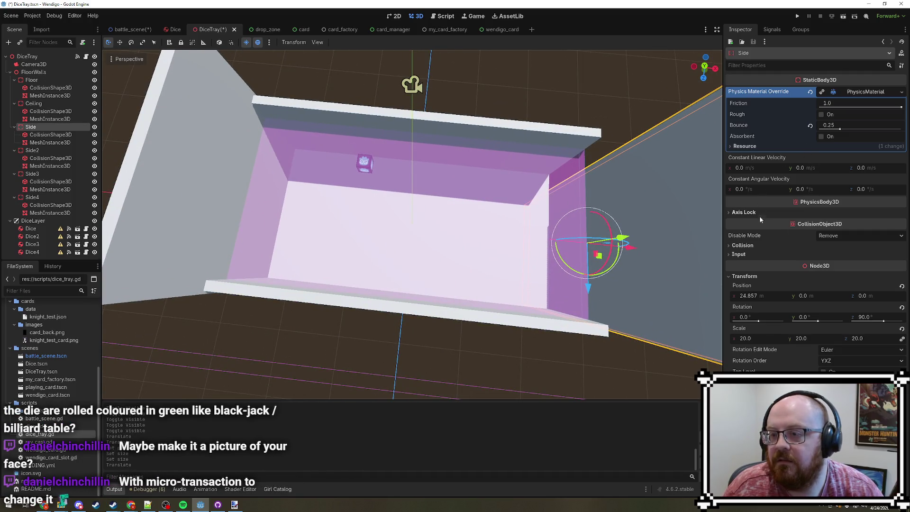
left_click(749, 296)
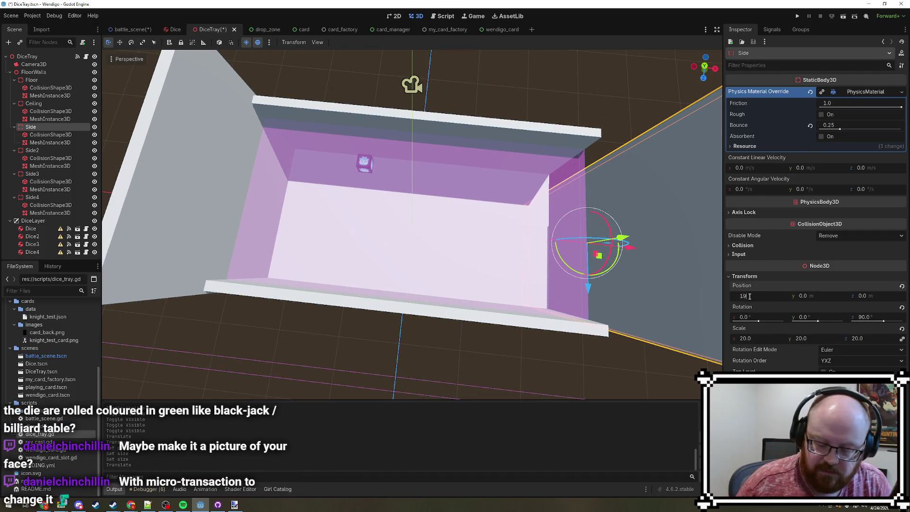
key("Return")
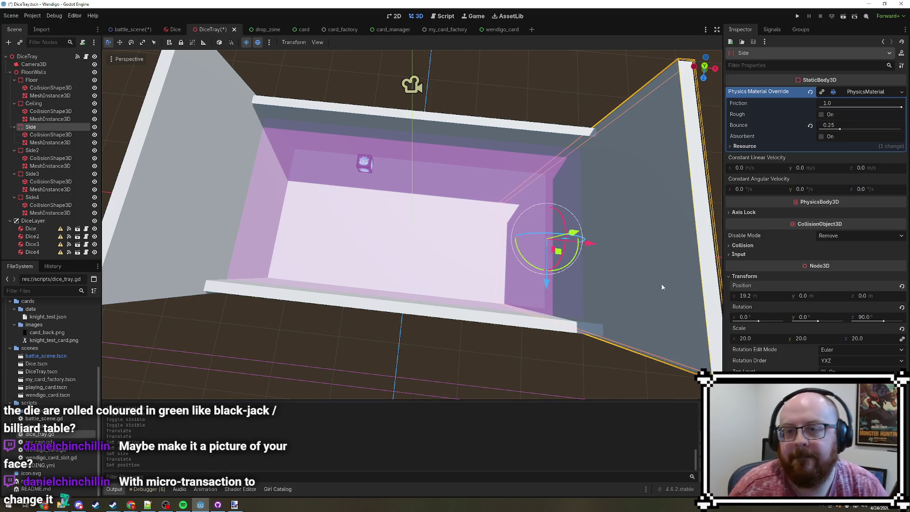
- Set Side4's Z position to -10.8 and Side3's to 10.8, then inspect the walls
left_click(453, 128)
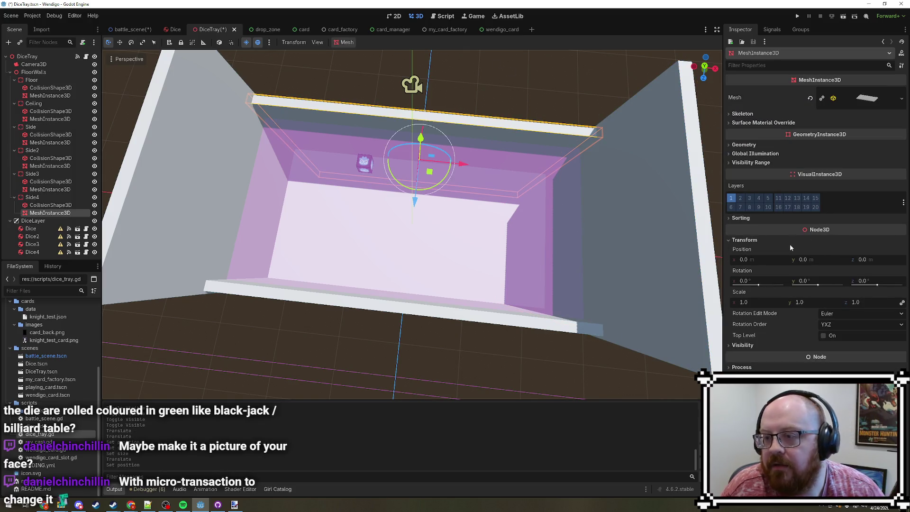
left_click(48, 199)
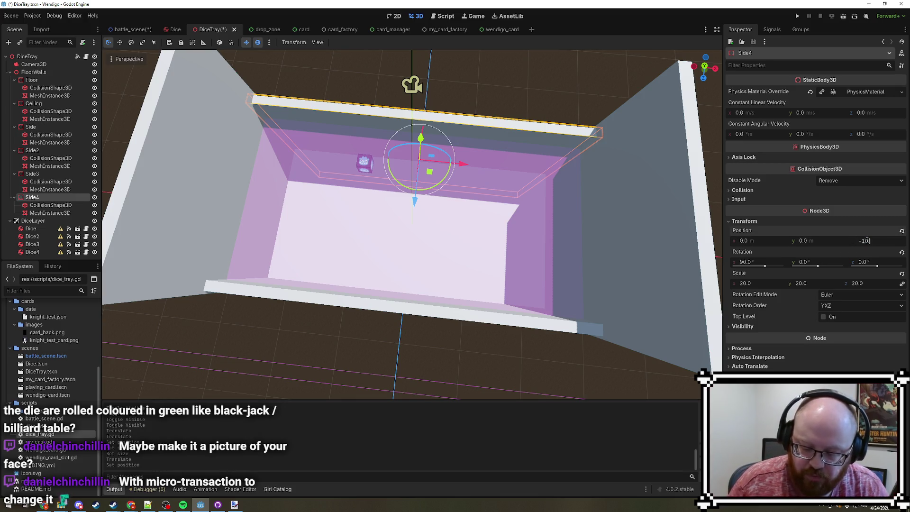
key("Return")
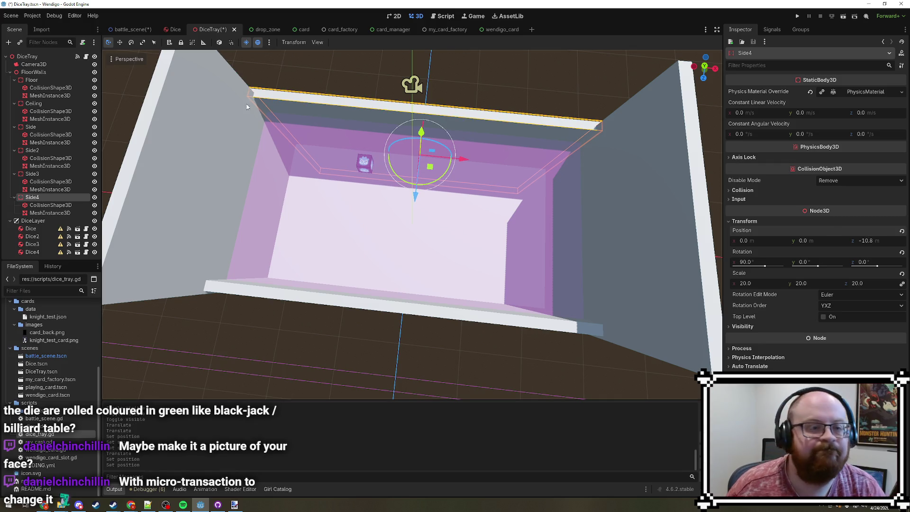
left_click(39, 174)
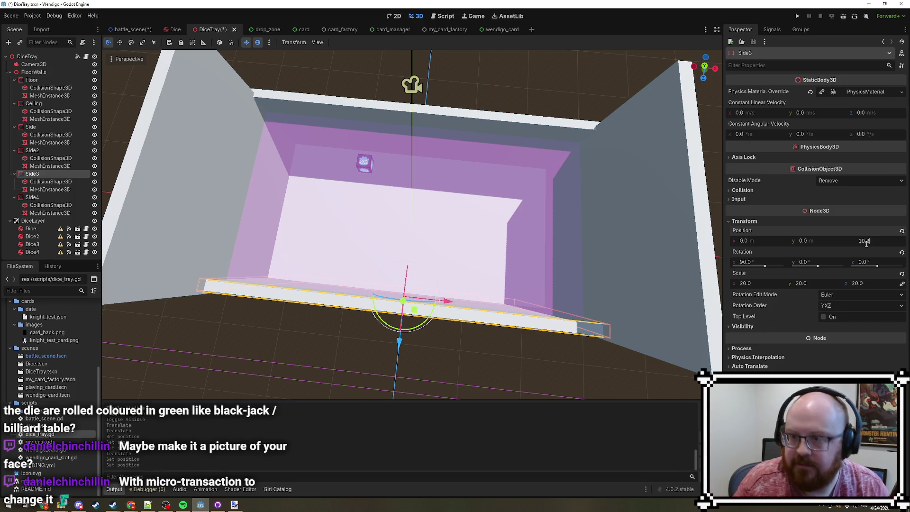
key("Return")
left_click(478, 93)
mouse_move(479, 93)
left_mouse_down()
mouse_move(458, 72)
mouse_move(458, 374)
mouse_move(459, 50)
mouse_move(561, 115)
left_mouse_up()
left_click(620, 157)
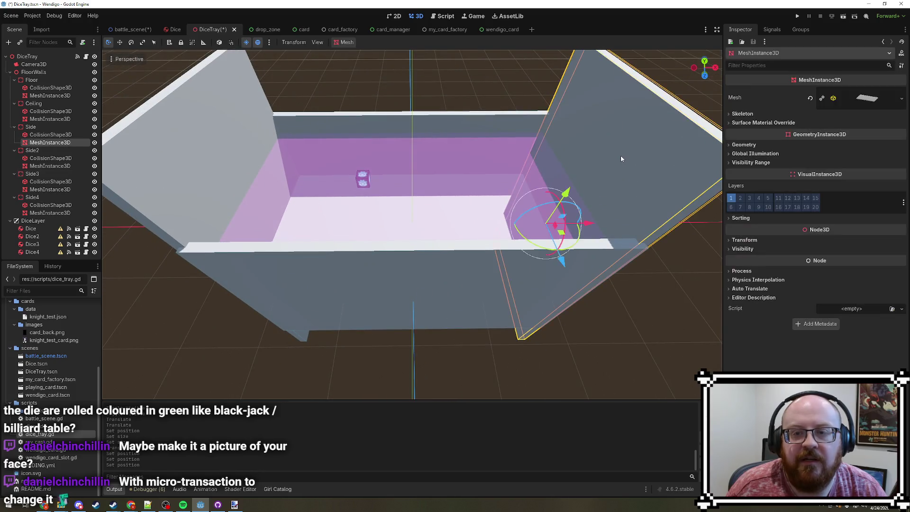
mouse_move(627, 180)
left_mouse_down()
mouse_move(609, 79)
mouse_move(636, 354)
mouse_move(621, 204)
mouse_move(530, 69)
left_mouse_up()
left_click(530, 69)
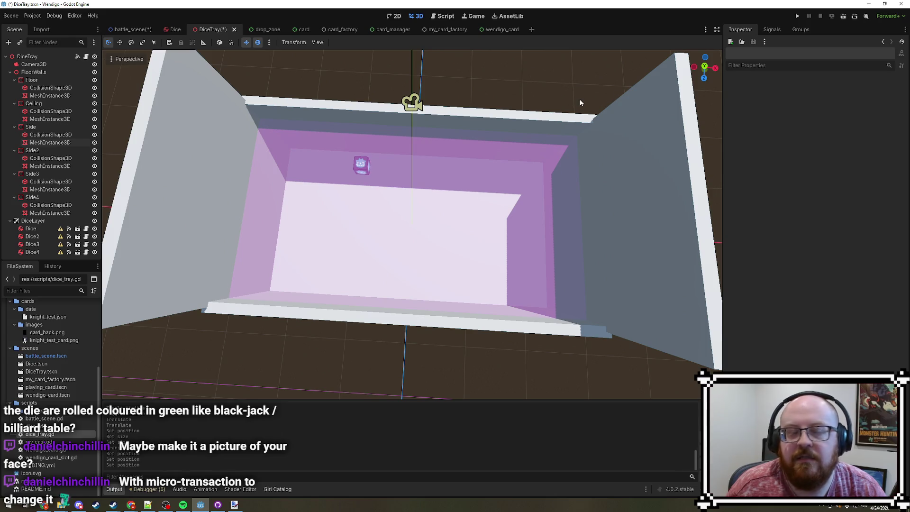
- Move the Camera3D to the tray centre and raise it high above the tray
left_click(41, 57)
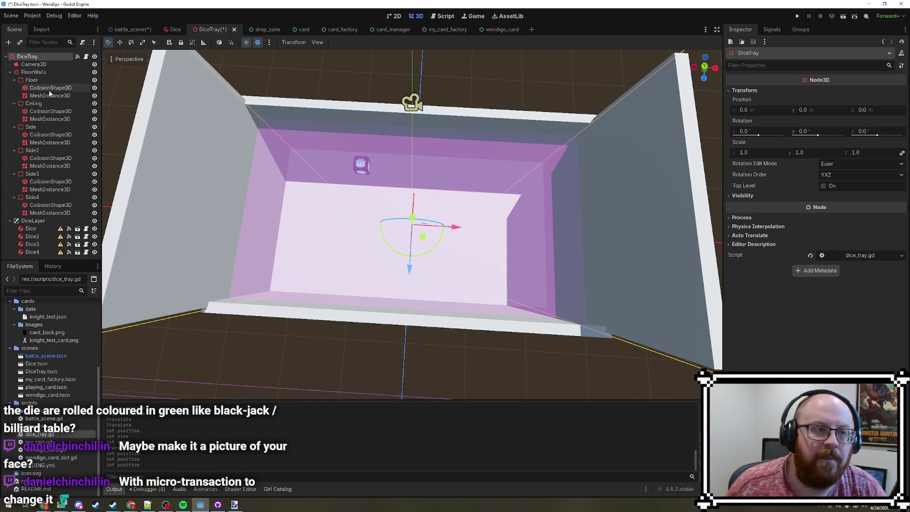
left_click(35, 64)
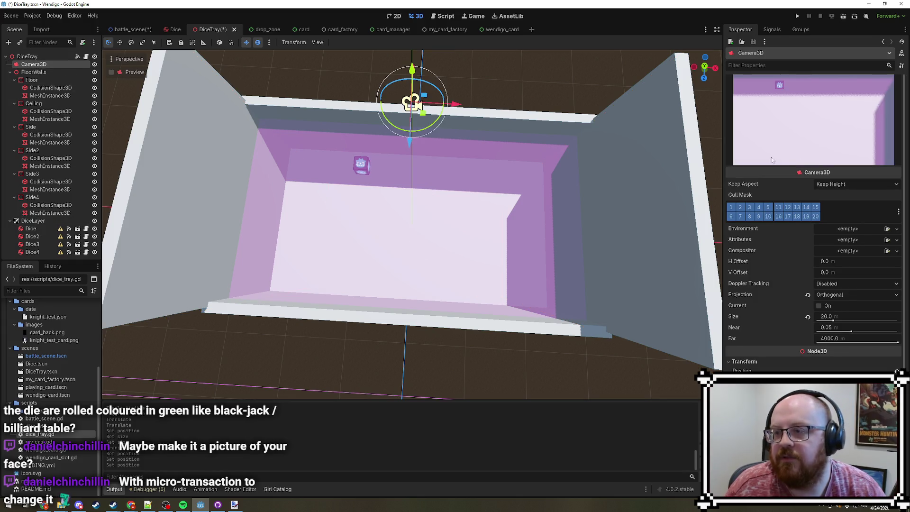
left_click_drag(453, 104, 383, 110)
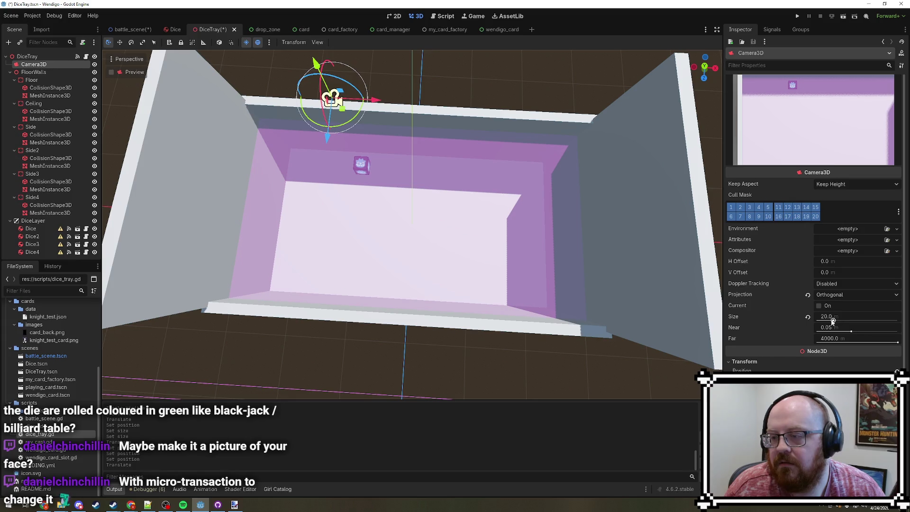
left_click_drag(833, 320, 833, 320)
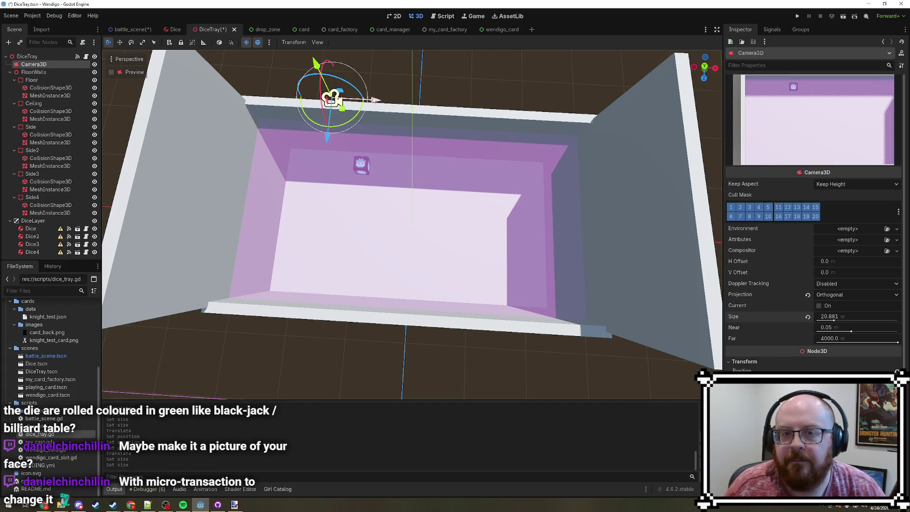
left_click_drag(375, 100, 394, 100)
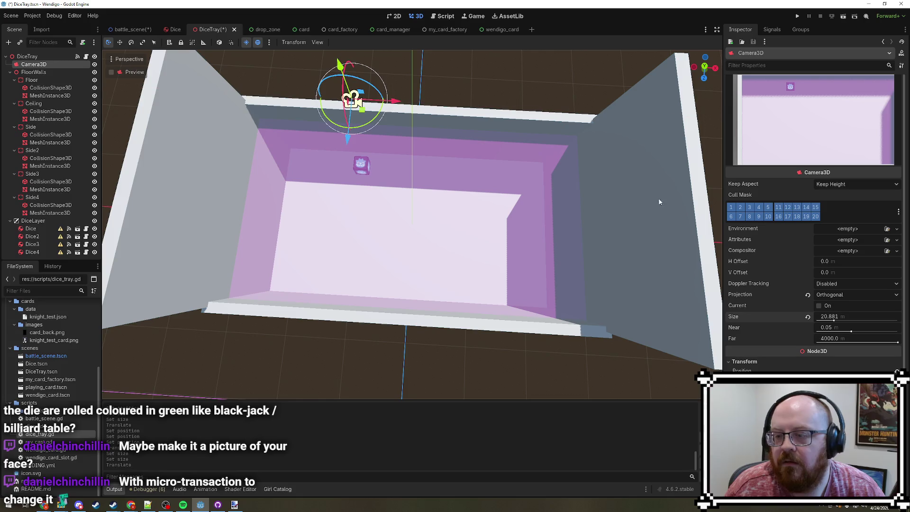
left_click(895, 371)
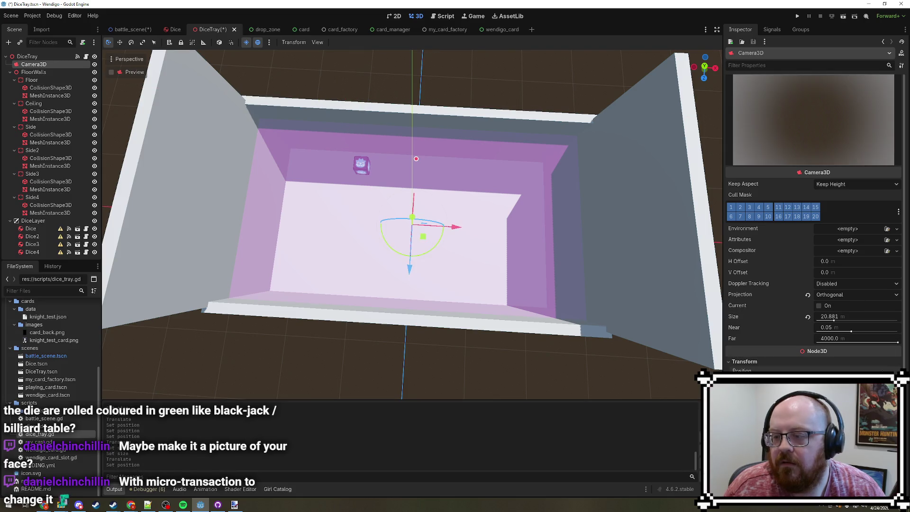
mouse_move(411, 219)
left_mouse_down()
mouse_move(405, 124)
mouse_move(393, 161)
mouse_move(444, 104)
mouse_move(432, 167)
left_mouse_up()
- Set the camera's orthogonal size to 19.2
scroll(393, 162, "down", 5)
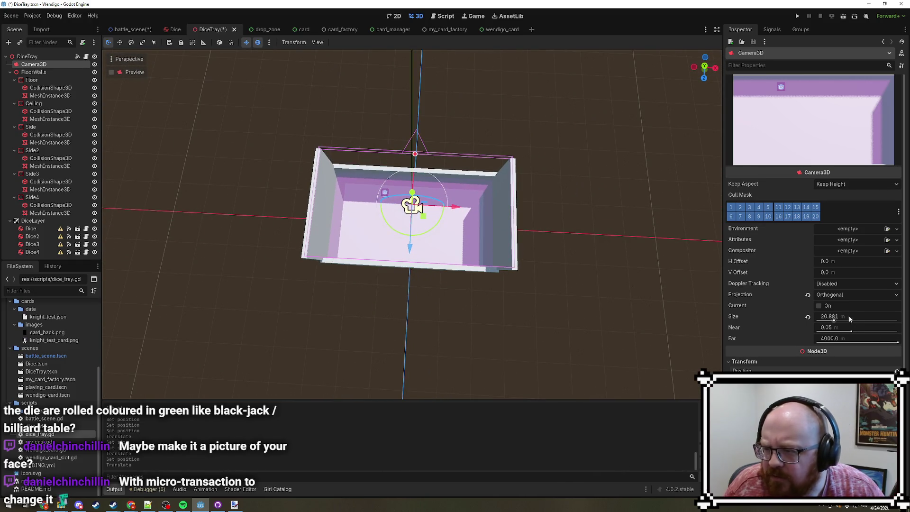
left_click_drag(831, 320, 835, 324)
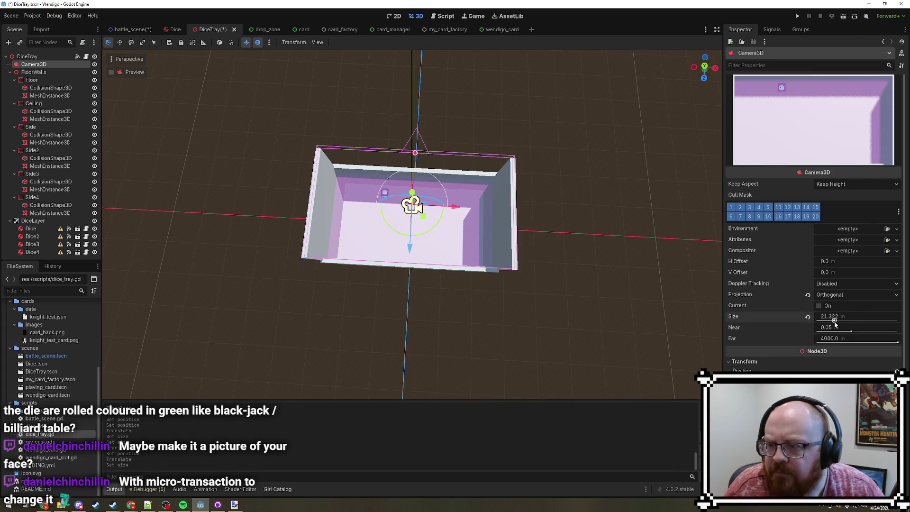
left_click(824, 321)
type("5")
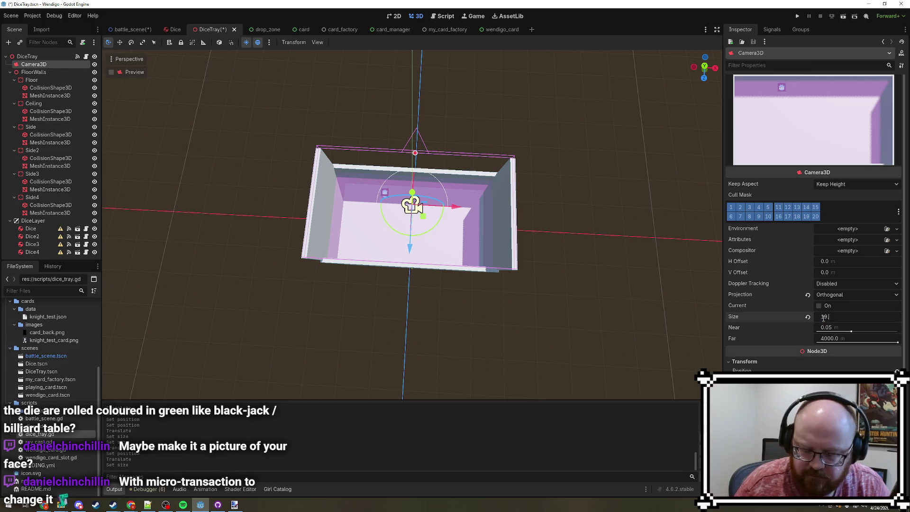
key("Return")
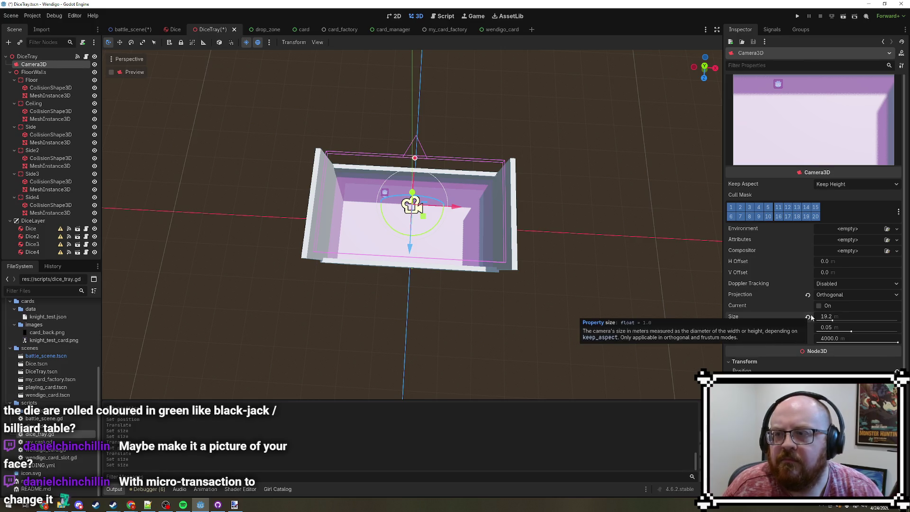
left_click(574, 211)
scroll(319, 221, "up", 6)
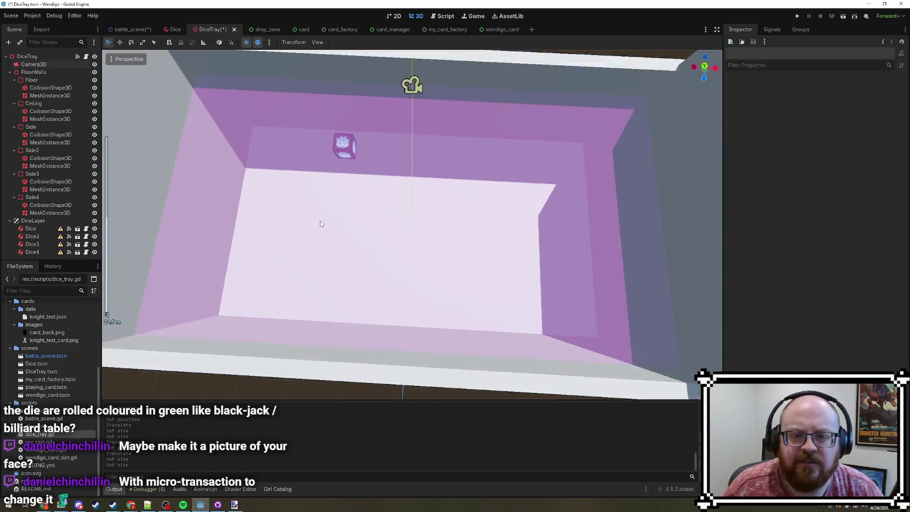
- Select Dice through Dice4 and shift them together along the Z axis
left_click(325, 137)
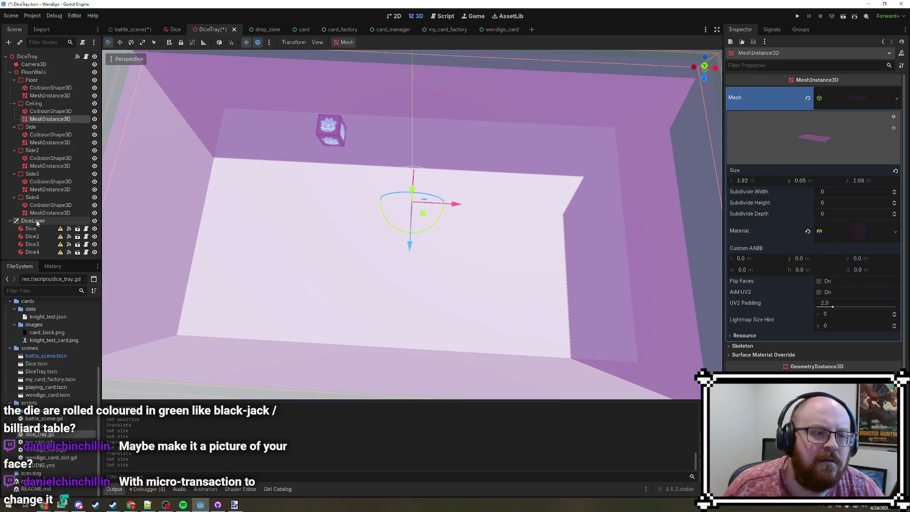
left_click(37, 221)
left_click(41, 228)
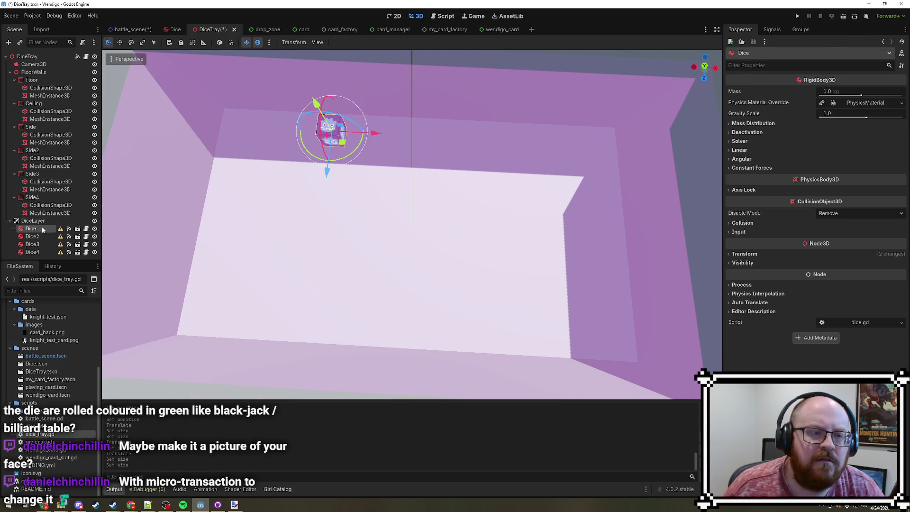
left_click(32, 251, "shift")
mouse_move(326, 171)
left_mouse_down()
mouse_move(214, 154)
mouse_move(217, 138)
left_mouse_up()
left_click(558, 129)
scroll(568, 137, "down", 5)
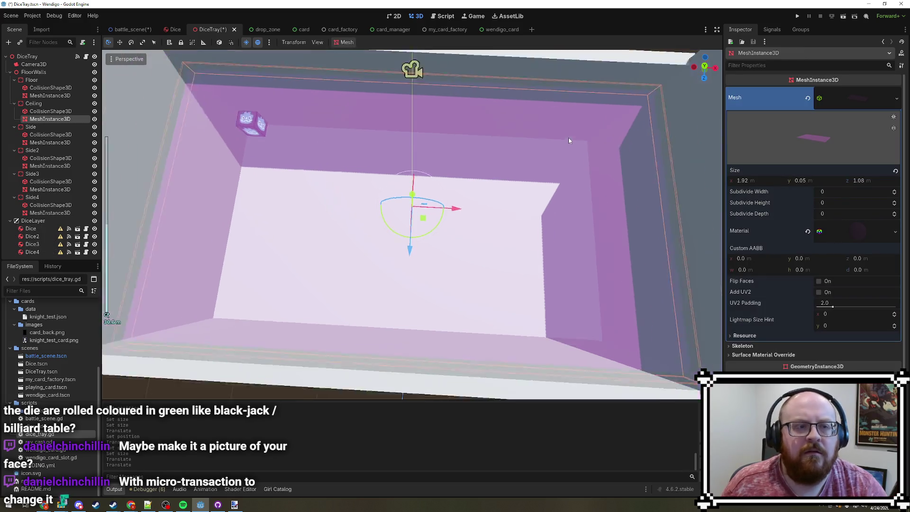
left_click(516, 61)
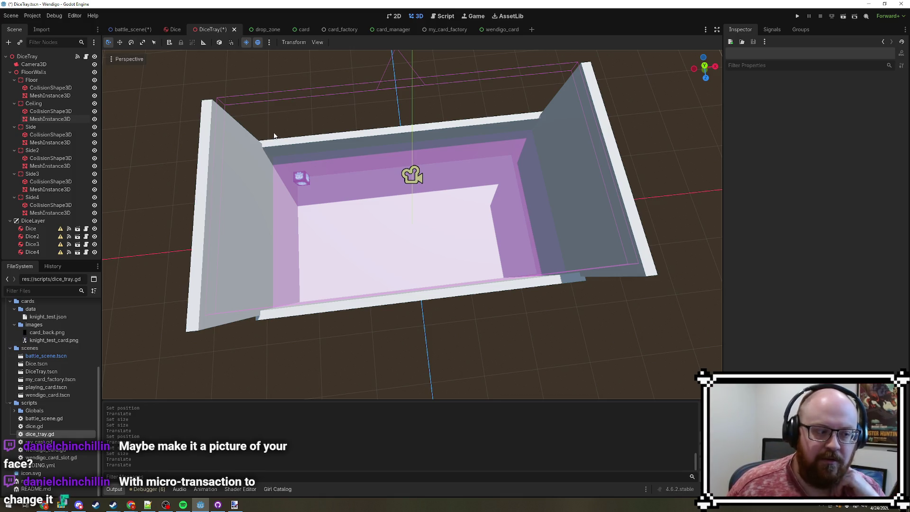
- Orbit to a steeper top-down view and inspect the Dice, DiceLayer and Side4 nodes
mouse_move(424, 114)
left_mouse_down()
mouse_move(449, 93)
mouse_move(441, 85)
left_mouse_up()
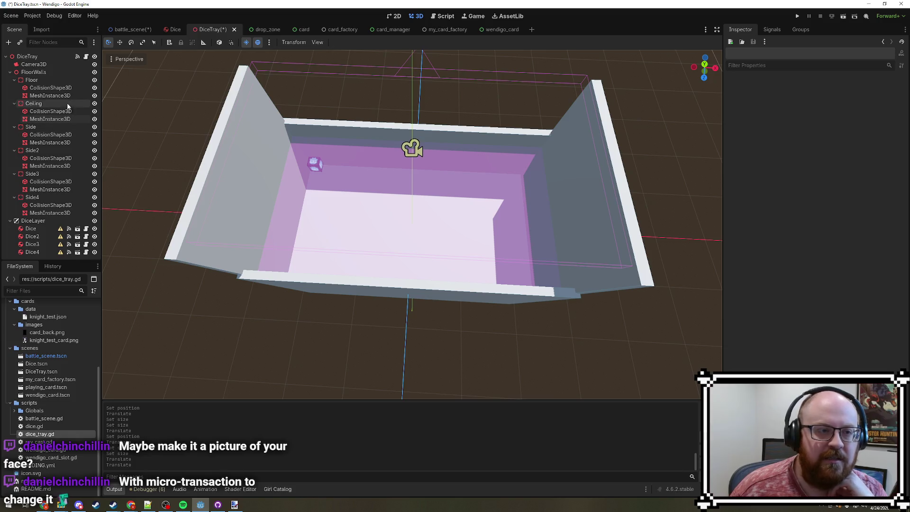
left_click(32, 229)
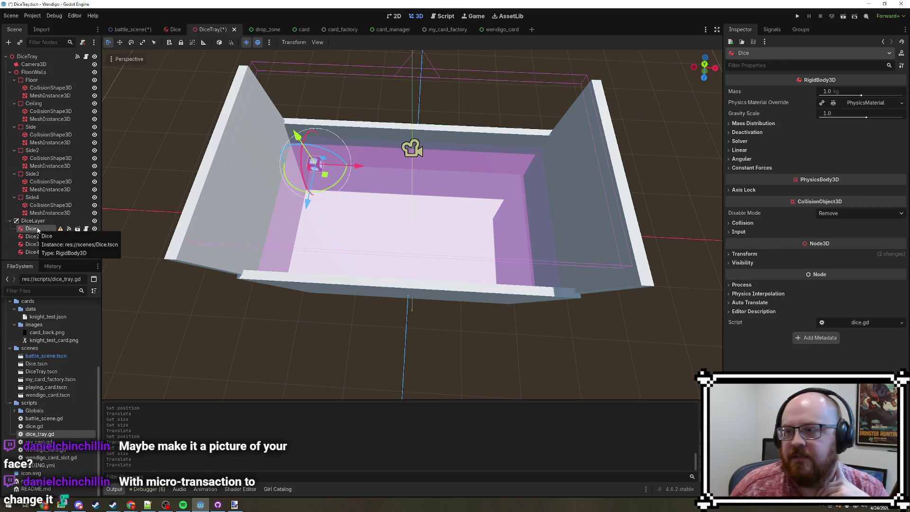
left_click(33, 221)
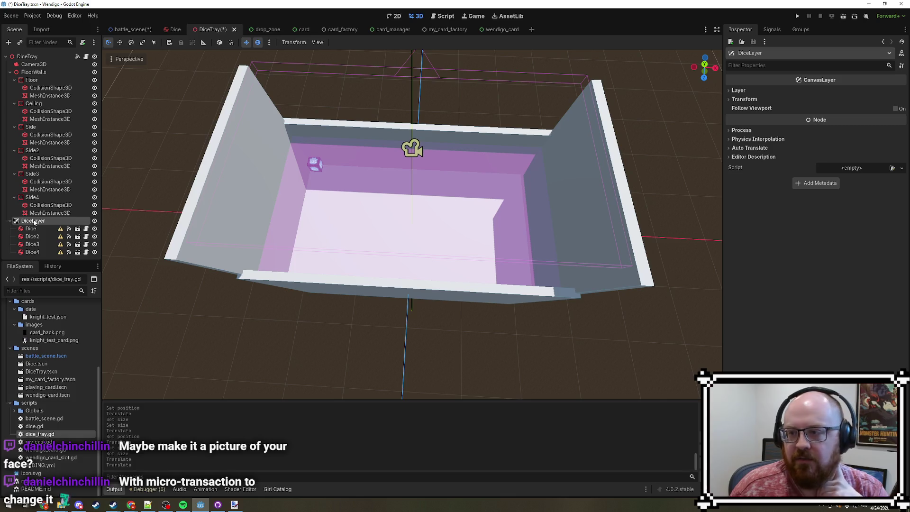
left_click(46, 199)
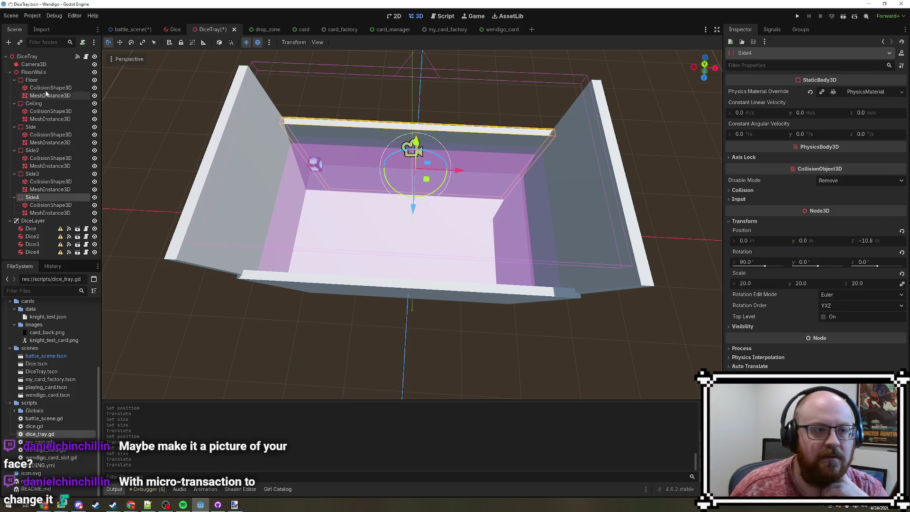
- Set the camera size to 20.0, keep near clipping at 0.05 and aspect at Keep Height
left_click(42, 65)
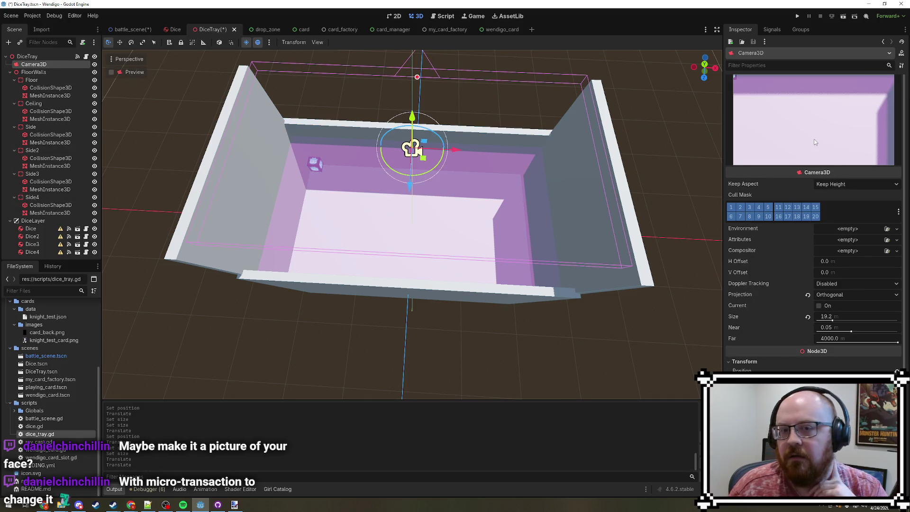
left_click_drag(832, 321, 833, 322)
left_click(823, 320)
type("20")
key("Return")
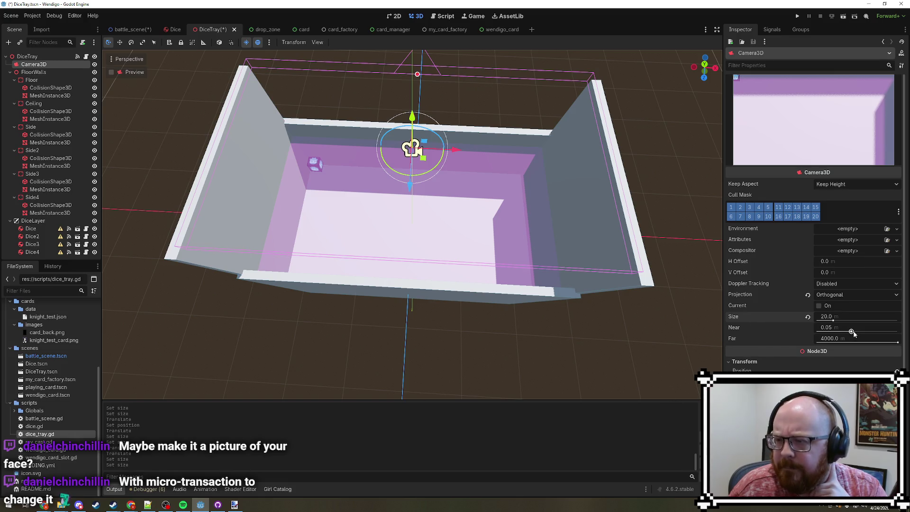
mouse_move(851, 331)
left_mouse_down()
mouse_move(830, 331)
mouse_move(898, 331)
left_mouse_up()
left_click(808, 328)
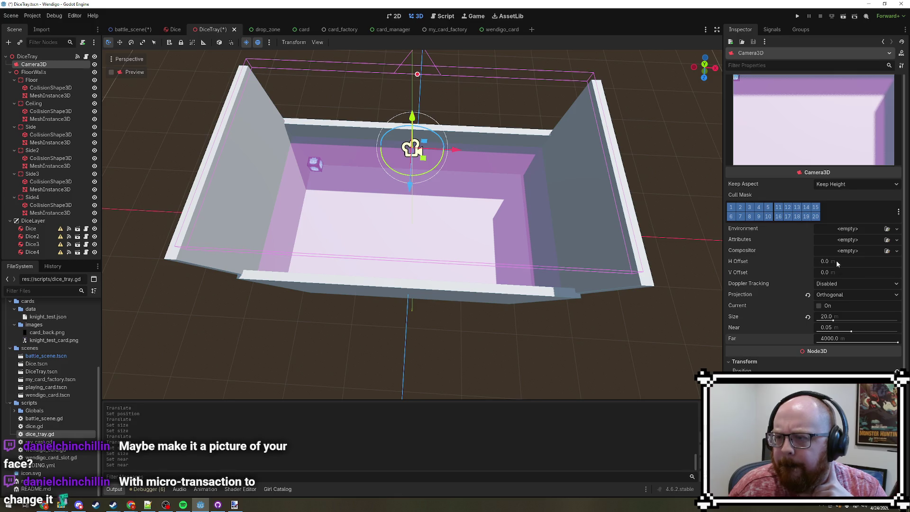
left_click(847, 186)
left_click(849, 186)
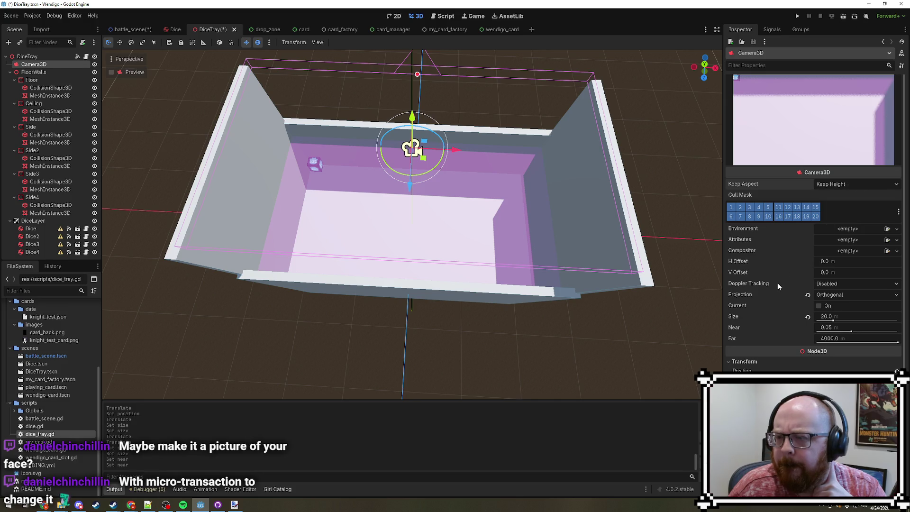
- Try a camera scale of 2, revert it to 1, and nudge the camera upward
scroll(777, 282, "down", 2)
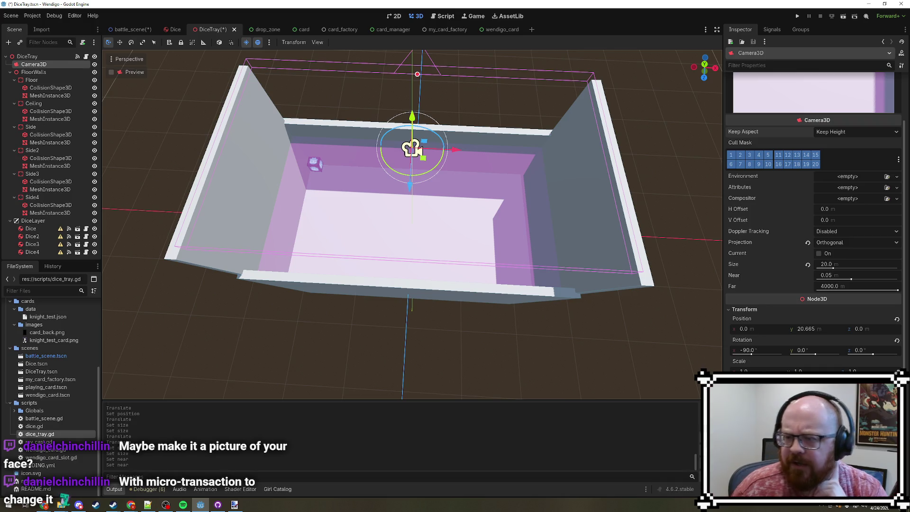
type("2")
key("Return")
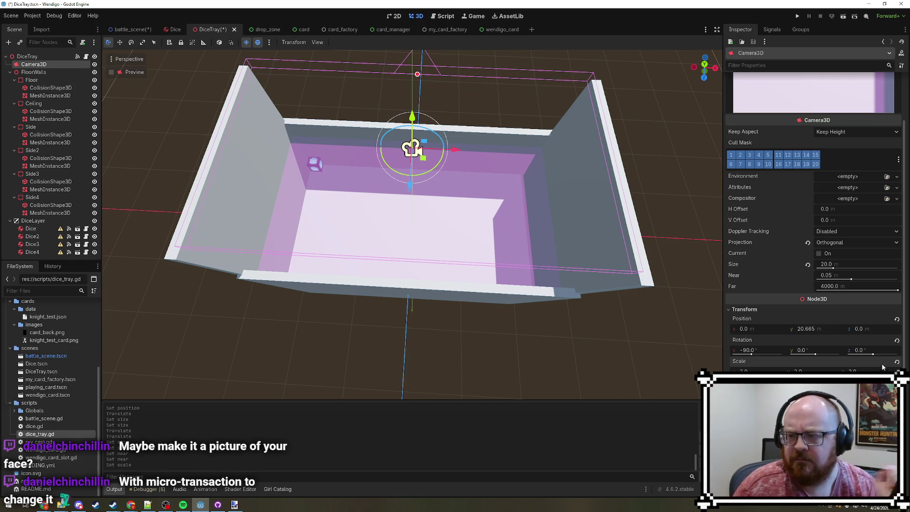
type("1")
key("Return")
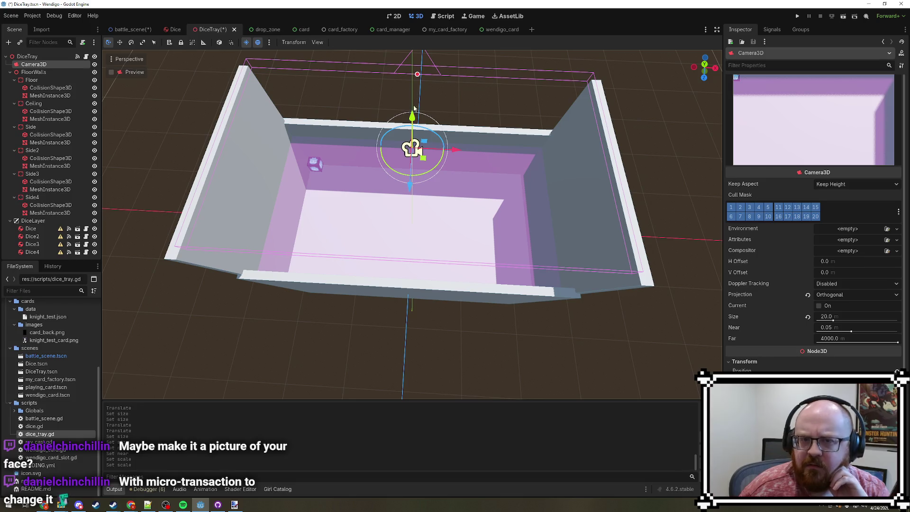
mouse_move(412, 117)
left_mouse_down()
mouse_move(408, 24)
mouse_move(407, 142)
mouse_move(393, 103)
mouse_move(395, 114)
left_mouse_up()
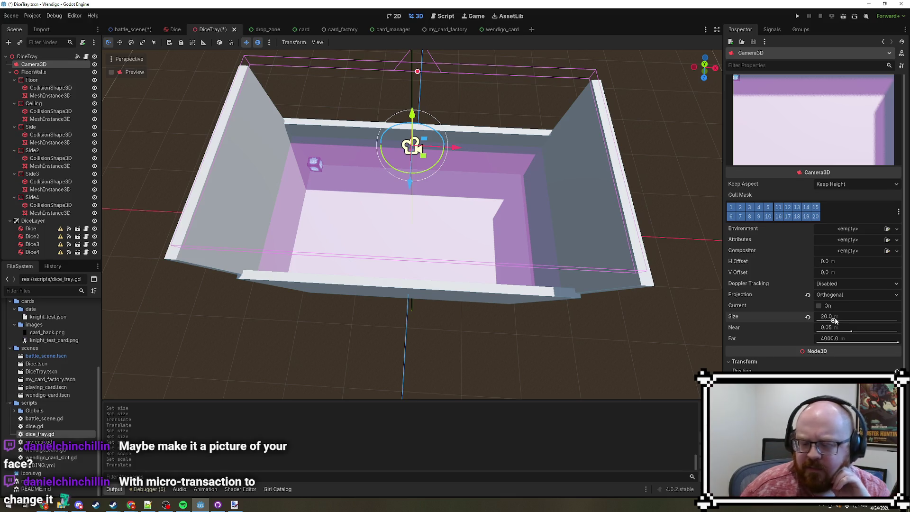
- Enter 21 as the camera's Size, nudge it along Z, and run the project to preview
left_click(833, 321)
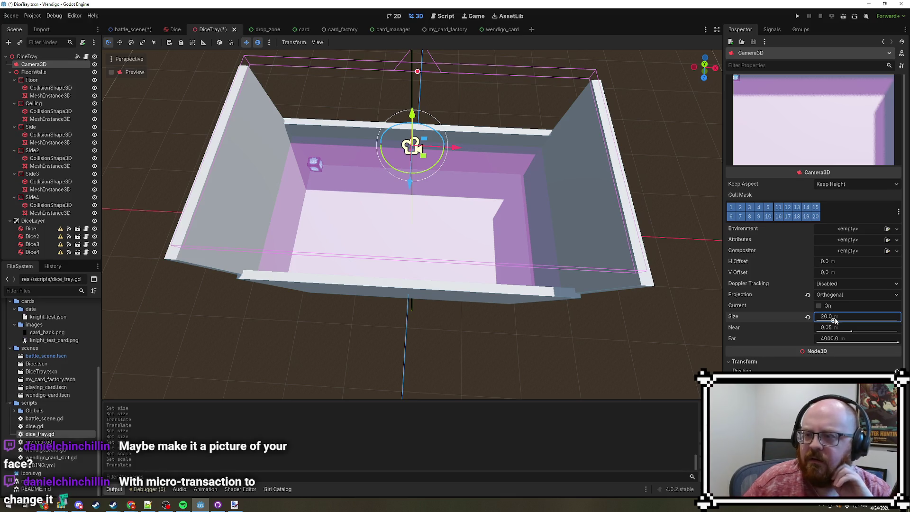
key("Tab")
left_click(833, 321)
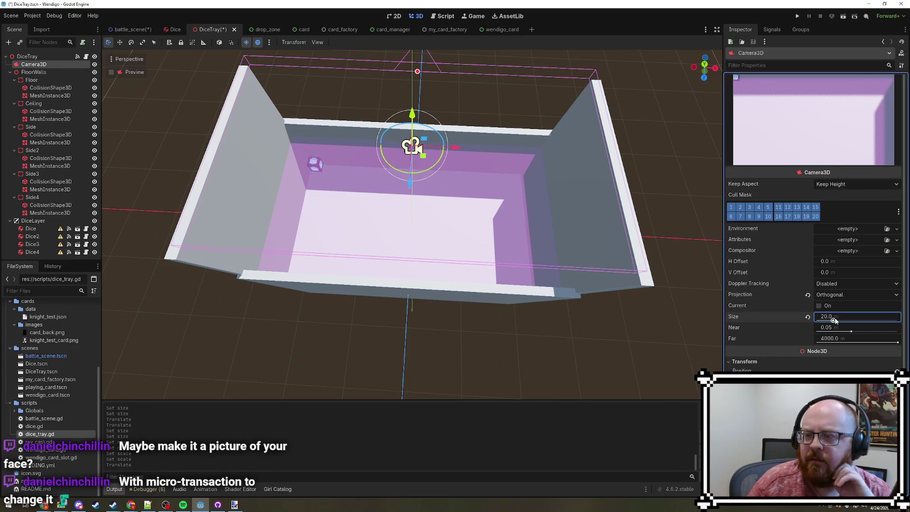
left_click_drag(833, 321, 835, 321)
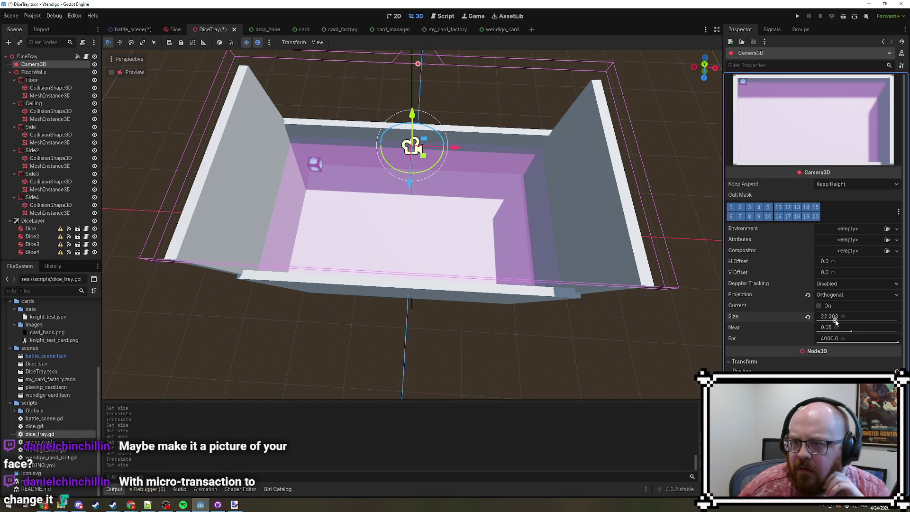
left_click_drag(836, 321, 834, 321)
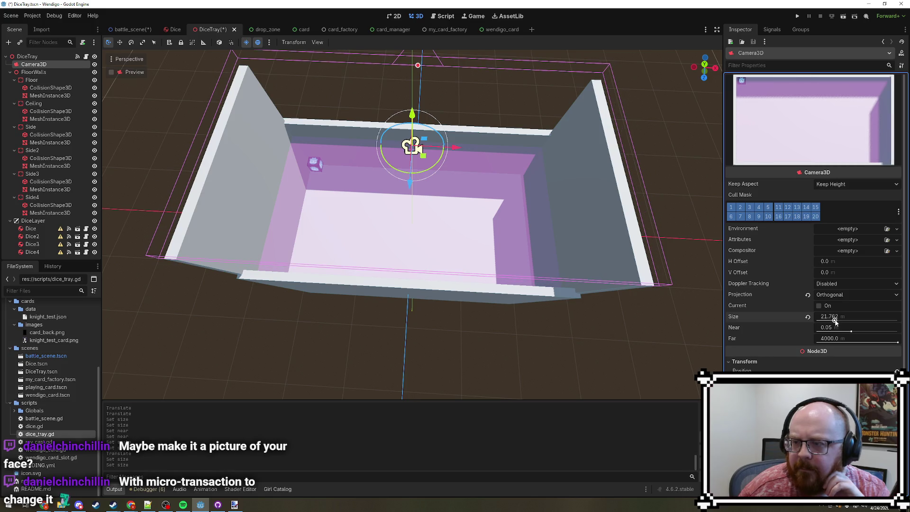
left_click(835, 321)
type("21")
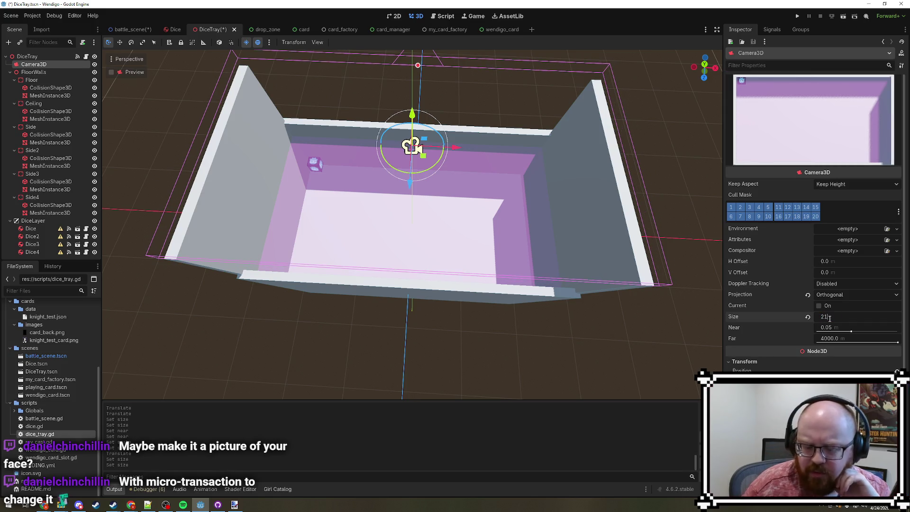
key("Return")
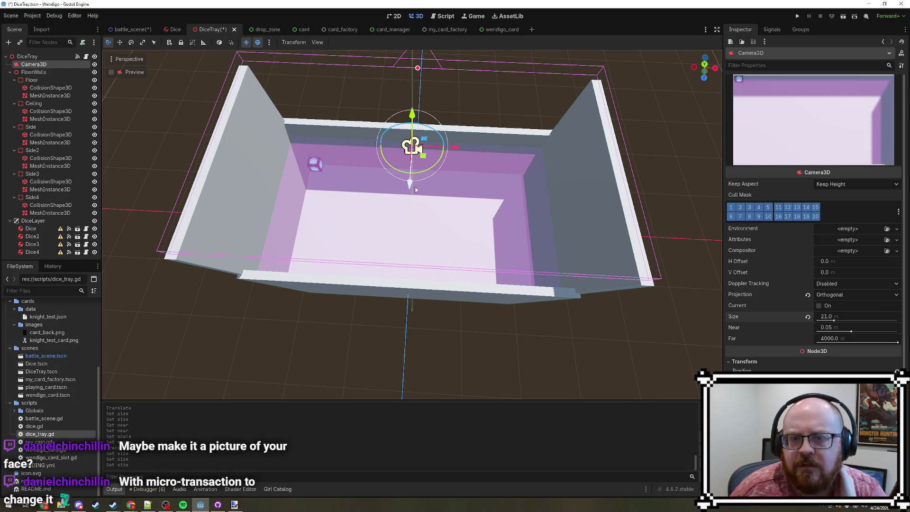
left_click_drag(410, 185, 410, 186)
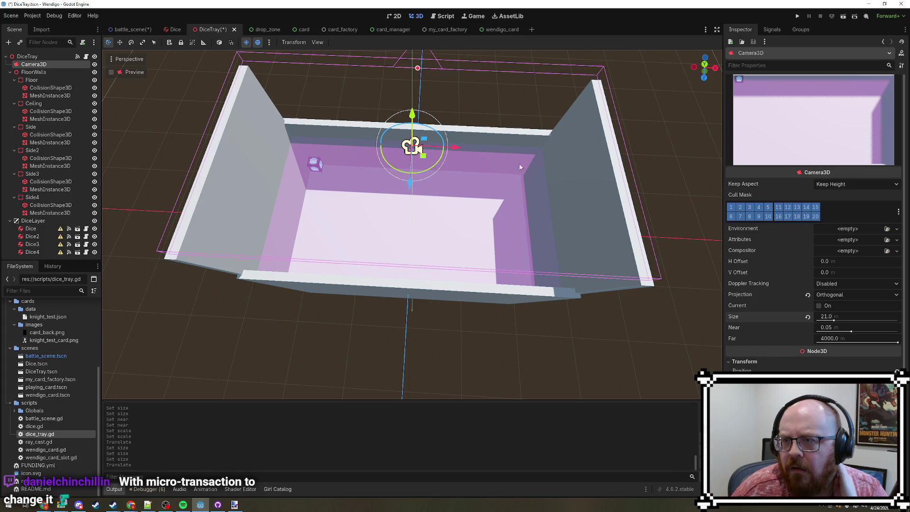
left_click(798, 17)
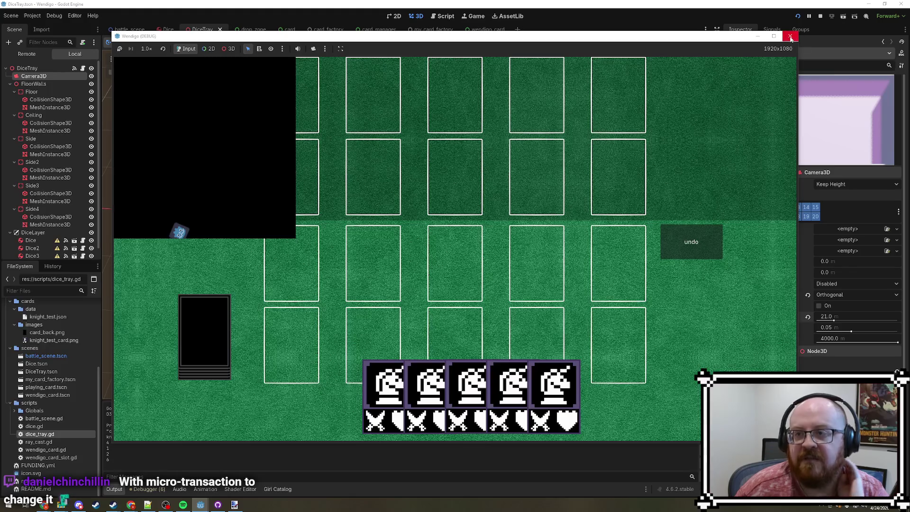
- Close the game, switch to battle_scene, and view DiceRollViewContainer's layout properties
left_click(822, 17)
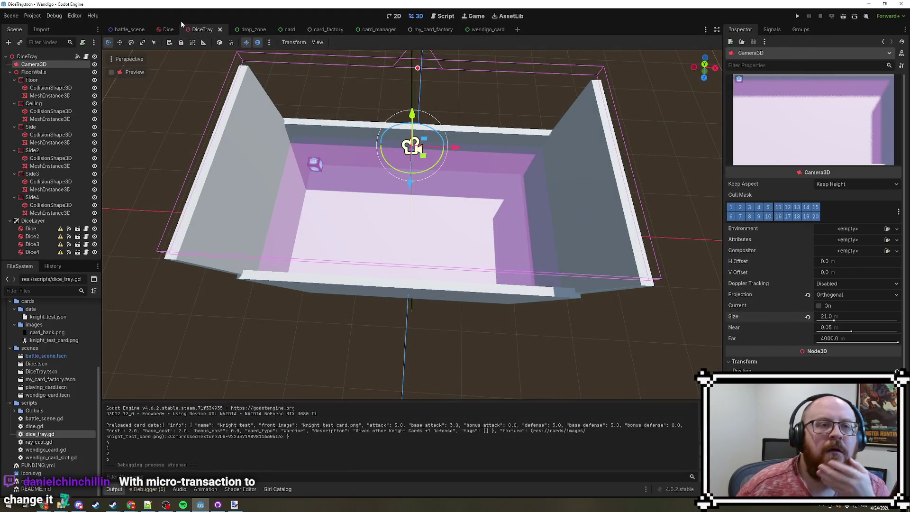
left_click(121, 29)
left_click(39, 173)
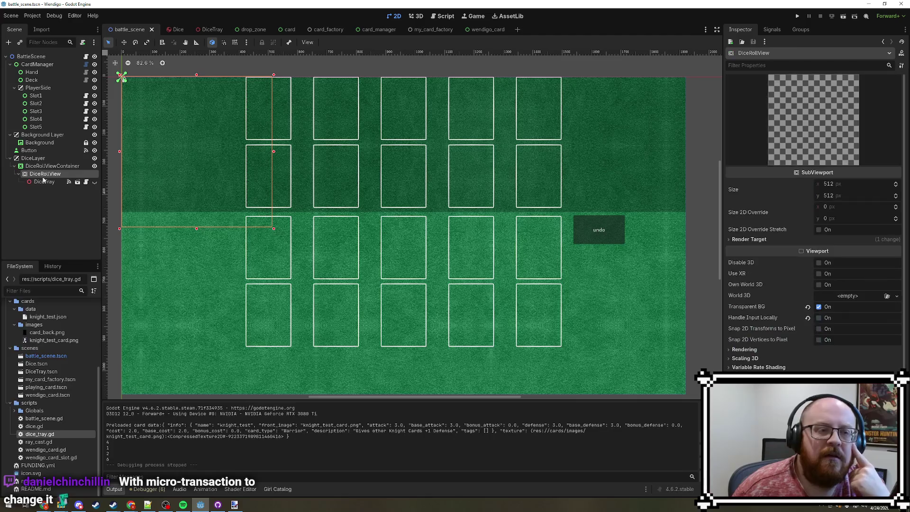
left_click(44, 182)
left_click(47, 166)
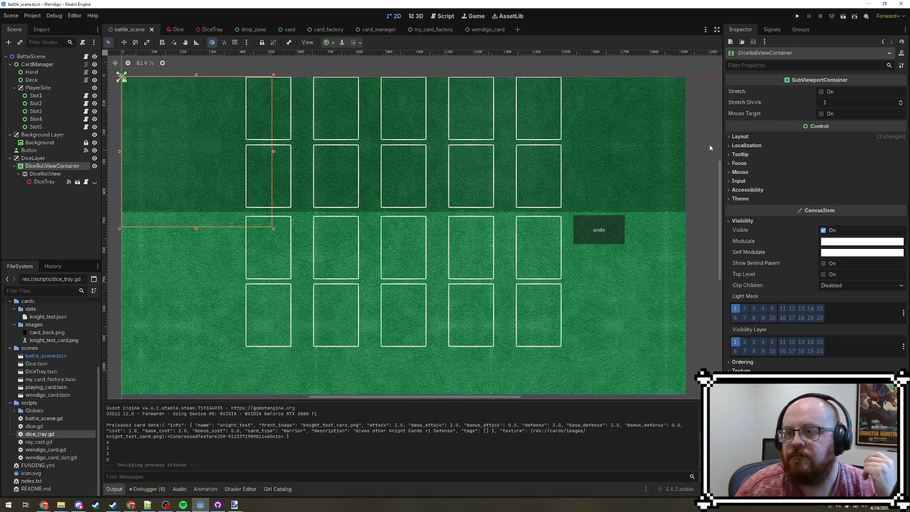
left_click(740, 137)
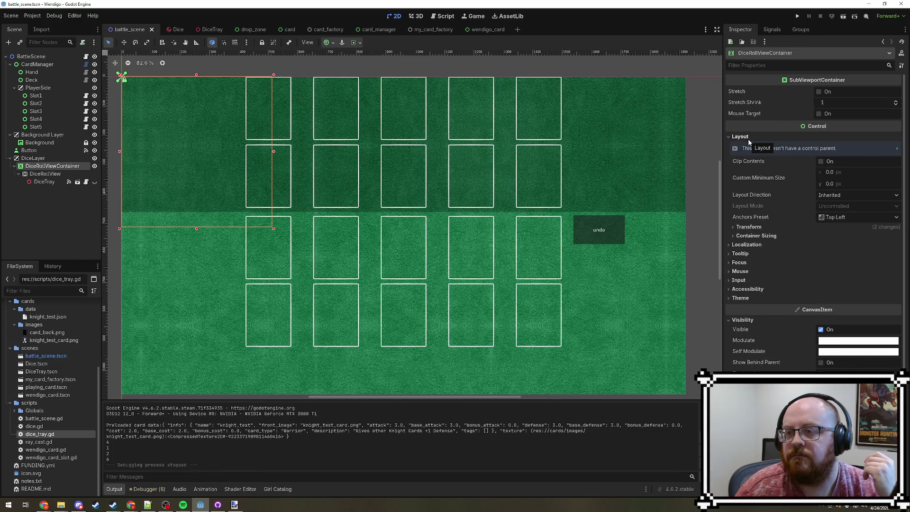
- Set the DiceRollViewContainer's transform size to 1920 × 1080
left_click(750, 228)
left_click(831, 236)
type("1920")
left_click(839, 247)
type("1080")
key("Return")
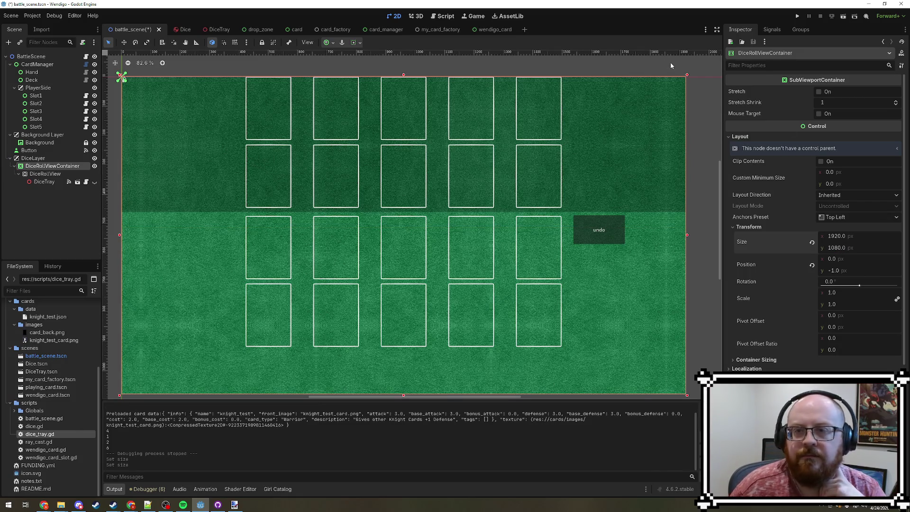
- Return to the 2D card table, reselect the container, and run the game
left_click(47, 185)
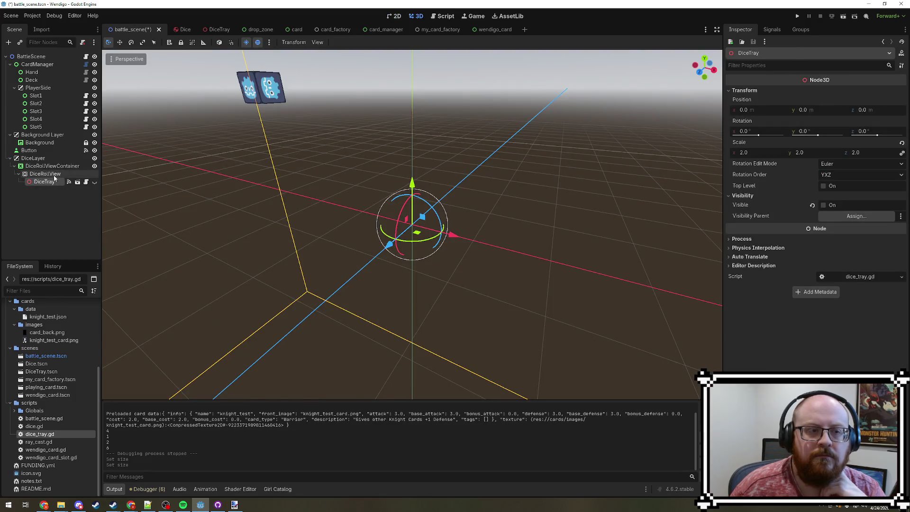
left_click(56, 173)
left_click(56, 174)
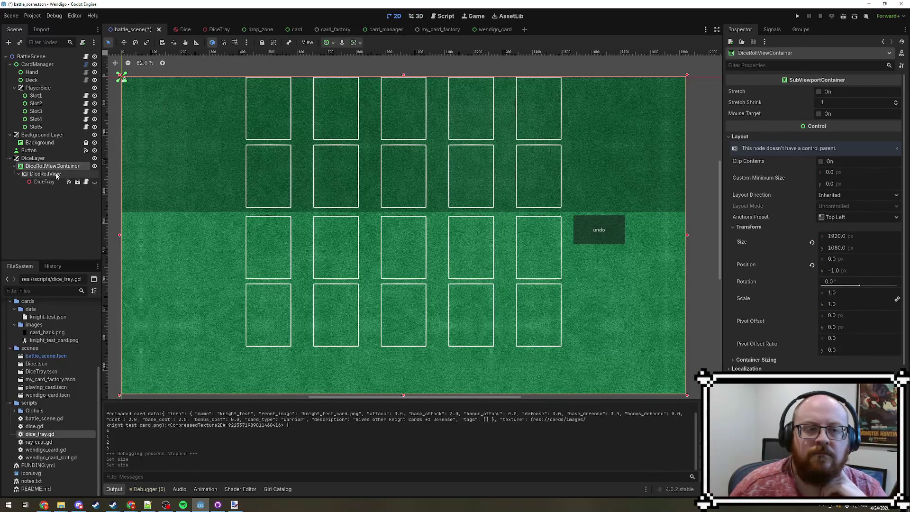
left_click(60, 166)
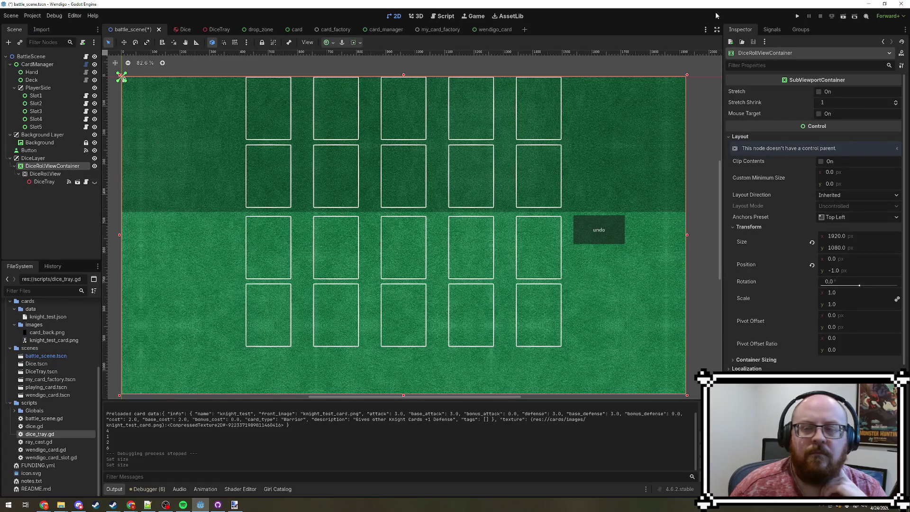
left_click(797, 16)
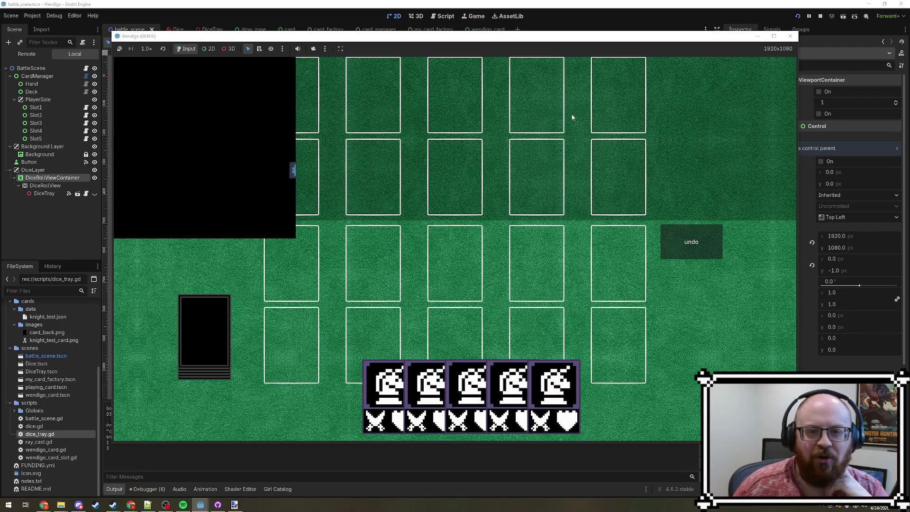
- Stop the game, select the DiceTray node and press Delete on it
left_click(821, 17)
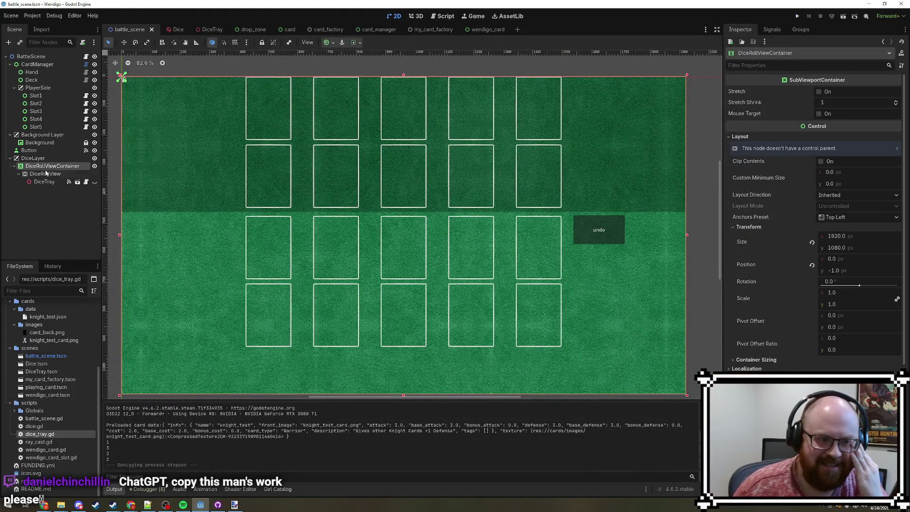
left_click(47, 173)
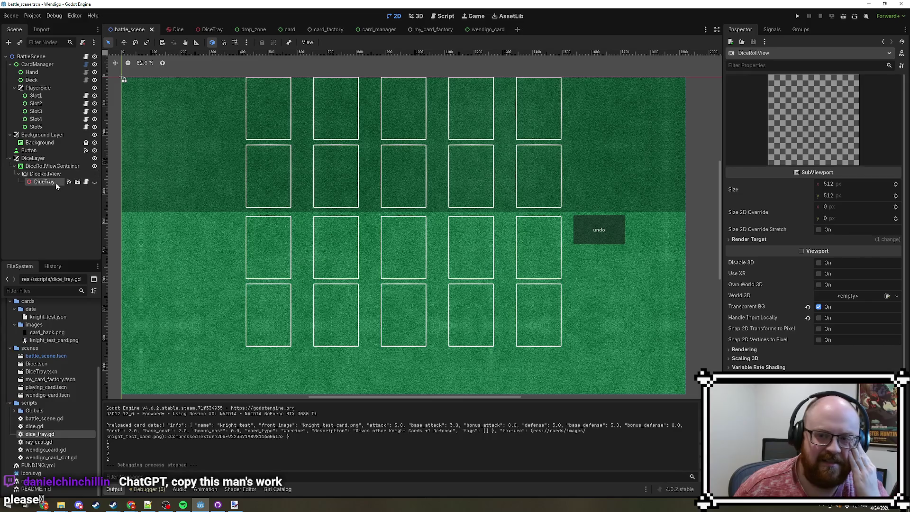
left_click(55, 182)
left_click(47, 174)
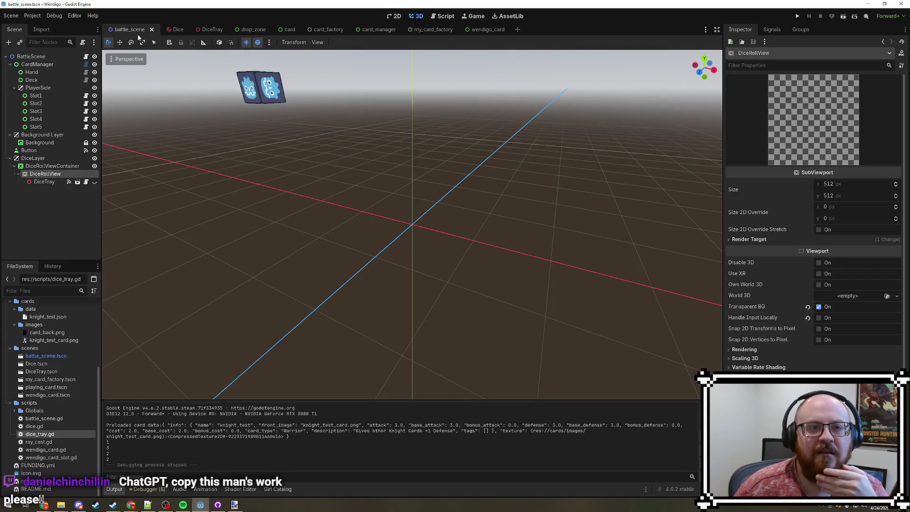
left_click(52, 166)
left_click(37, 182)
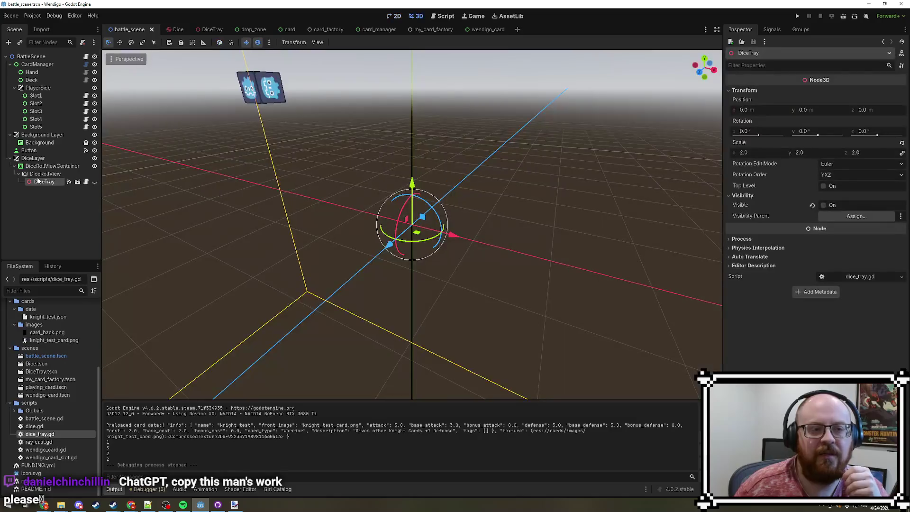
key("Delete")
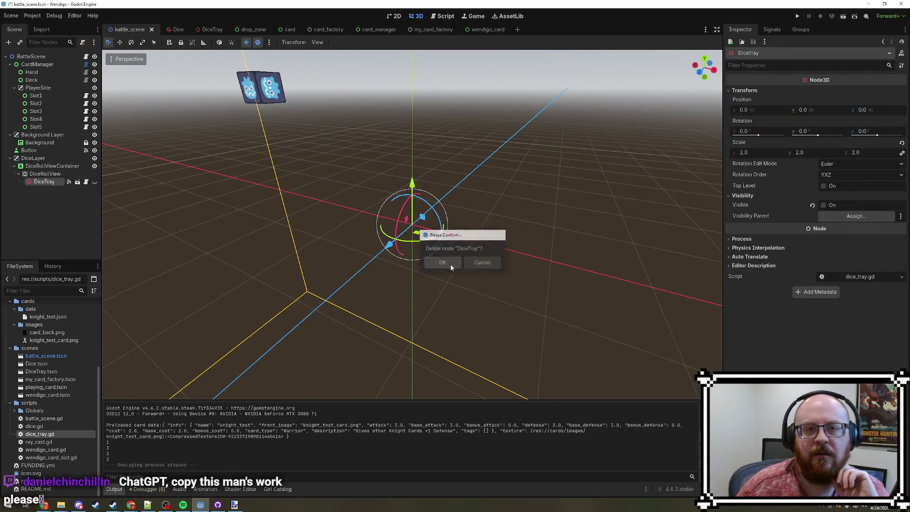
- Confirm the DiceTray deletion, save the scene, and re-add the DiceTray scene under DiceRollView
left_click(442, 263)
key("ctrl+s")
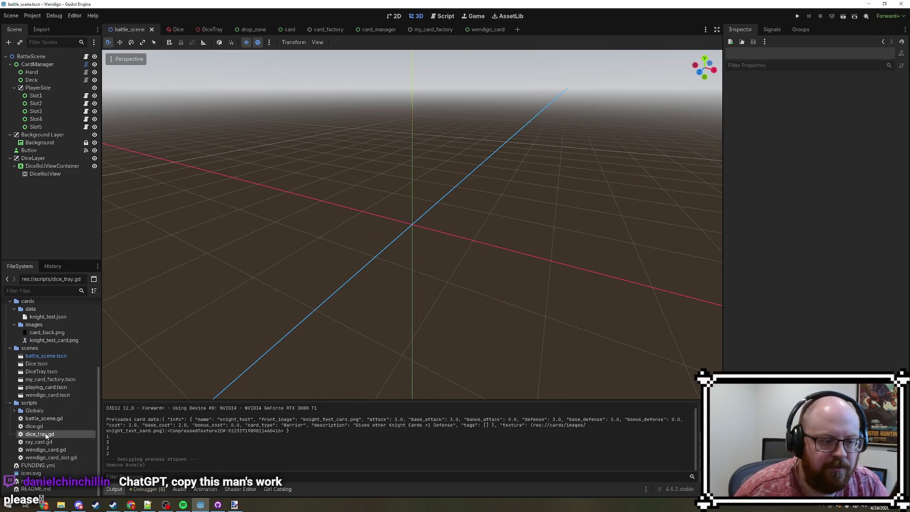
mouse_move(42, 371)
left_mouse_down()
mouse_move(61, 199)
mouse_move(44, 176)
left_mouse_up()
left_click(70, 237)
scroll(290, 267, "down", 6)
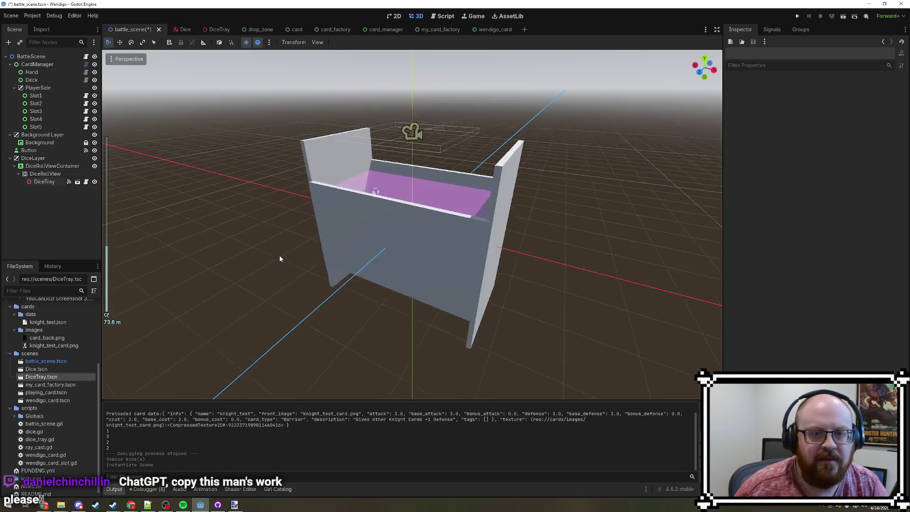
mouse_move(343, 245)
left_mouse_down()
mouse_move(414, 303)
mouse_move(375, 274)
left_mouse_up()
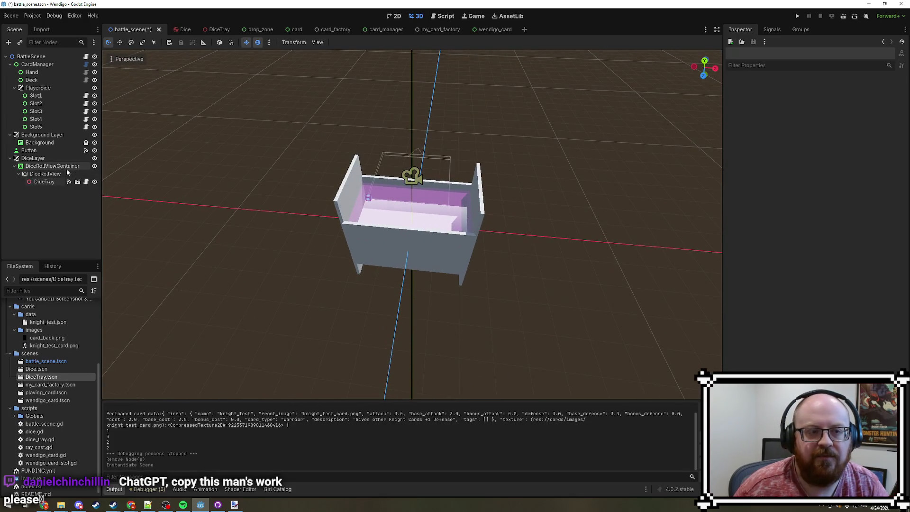
- Turn off DiceRollView's Transparent BG and run the game to check the dice view
left_click(67, 167)
left_click(58, 174)
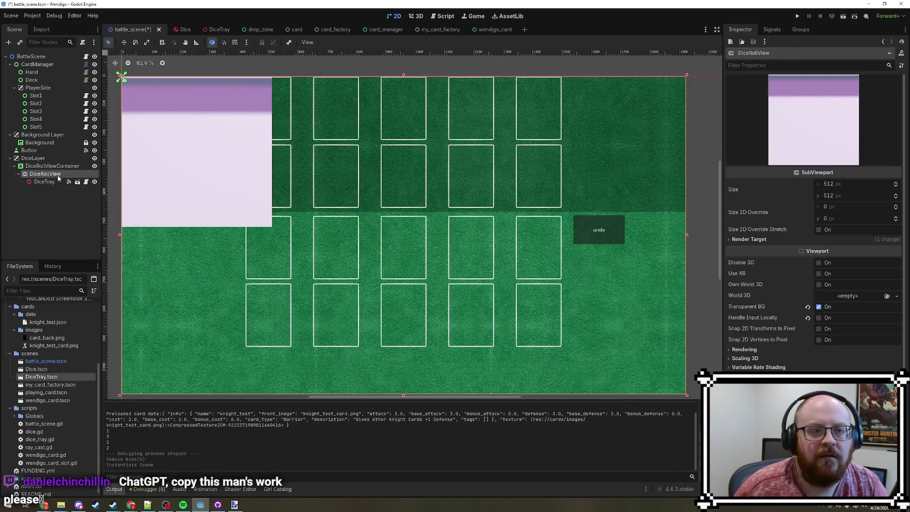
left_click(60, 167)
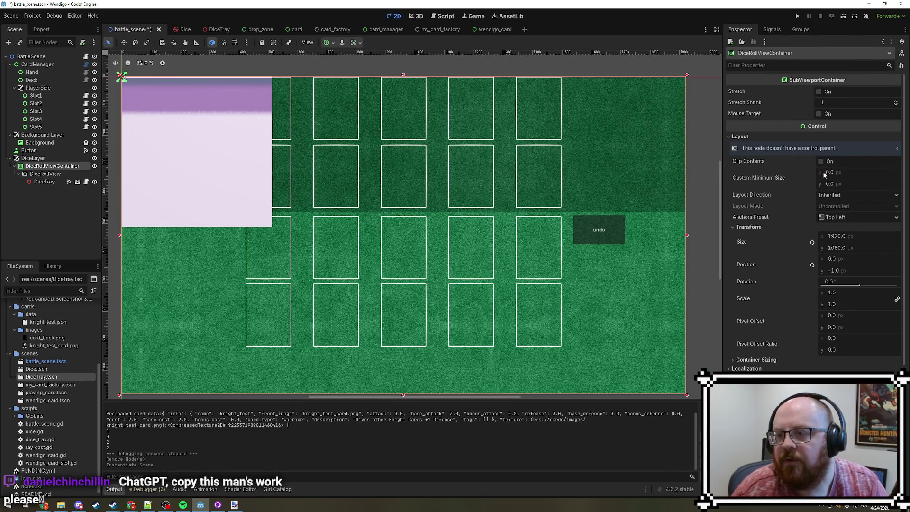
left_click(57, 173)
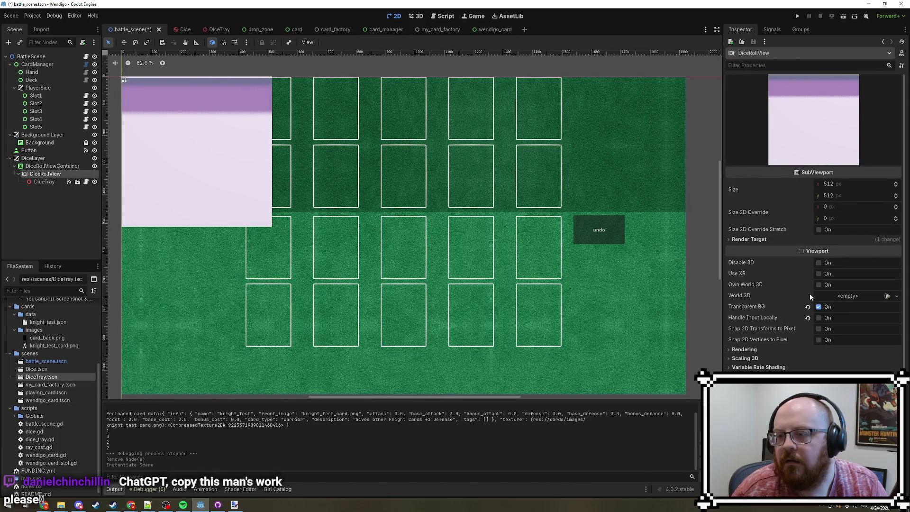
left_click(818, 307)
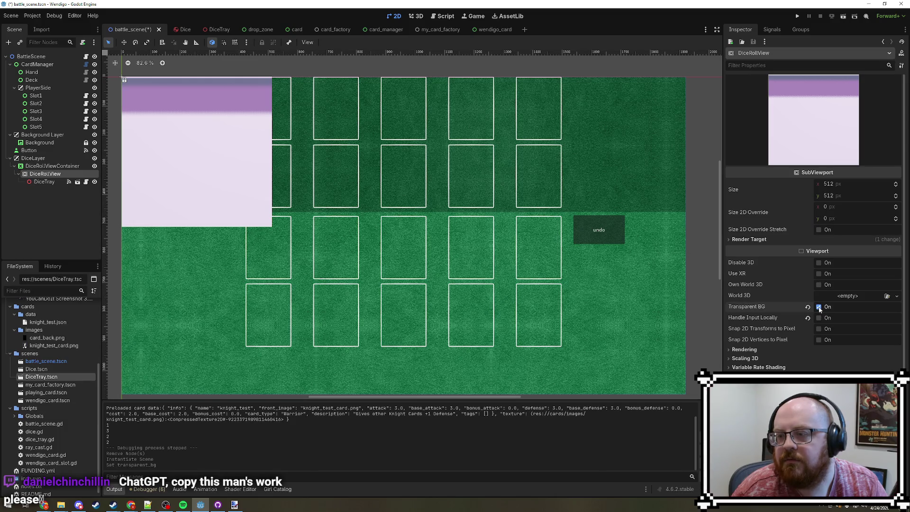
left_click(798, 16)
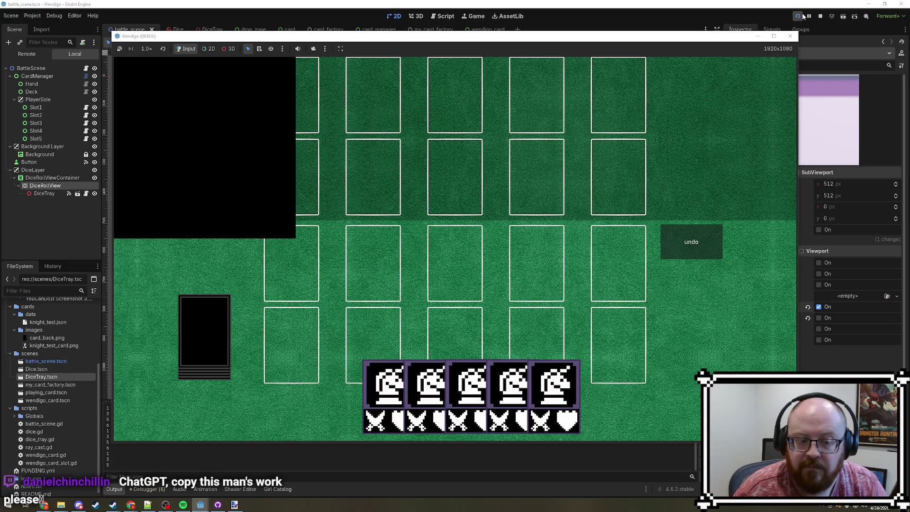
- Stop the running game and select DiceRollViewContainer in the battle scene's Scene tree
left_click(821, 16)
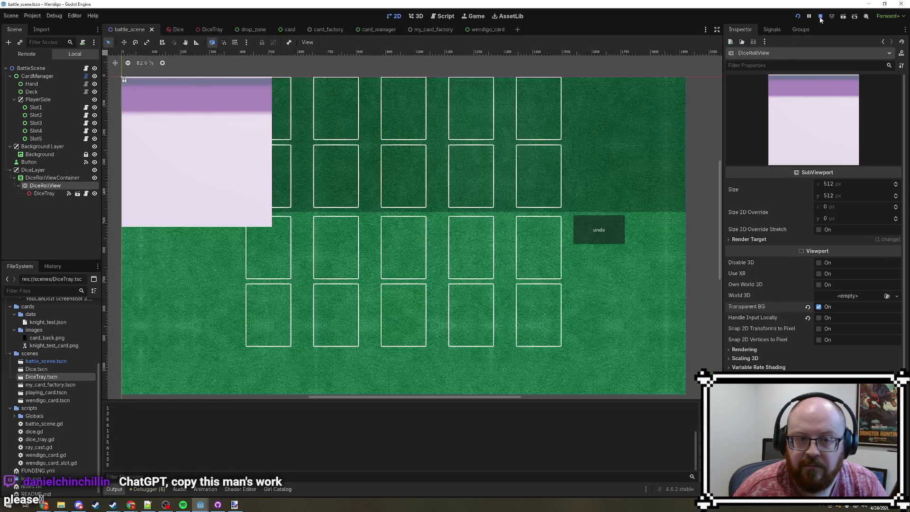
left_click(45, 182)
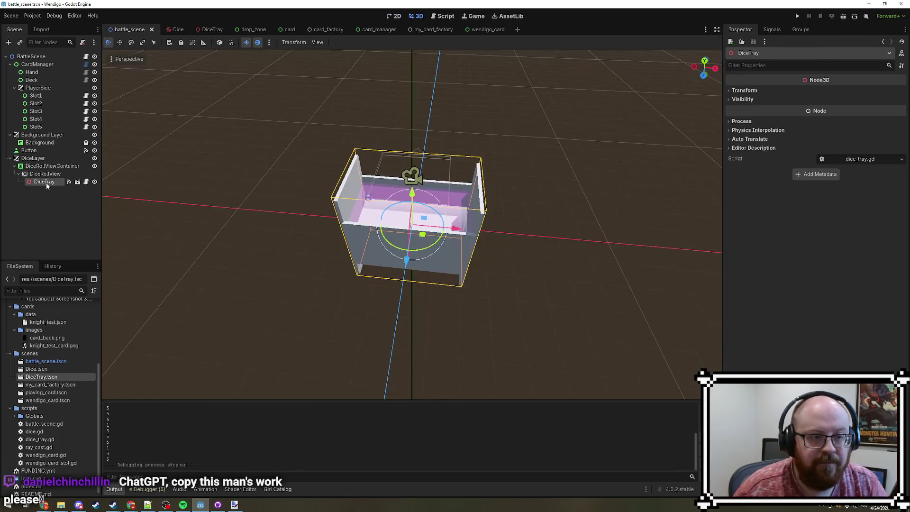
left_click(46, 166)
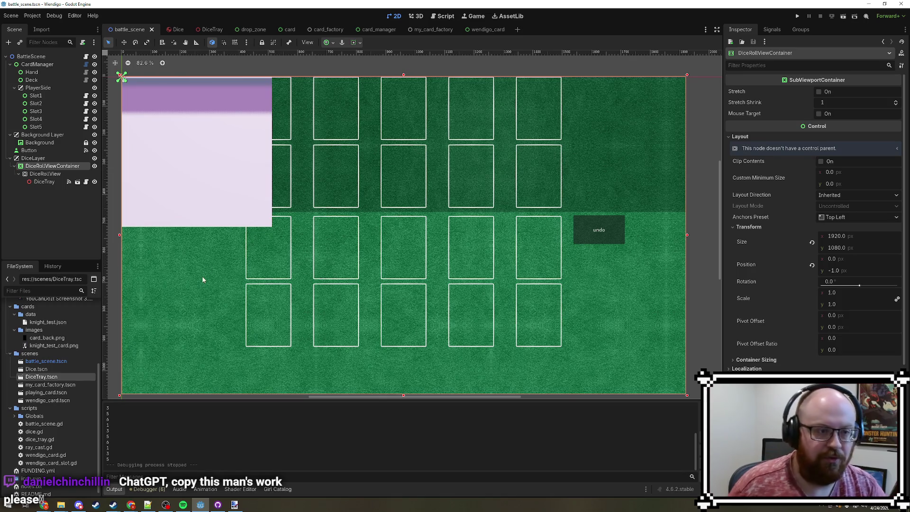
- Enable Follow Viewport on the DiceLayer canvas layer
left_click(37, 159)
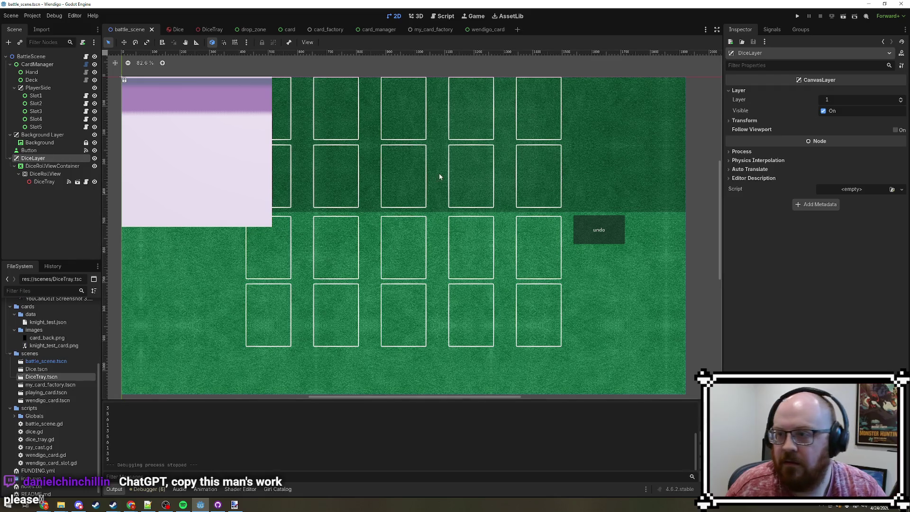
left_click(744, 121)
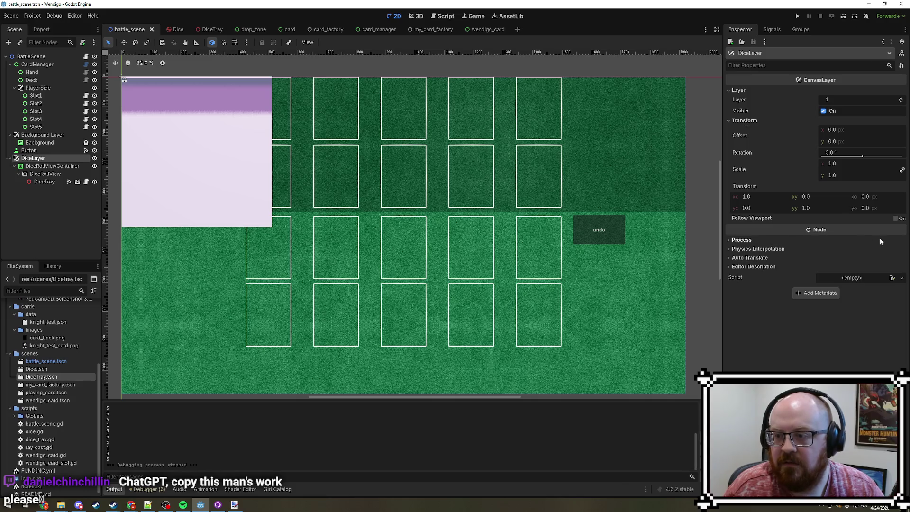
left_click(897, 218)
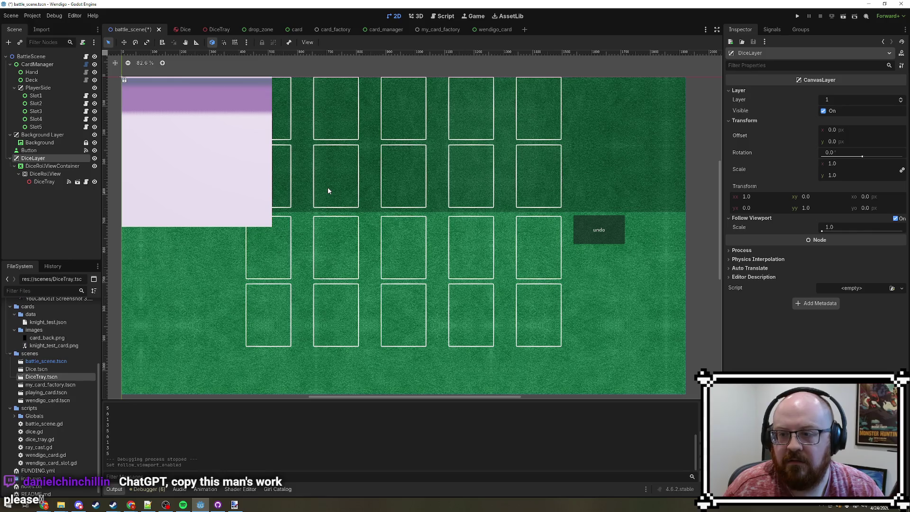
- Hide the DiceTray node and run the game to test the tray inset
left_click(226, 192)
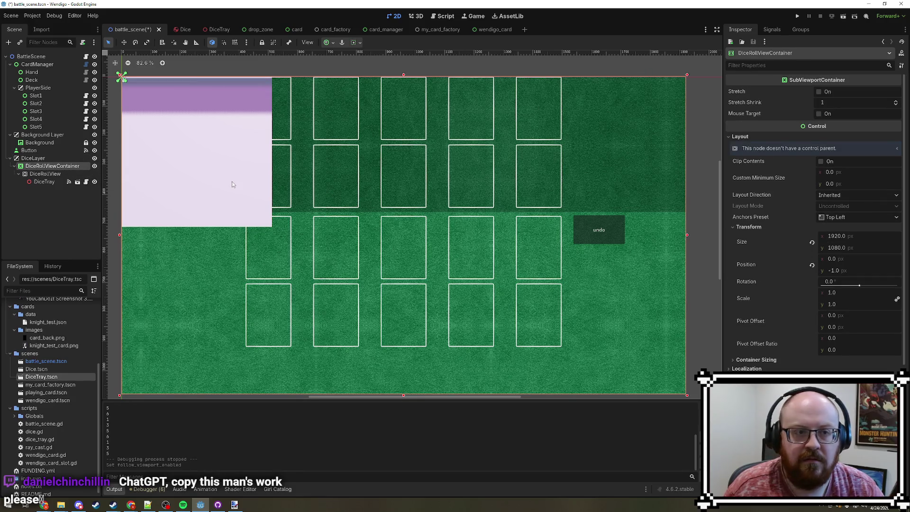
left_click(94, 182)
left_click(76, 221)
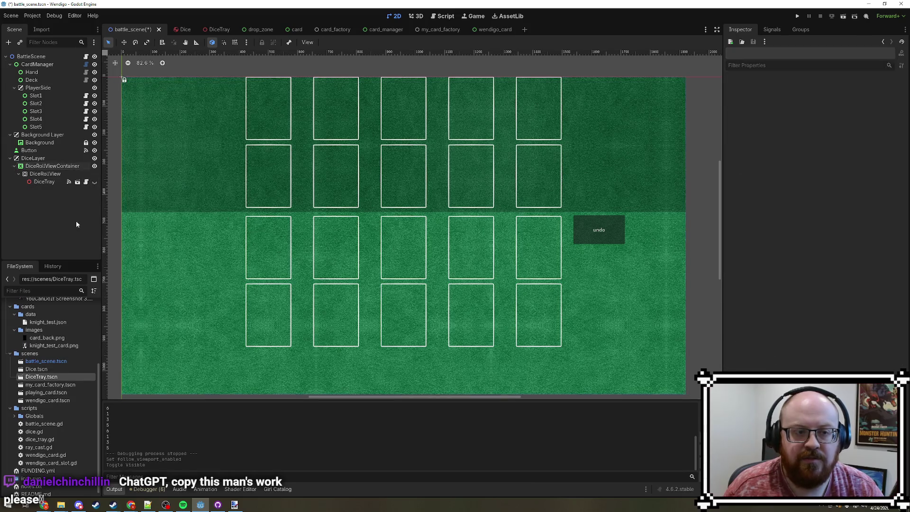
left_click(798, 16)
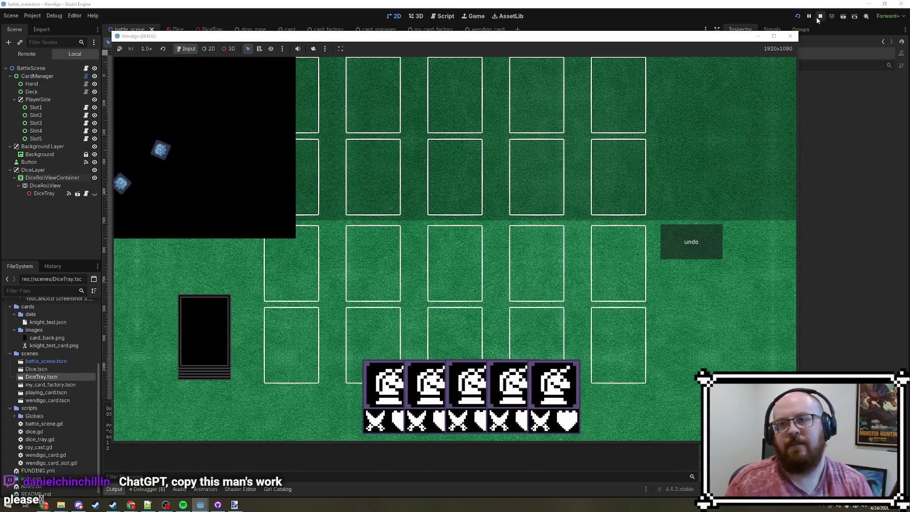
- Stop the game and raise DiceLayer's canvas Layer value to 3
left_click(820, 16)
left_click(33, 158)
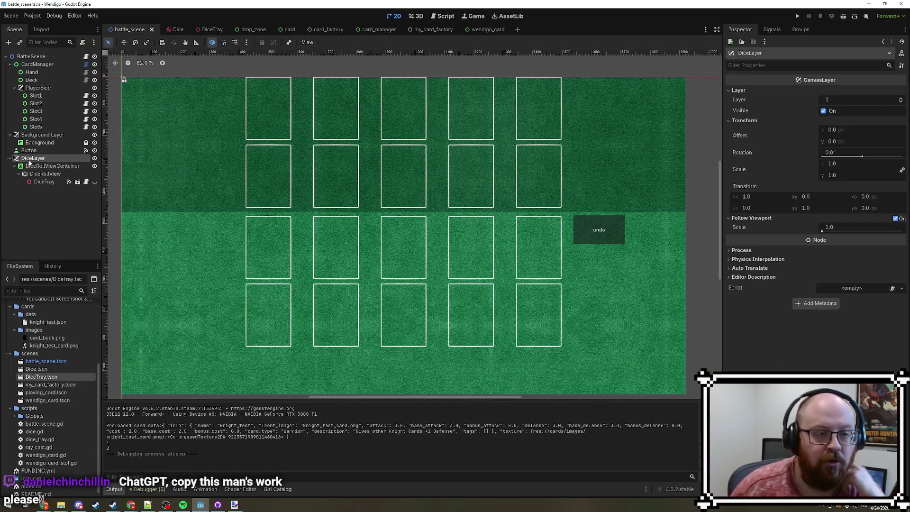
left_click(900, 99)
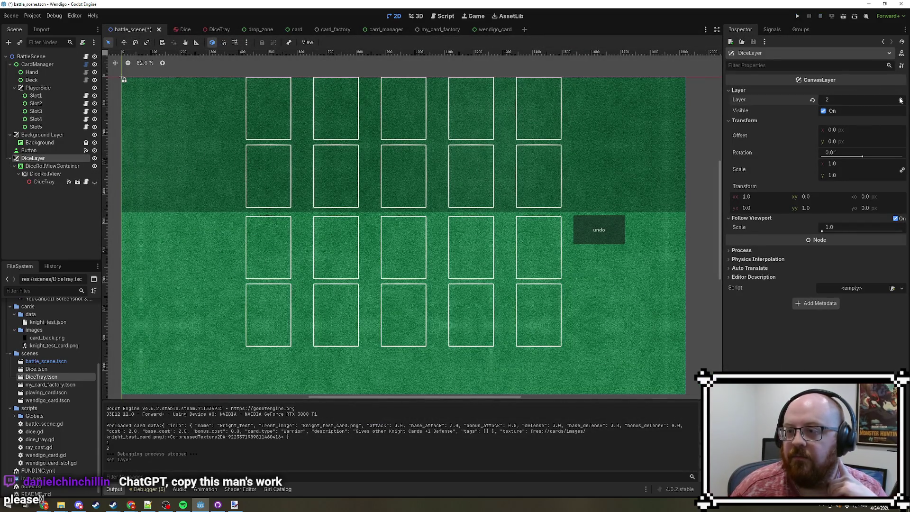
- Test-run the game with the new layer order, close it, and reorder the Scene tree nodes
left_click(796, 17)
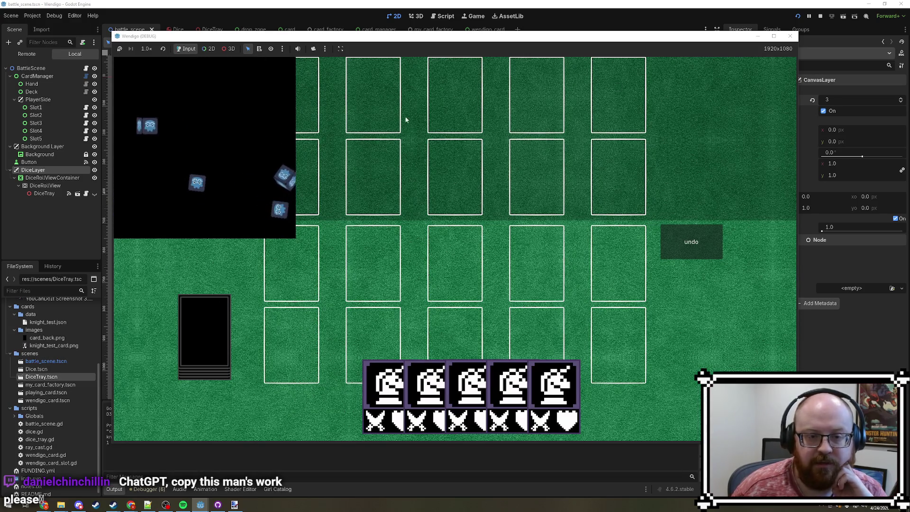
left_click(790, 38)
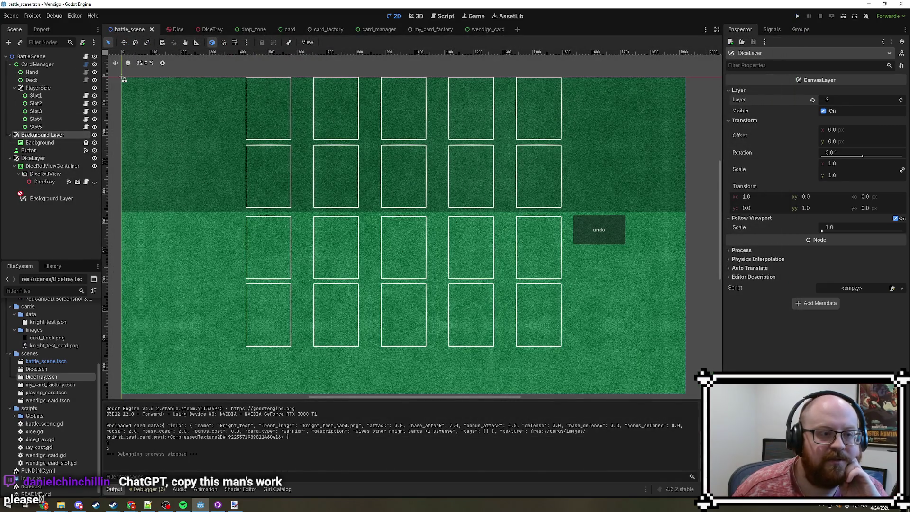
mouse_move(30, 158)
left_mouse_down()
mouse_move(27, 61)
mouse_move(38, 167)
mouse_move(31, 56)
left_mouse_up()
- Drop Background Layer onto BattleScene so it follows DiceLayer, then test-run the game maximized and restored
mouse_move(46, 137)
left_mouse_down()
mouse_move(47, 147)
mouse_move(41, 56)
left_mouse_up()
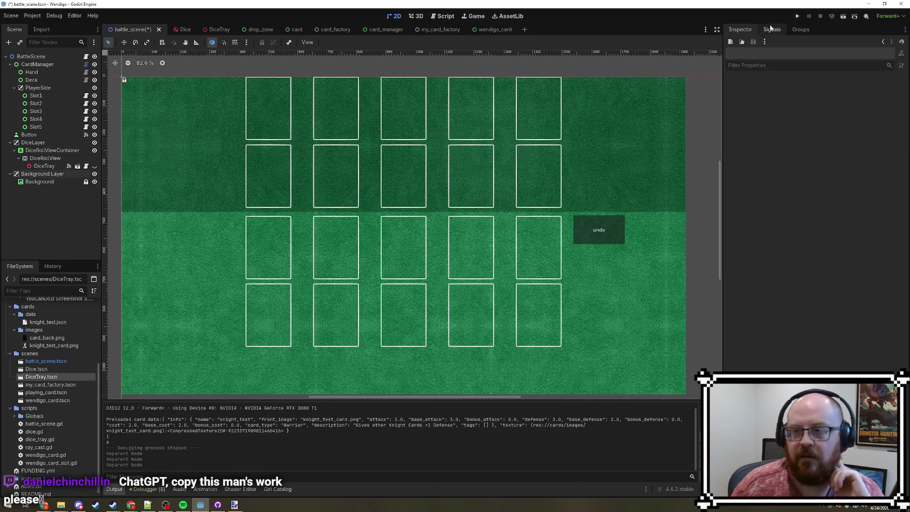
left_click(798, 16)
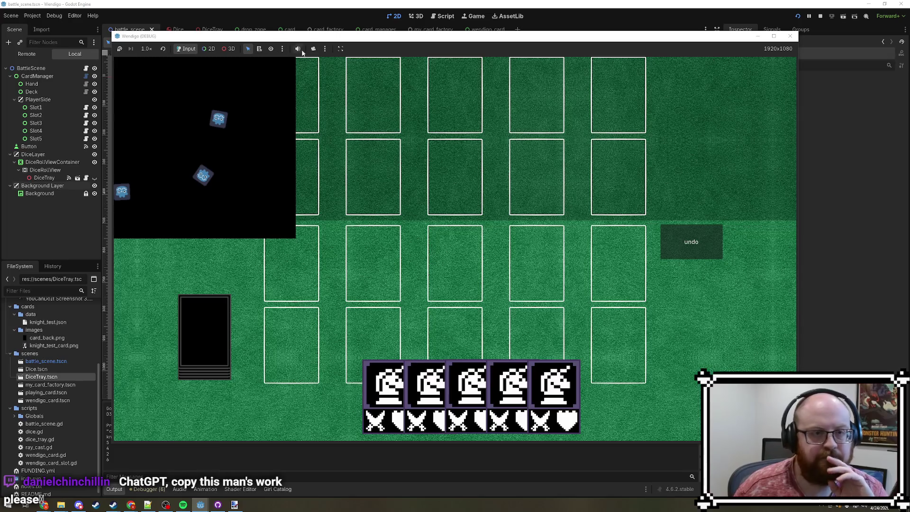
left_click(774, 36)
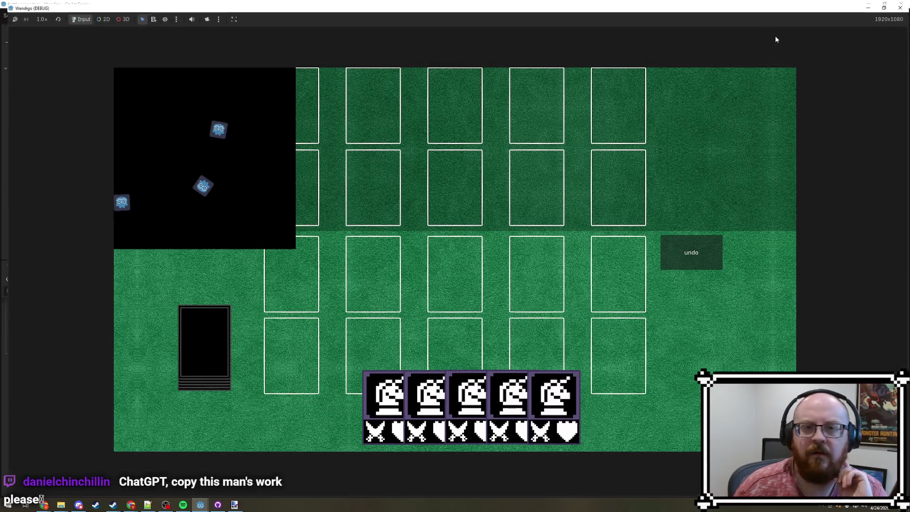
left_click(885, 5)
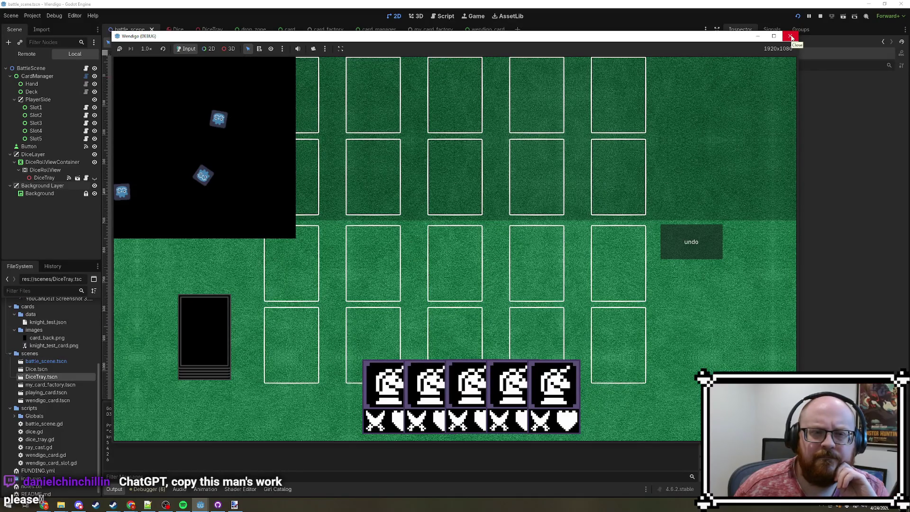
left_click(791, 37)
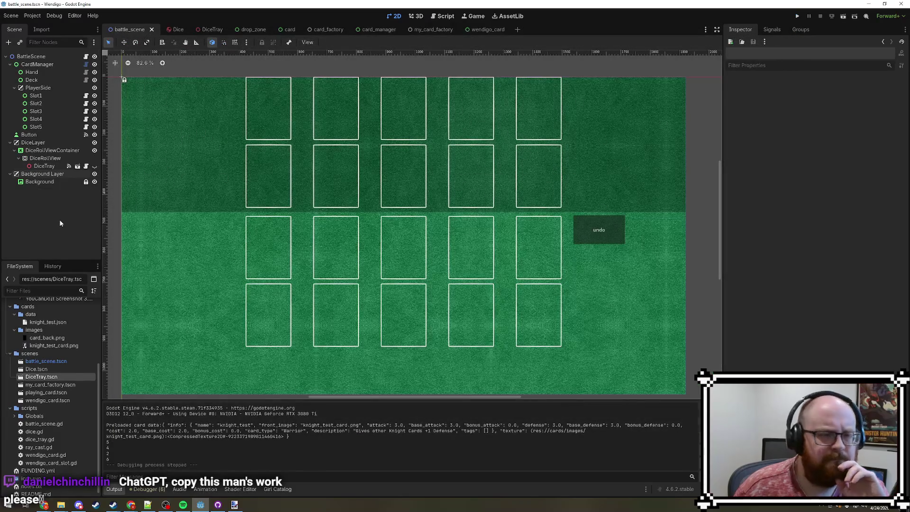
- Inspect Background Layer's Layer and Background's Z Index, then show DiceTray in the 3D view
left_click(52, 176)
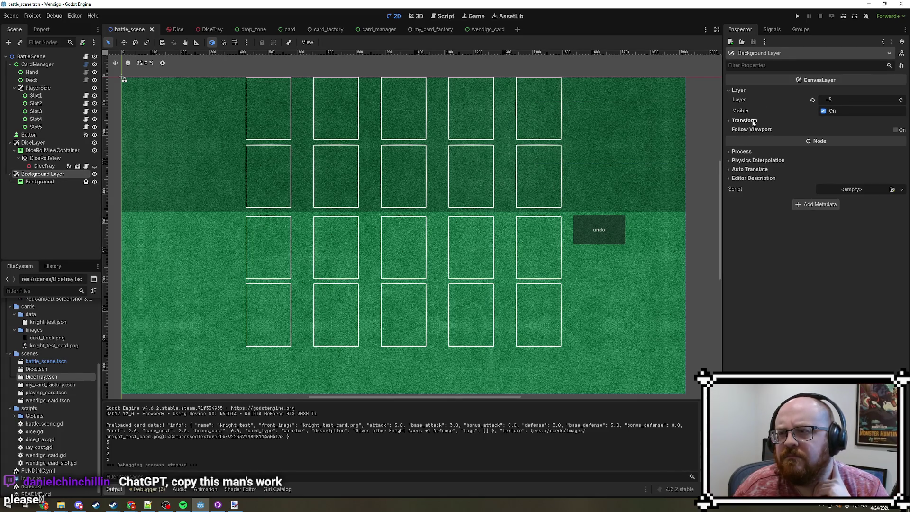
left_click(57, 183)
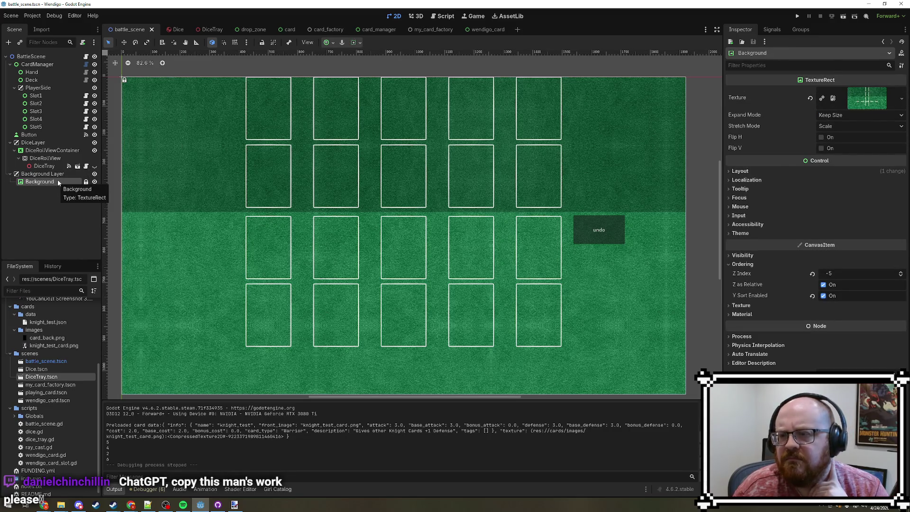
left_click(64, 167)
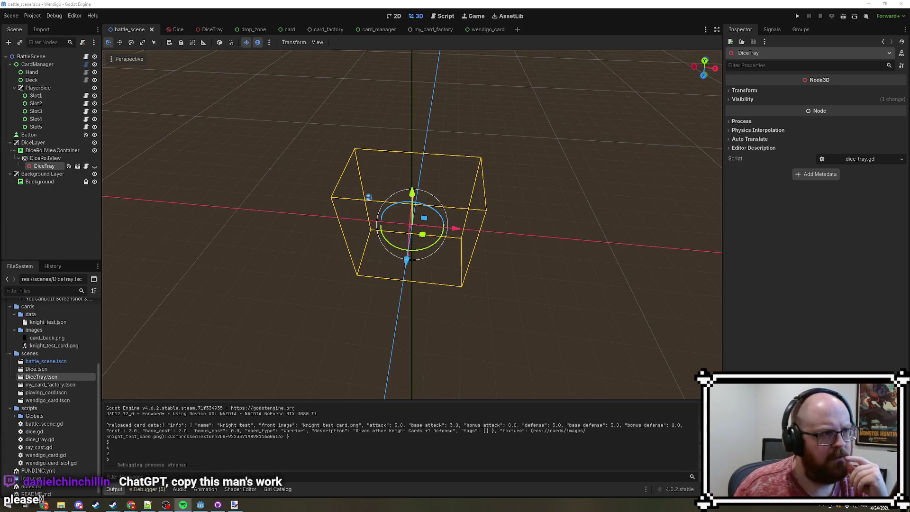
- Select DiceTray, level the view, and drag the tray up along the Y gizmo
mouse_move(474, 292)
left_mouse_down()
mouse_move(495, 303)
mouse_move(494, 338)
mouse_move(478, 312)
left_mouse_up()
left_click(494, 335)
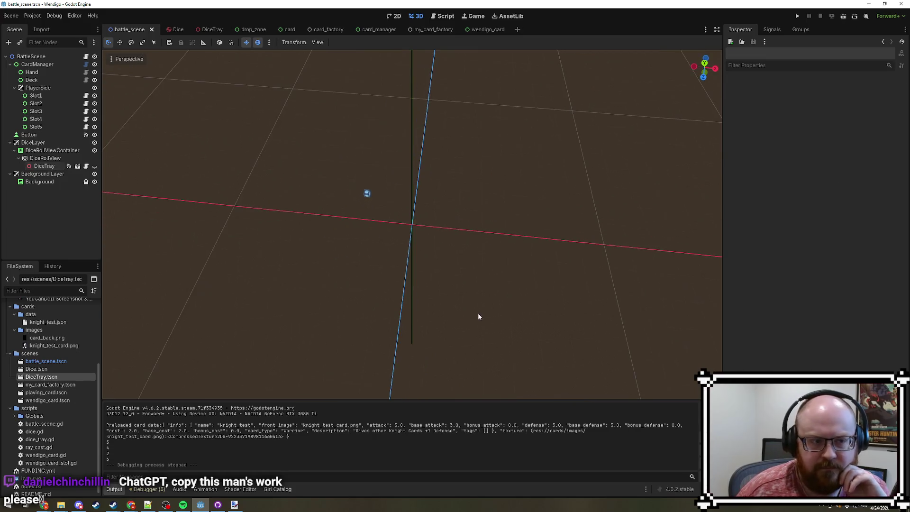
left_click(60, 158)
left_click(44, 166)
mouse_move(313, 317)
left_mouse_down()
mouse_move(345, 244)
mouse_move(348, 275)
mouse_move(334, 321)
mouse_move(323, 320)
left_mouse_up()
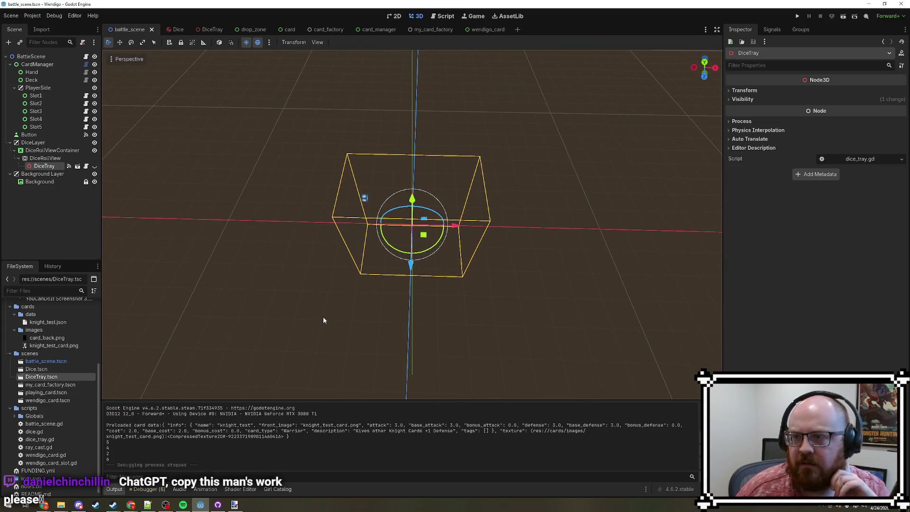
mouse_move(322, 288)
left_mouse_down()
mouse_move(340, 221)
mouse_move(340, 233)
left_mouse_up()
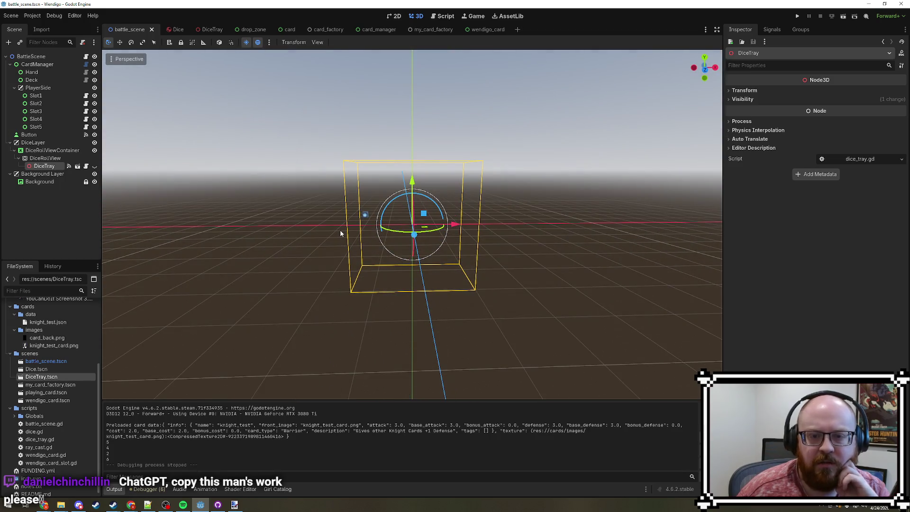
left_click_drag(412, 179, 413, 127)
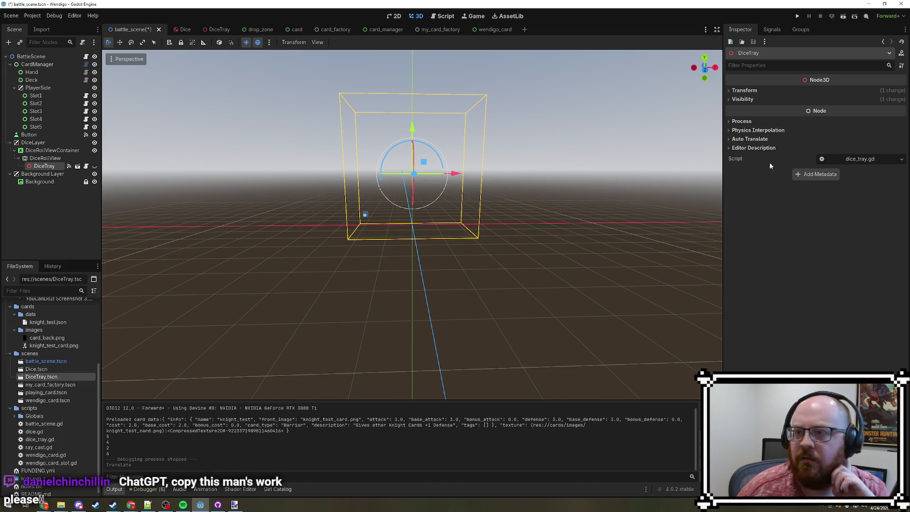
left_click(760, 92)
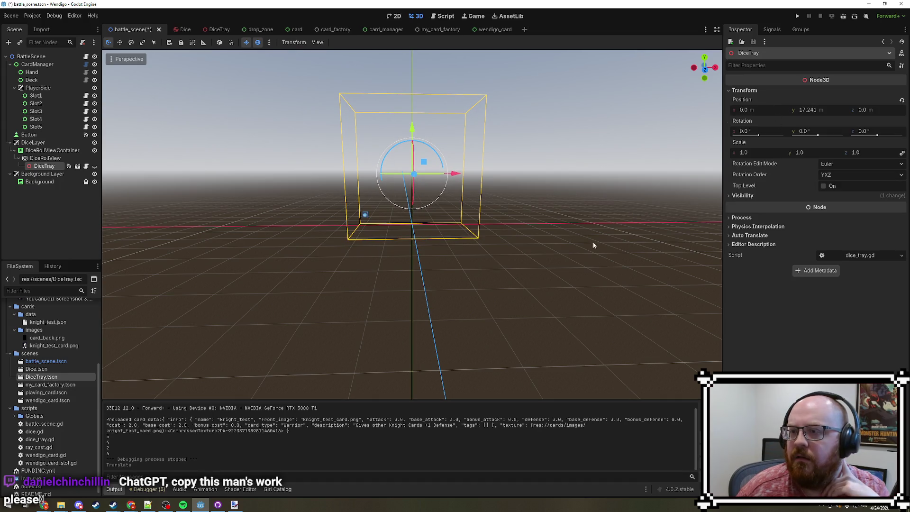
left_click_drag(546, 270, 573, 279)
- Set DiceTray's Position y to 0, then to 8
left_click(812, 110)
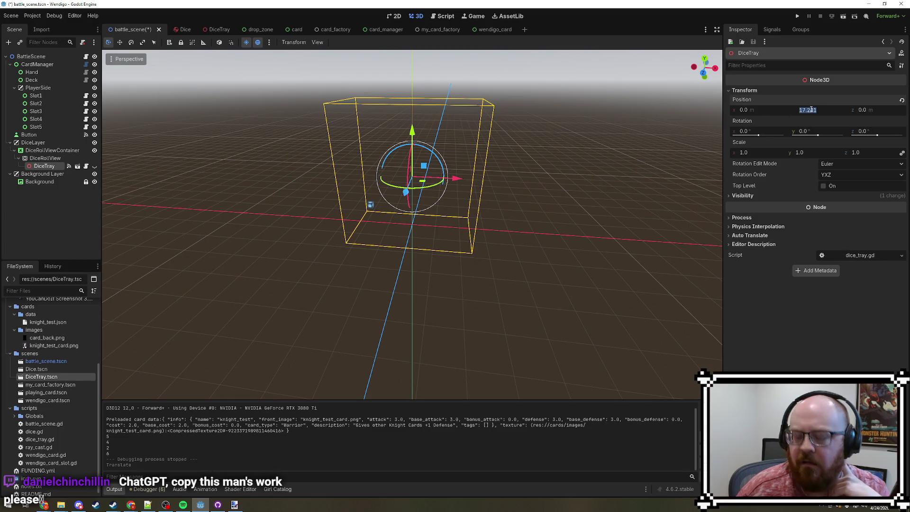
type("0")
key("Return")
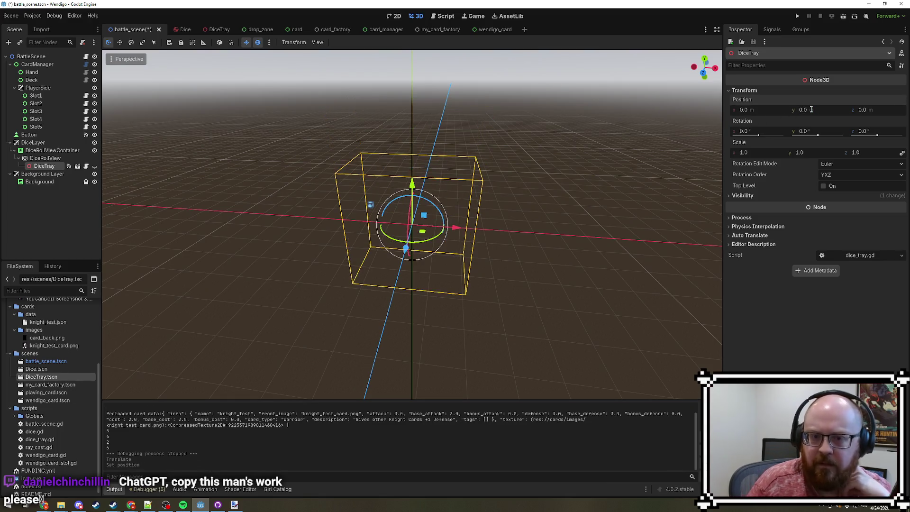
left_click(811, 110)
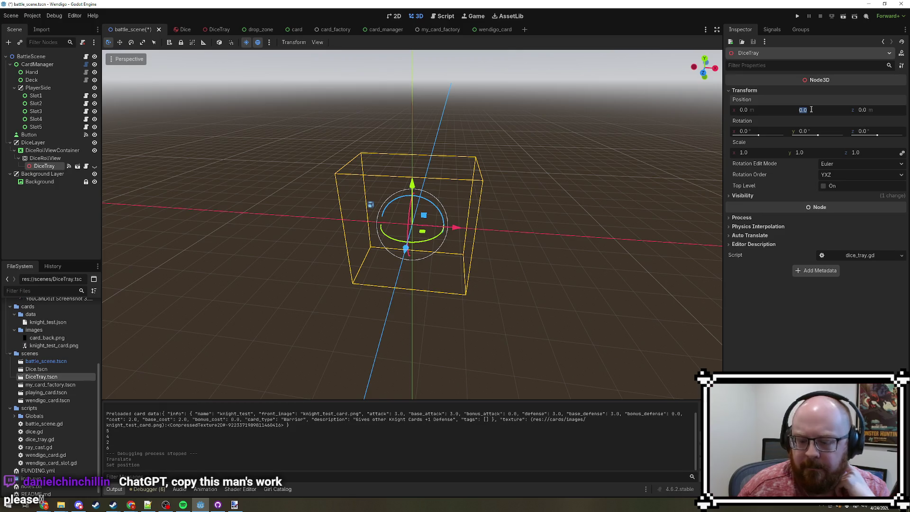
type("8")
key("Return")
- From the front view, raise the tray to a Y position of about 19 and run the game
key("KP_1")
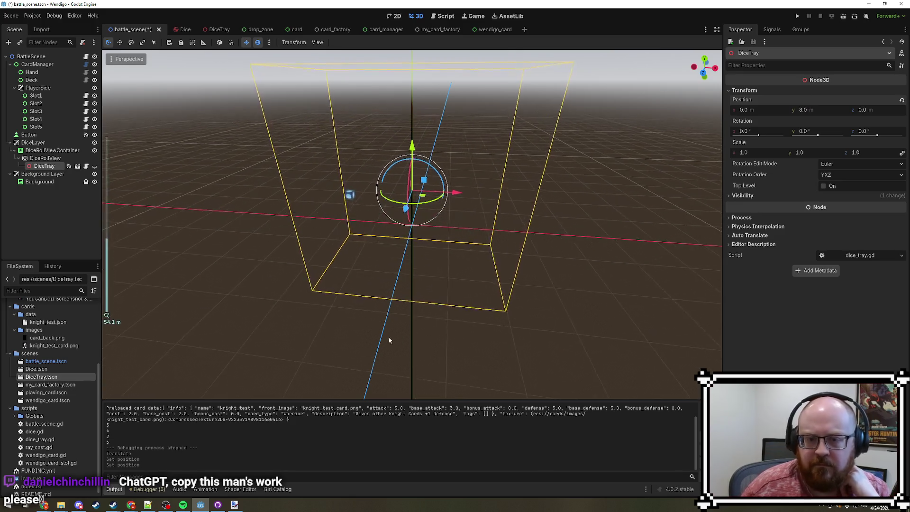
left_click_drag(413, 142, 412, 92)
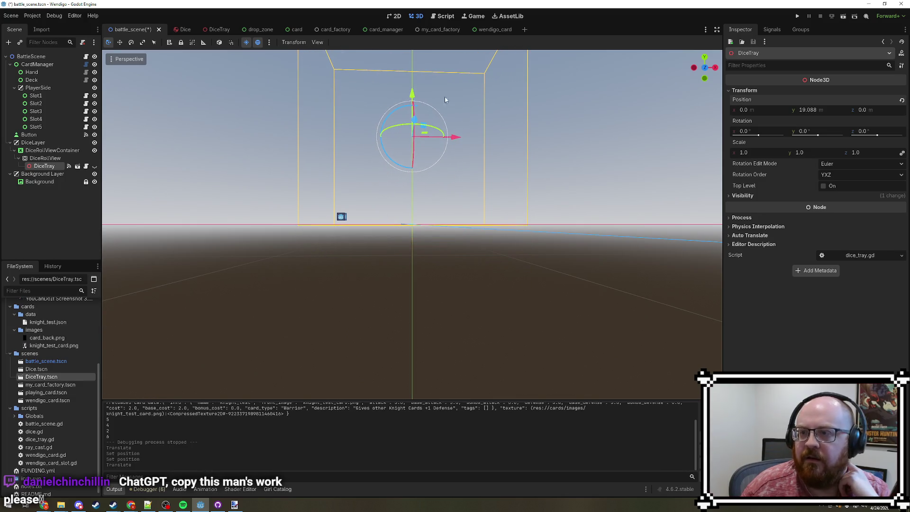
type("19")
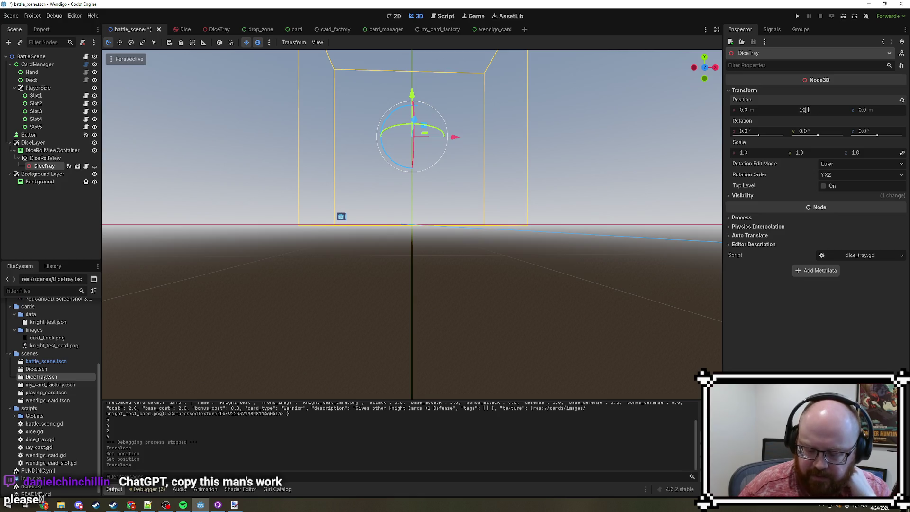
key("Return")
mouse_move(545, 246)
left_mouse_down()
mouse_move(563, 280)
mouse_move(593, 264)
left_mouse_up()
left_click(627, 224)
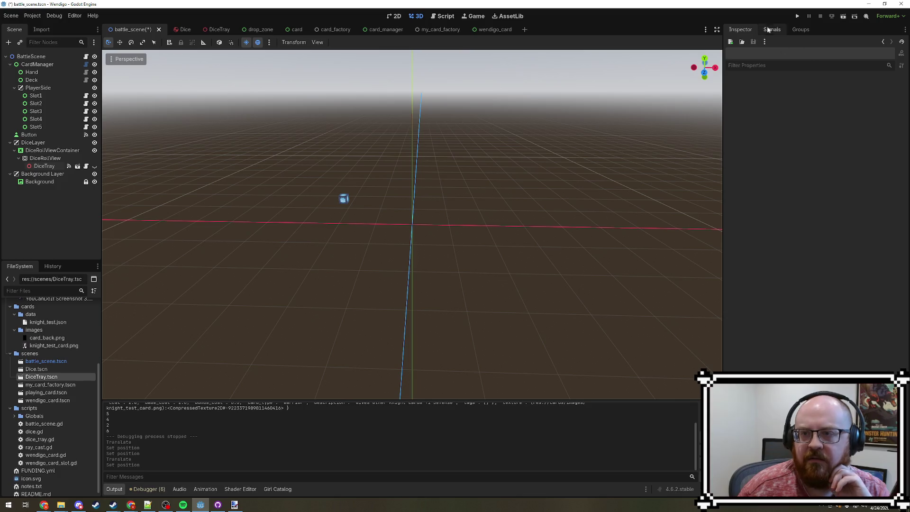
left_click(798, 16)
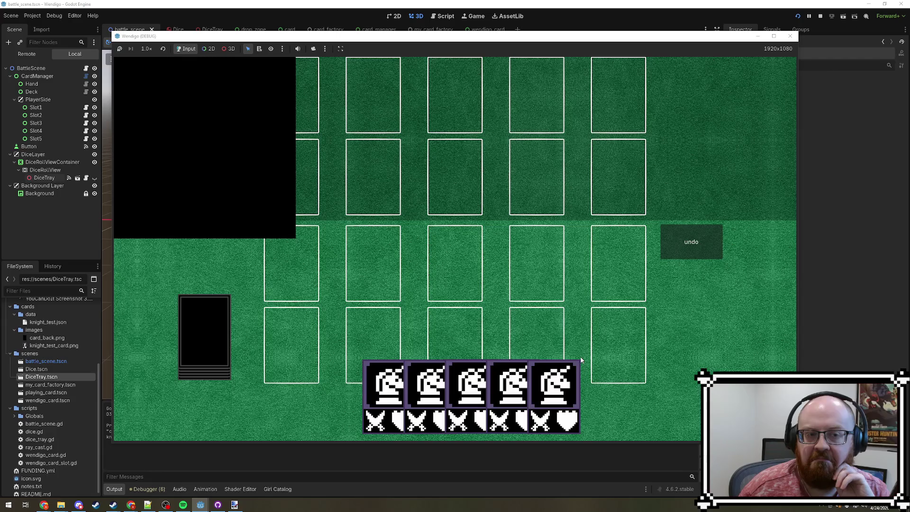
- Stop the game and undo DiceTray's height edits, redoing the Background Layer move
left_click(821, 16)
left_click(44, 166)
key("ctrl+z")
key("ctrl+z")
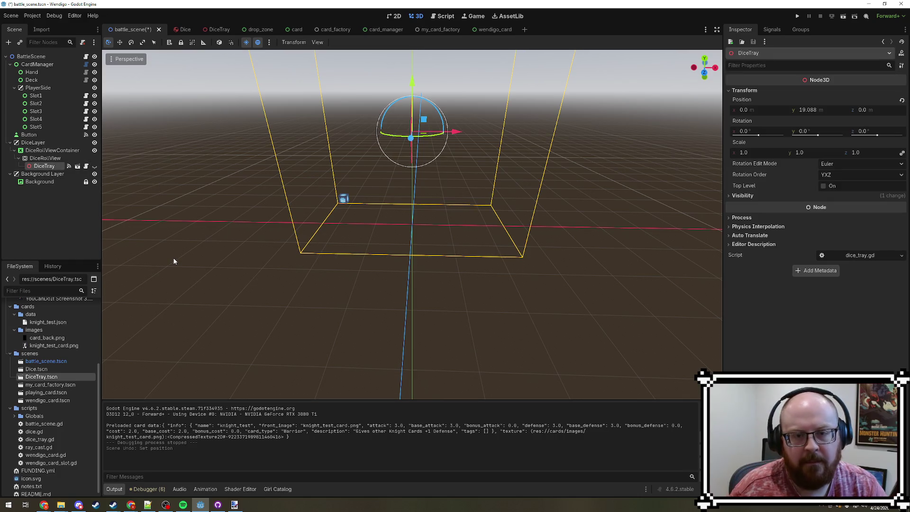
key("ctrl+z")
key("ctrl+z")
key("ctrl+z")
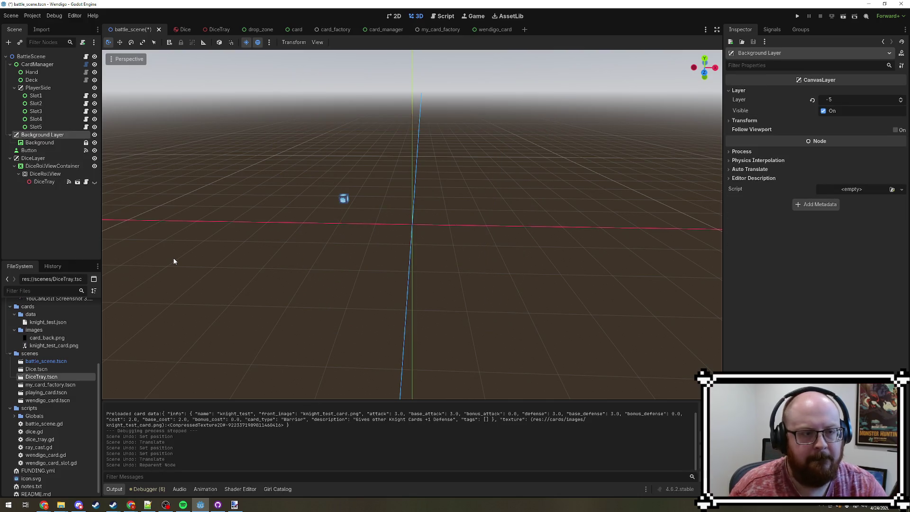
key("ctrl+shift+z")
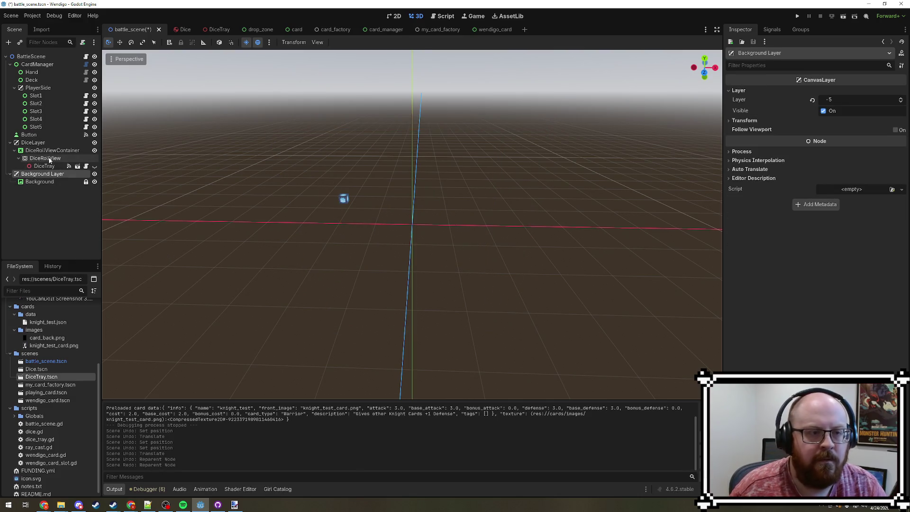
- Select the DiceRollView viewport node to show its settings
left_click(47, 159)
left_click(52, 150)
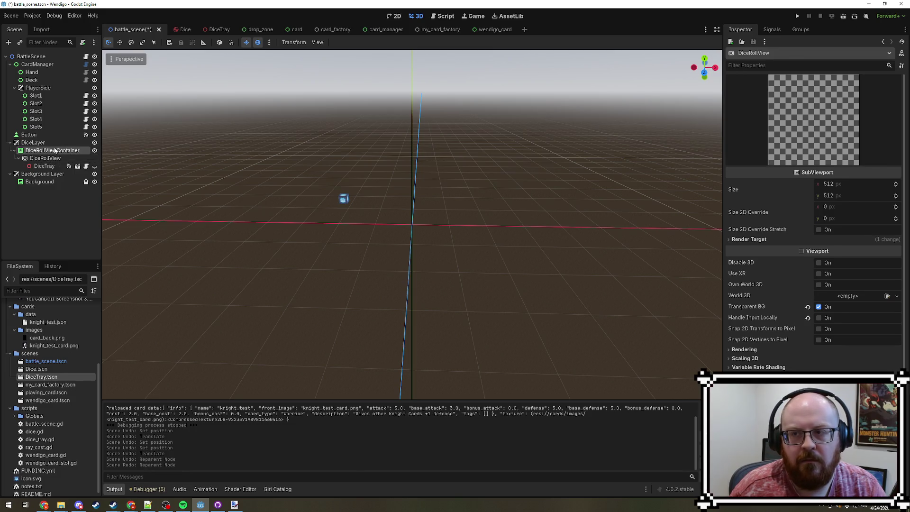
left_click(55, 158)
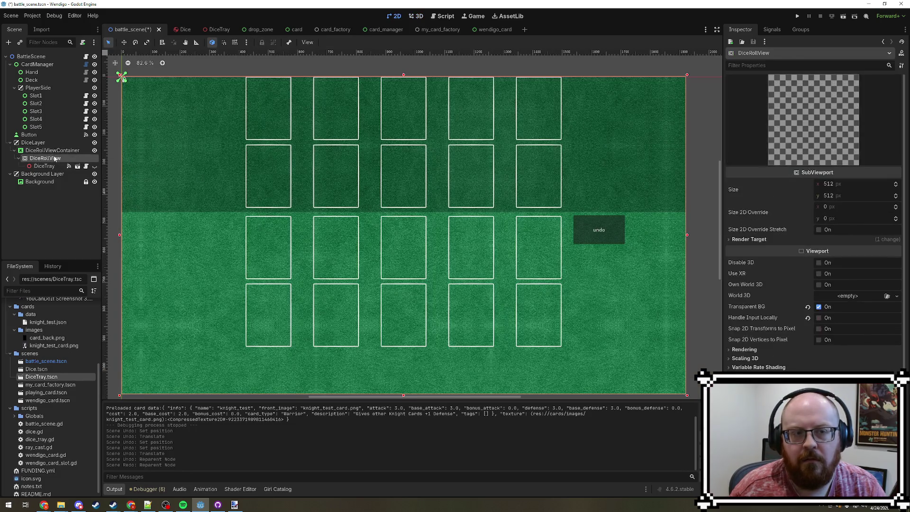
- Set DiceRollView's SubViewport size to 1920 × 1080 and test-run the game to watch the dice
left_click(834, 185)
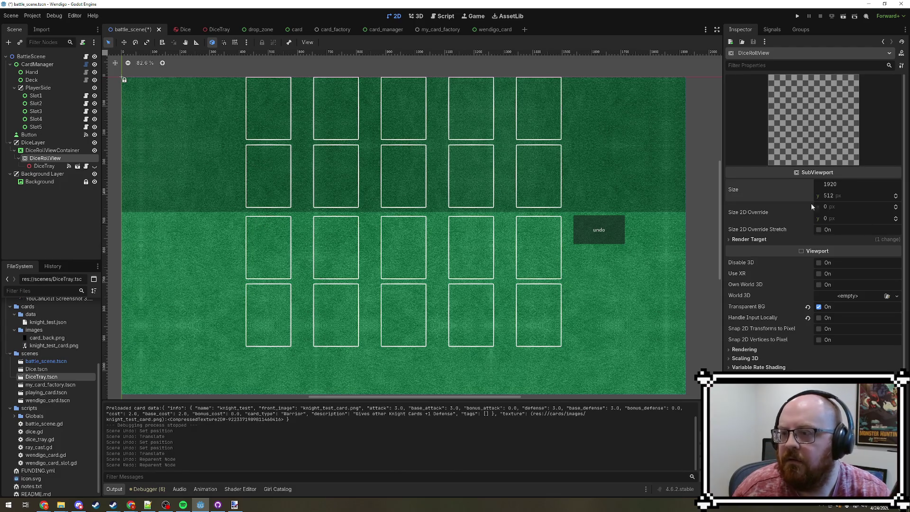
key("Return")
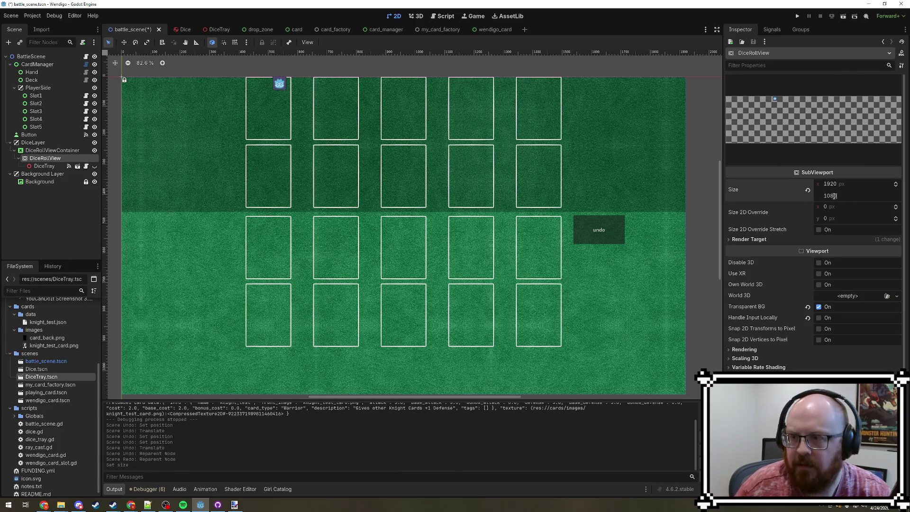
key("Return")
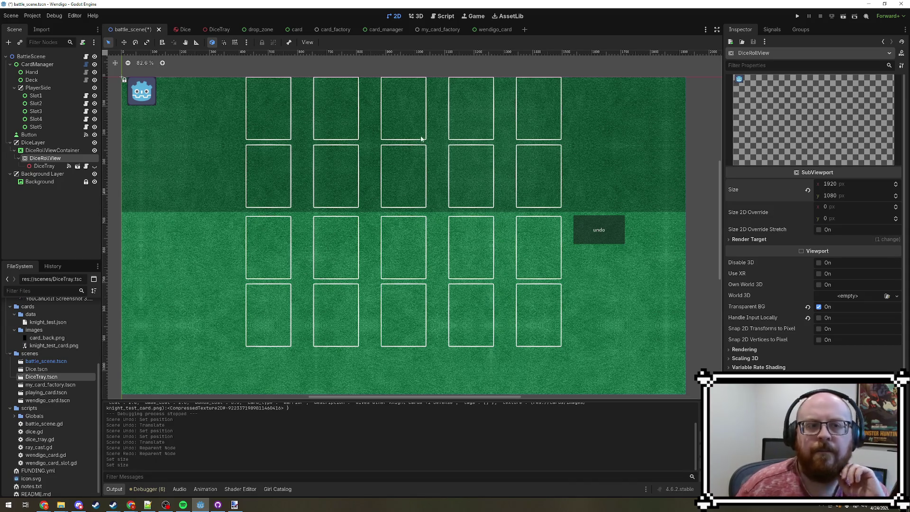
left_click(797, 17)
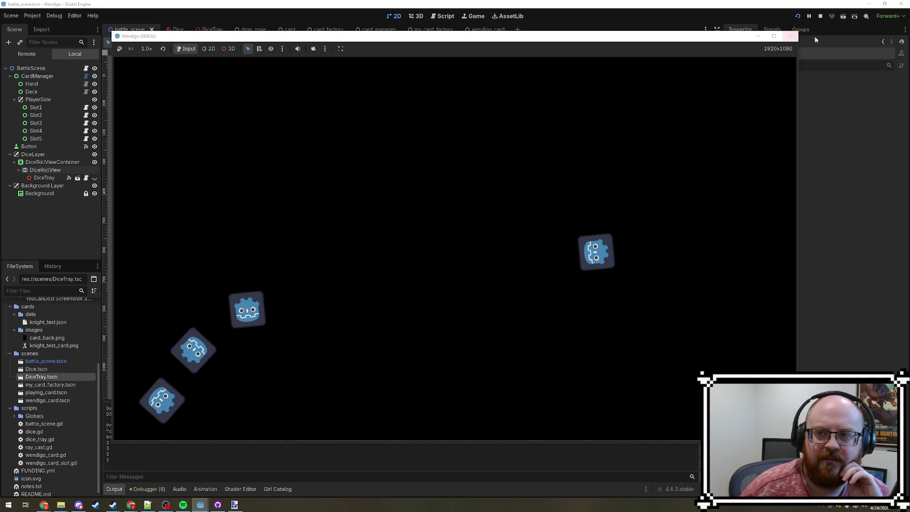
left_click(794, 40)
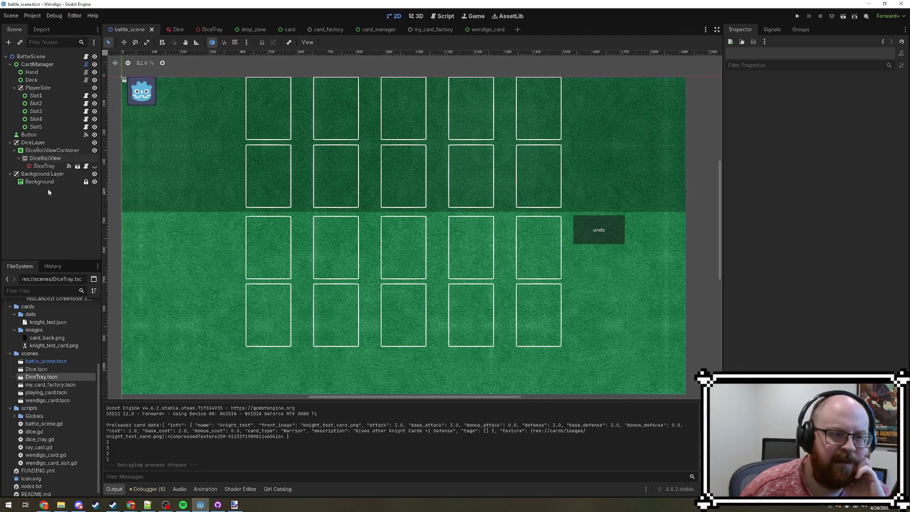
- Switch to the DiceTray scene and select the floor's collision shape
left_click(41, 182)
left_click(52, 151)
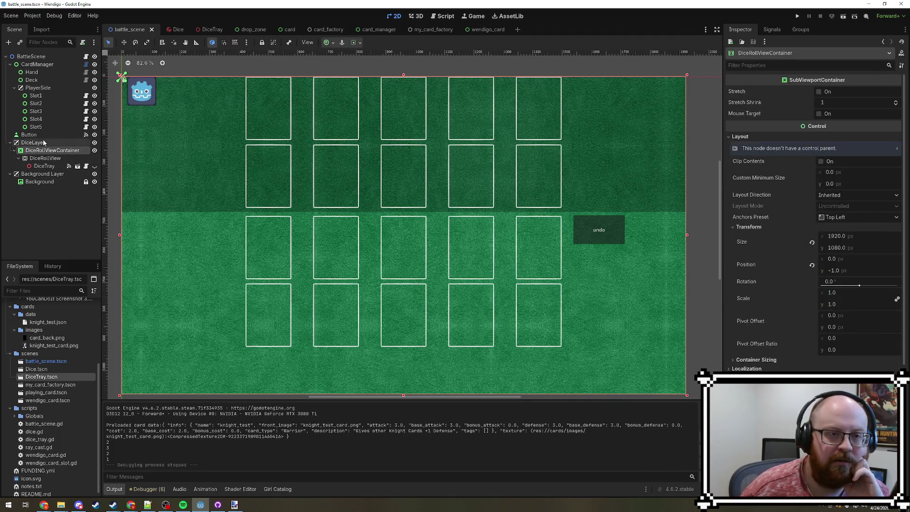
left_click(211, 30)
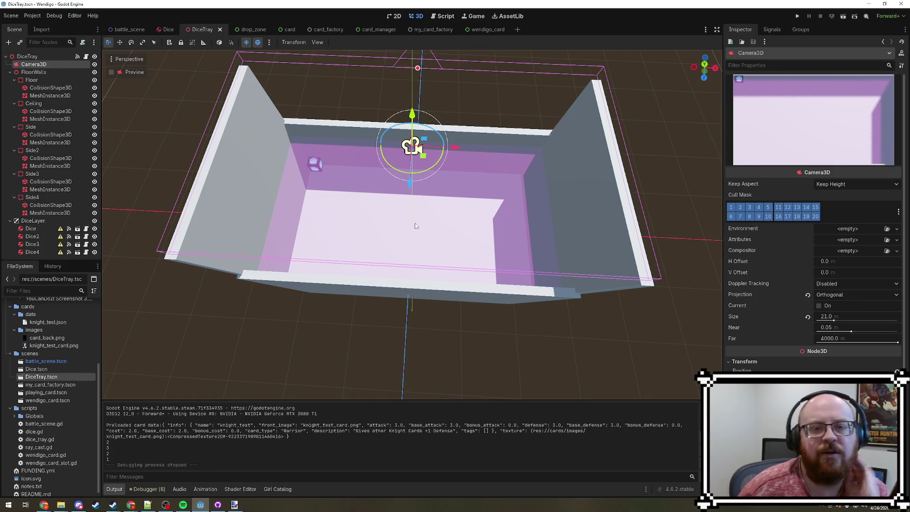
left_click(47, 87)
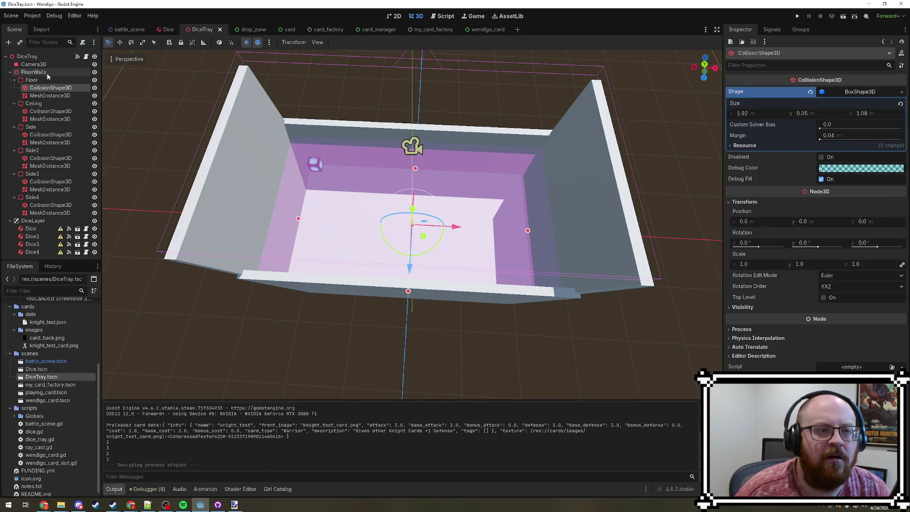
- Hide the MeshInstance3D of Floor, Ceiling, Side, Side2, Side3 and Side4
left_click(94, 96)
left_click(94, 119)
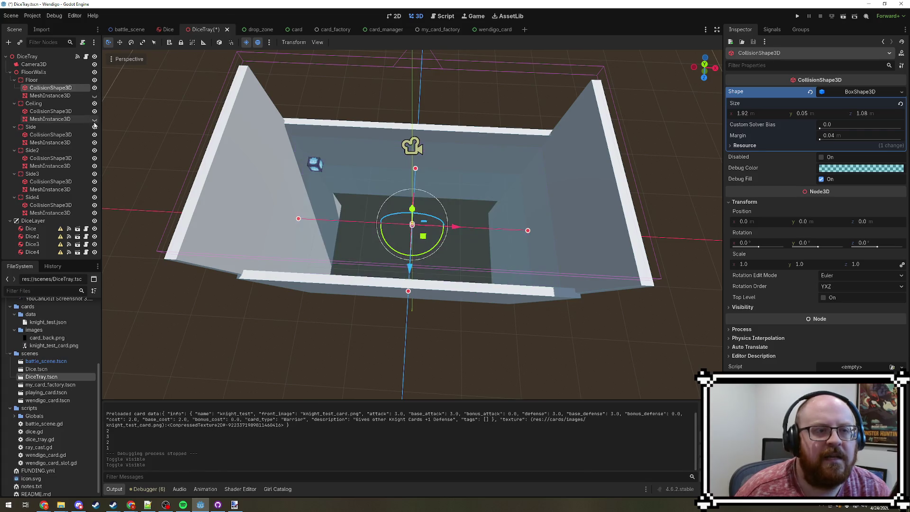
left_click(94, 142)
left_click(94, 166)
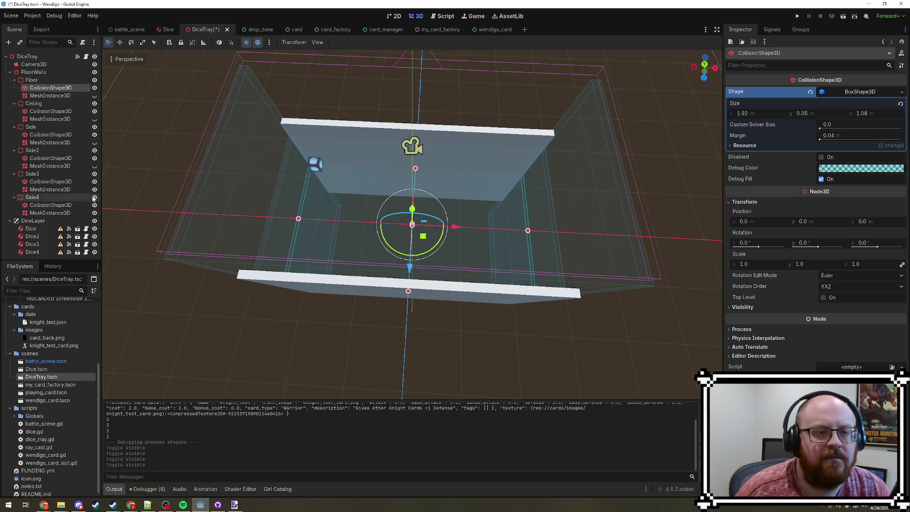
left_click(94, 190)
left_click(94, 212)
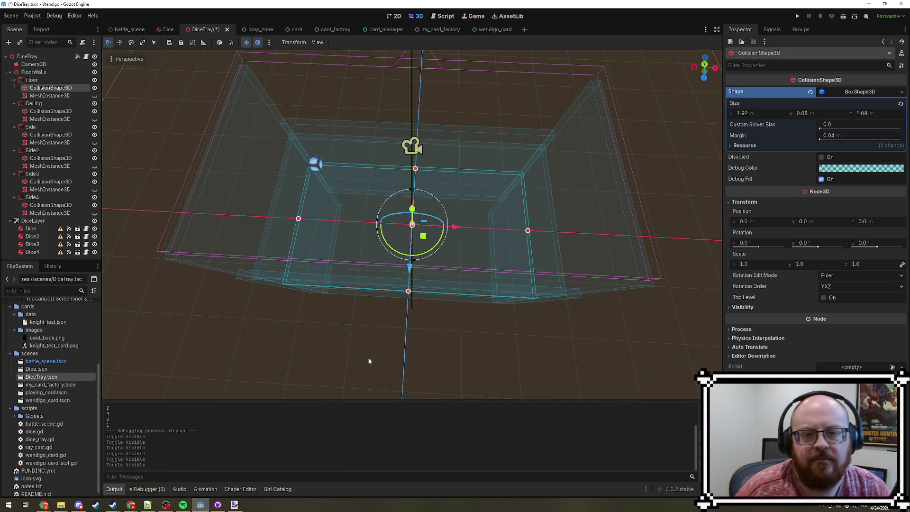
left_click(368, 362)
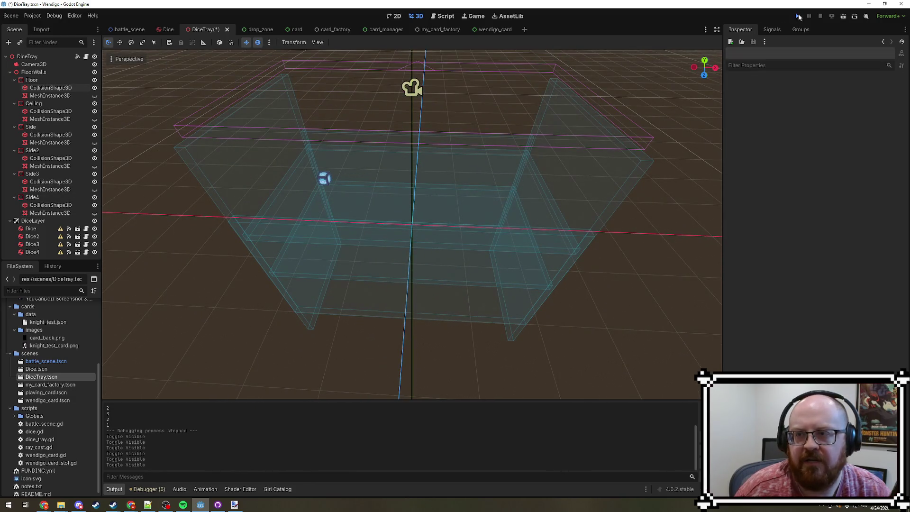
left_click(798, 16)
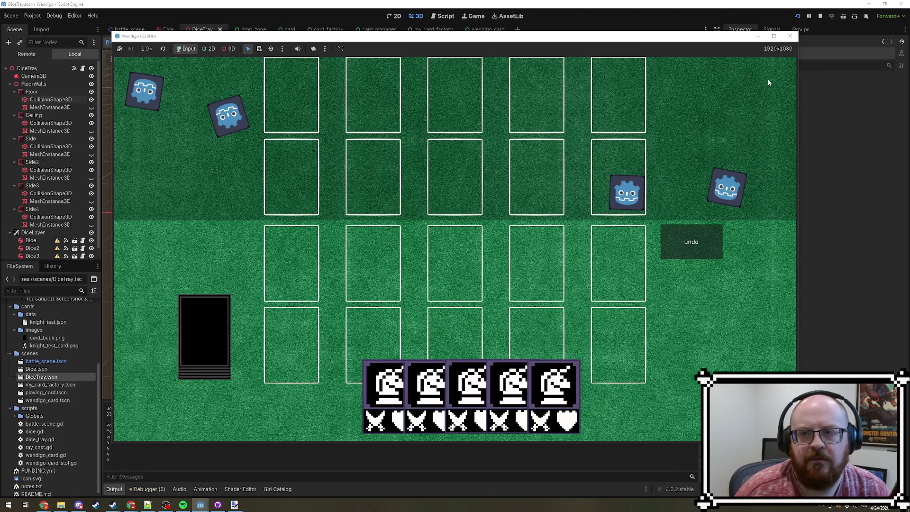
key("space")
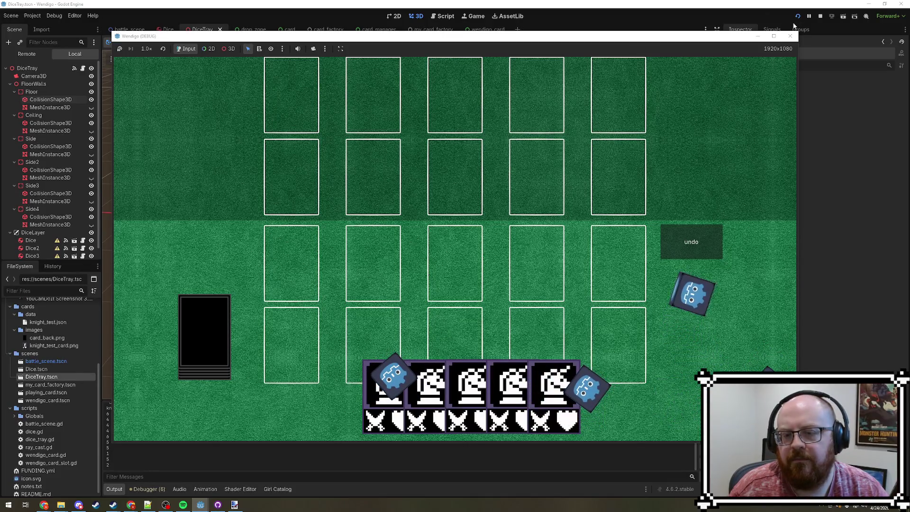
left_click(821, 16)
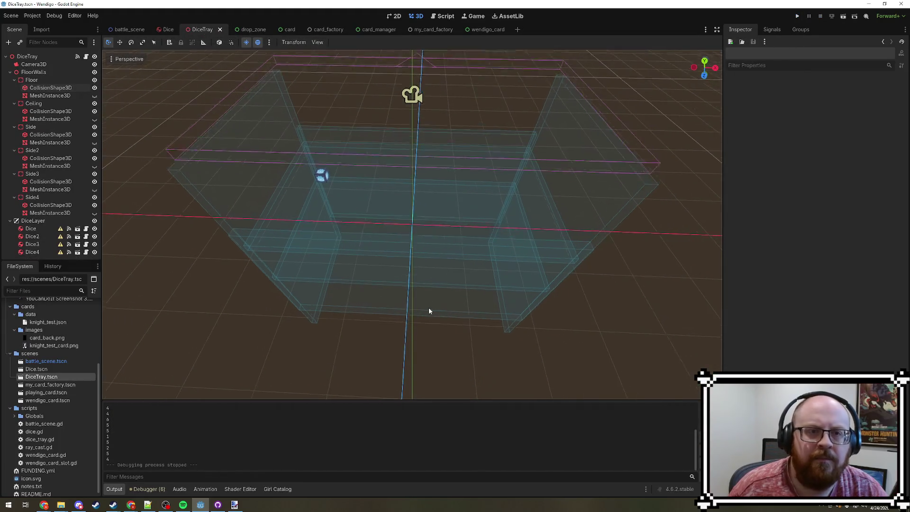
- Open dice.gd from the Dice scene and change roll_strength from 30 to 50
left_click(169, 29)
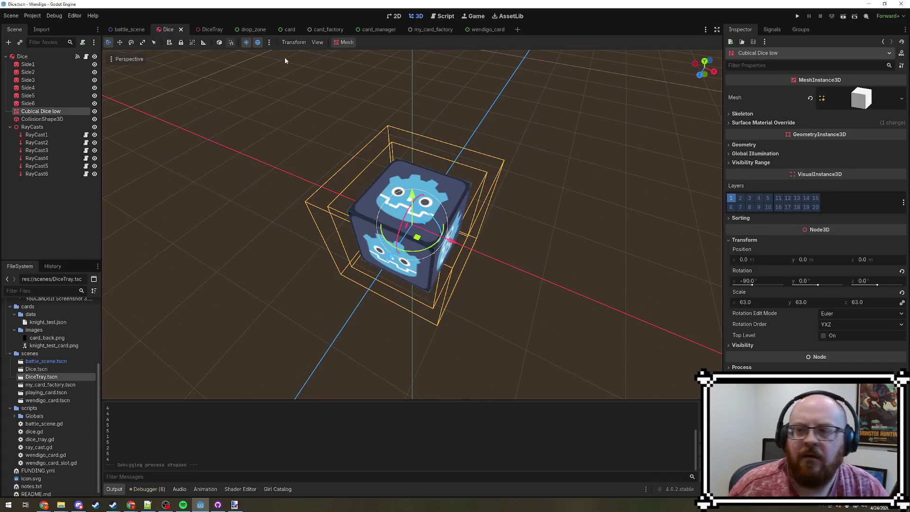
left_click(444, 16)
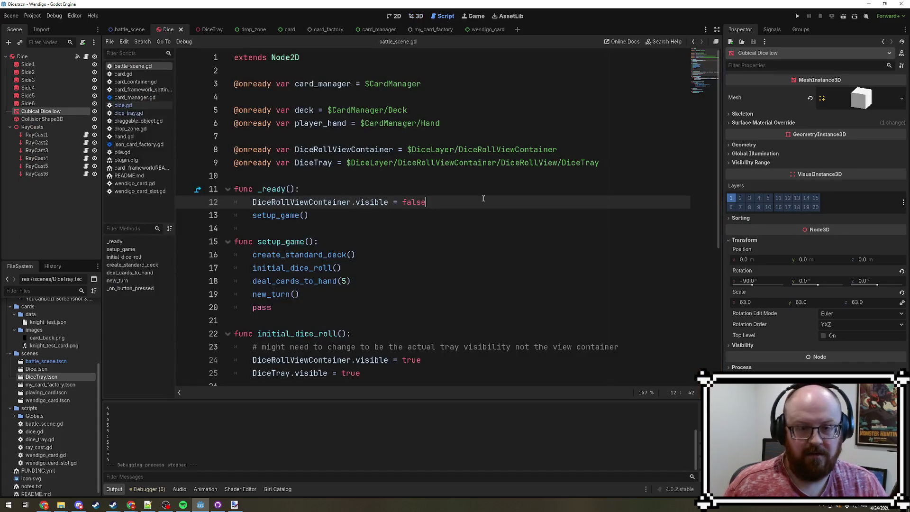
left_click(142, 105)
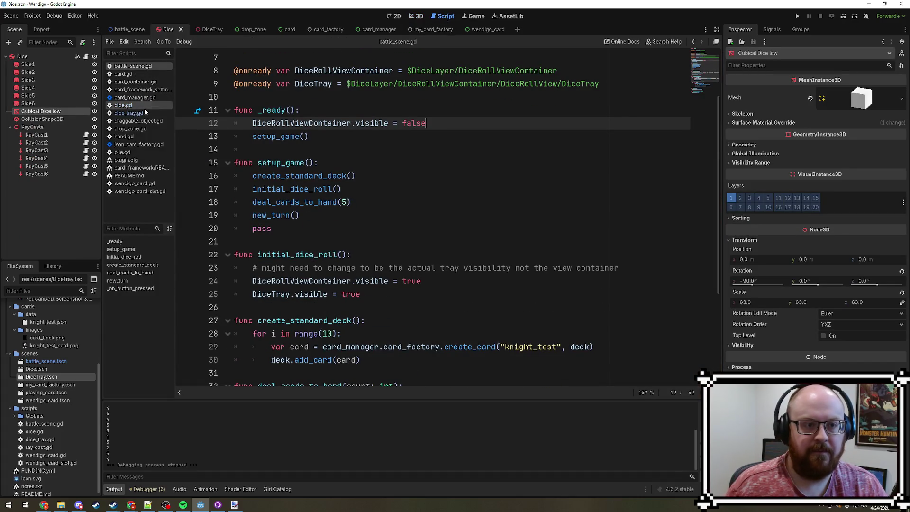
scroll(490, 159, "up", 6)
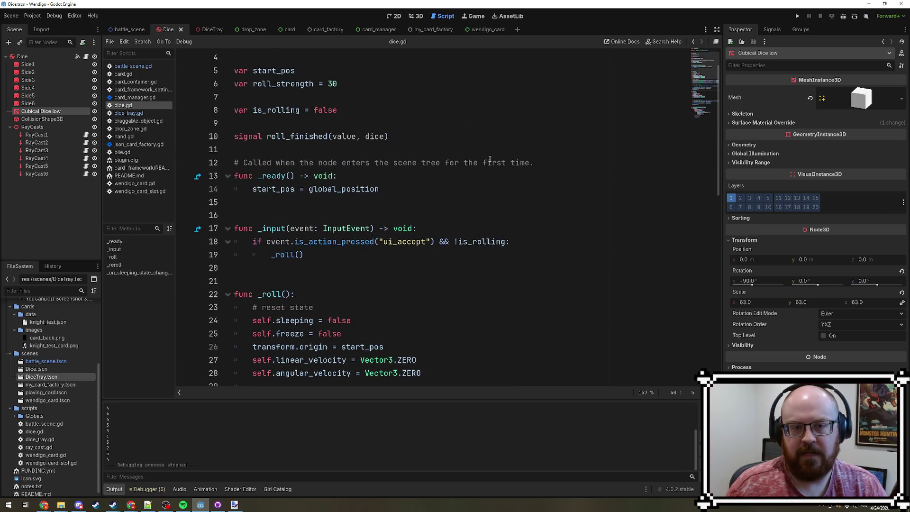
scroll(490, 160, "up", 1)
left_click(333, 123)
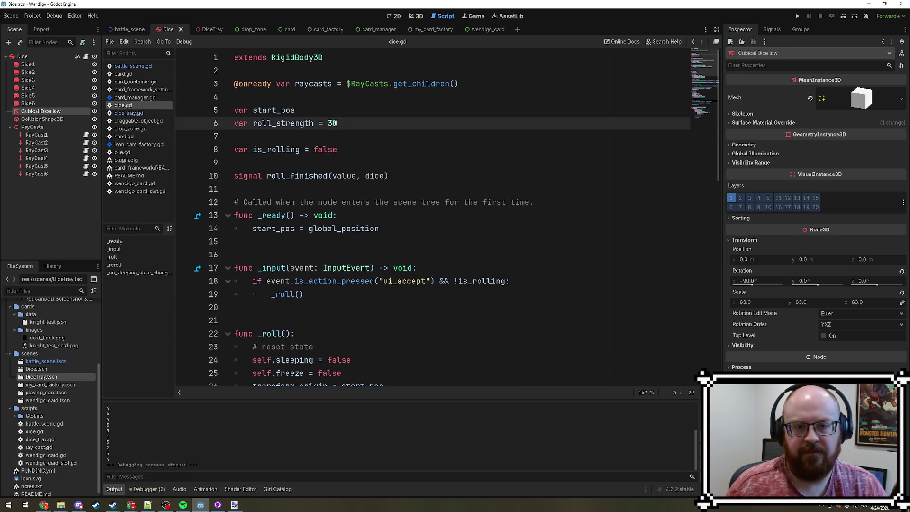
type("5")
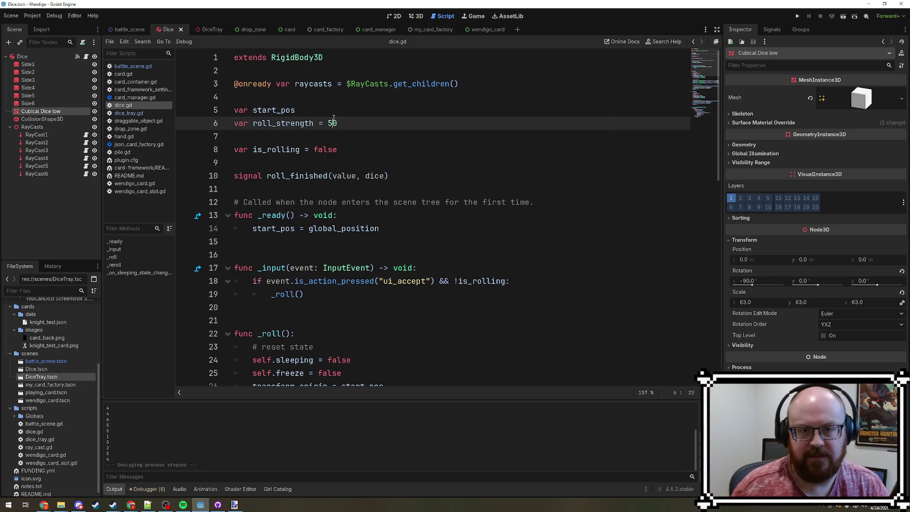
key("Right")
- Run the game, re-roll the dice on the table, and stop it
key("F5")
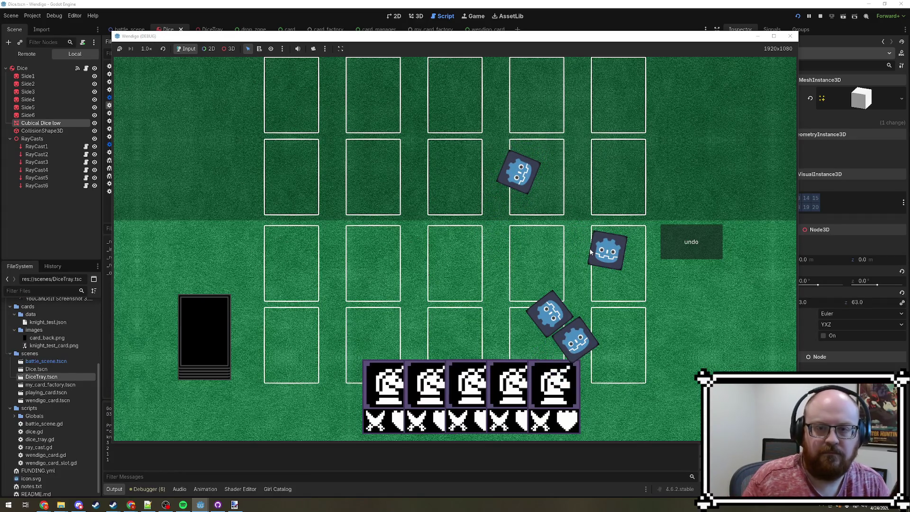
left_click(589, 248)
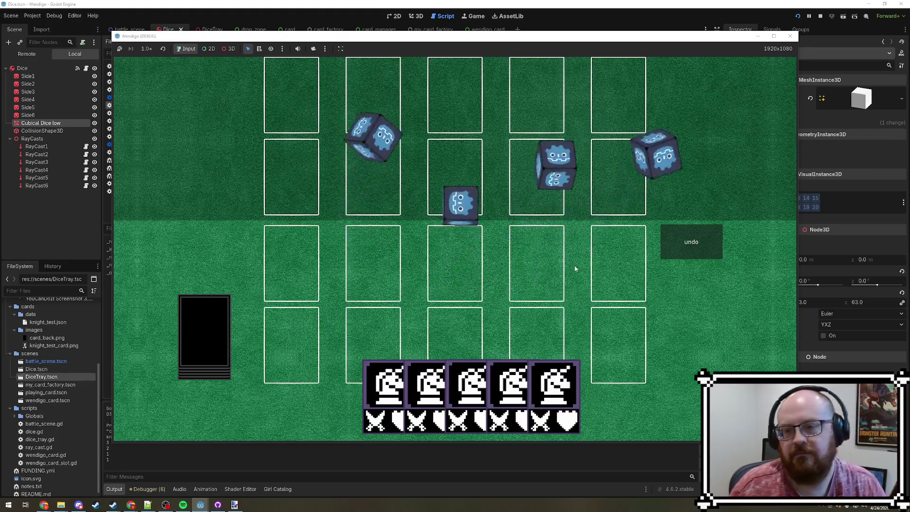
left_click(790, 36)
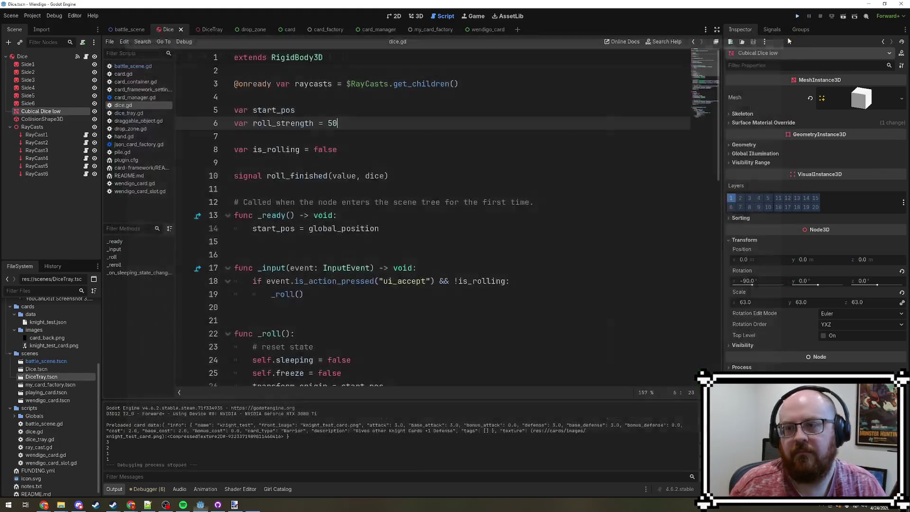
- Select the Ceiling body of DiceTray in the 3D view and drag it down
left_click(208, 30)
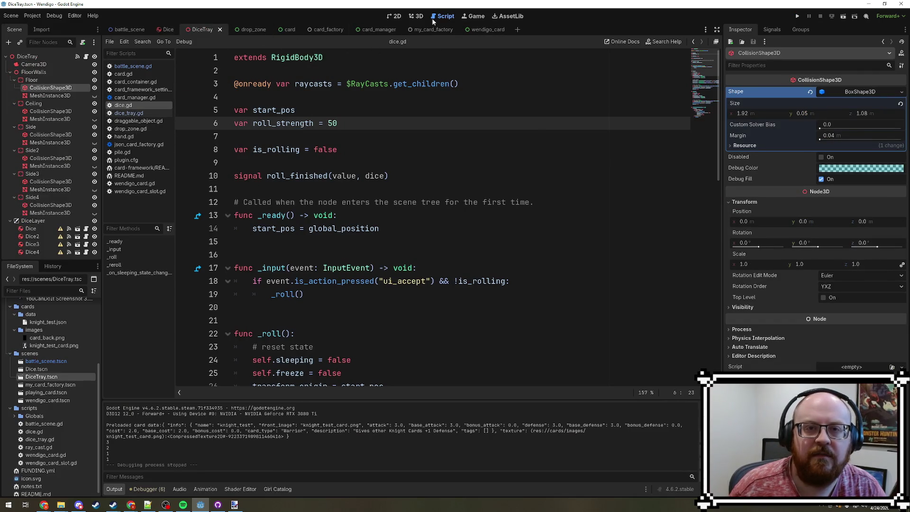
left_click(415, 16)
left_click_drag(461, 259, 464, 249)
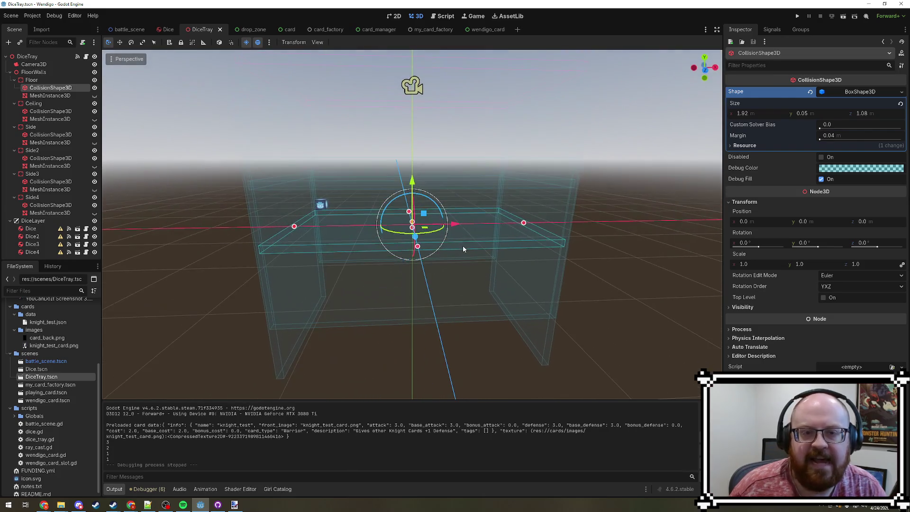
left_click(53, 120)
left_click(56, 112)
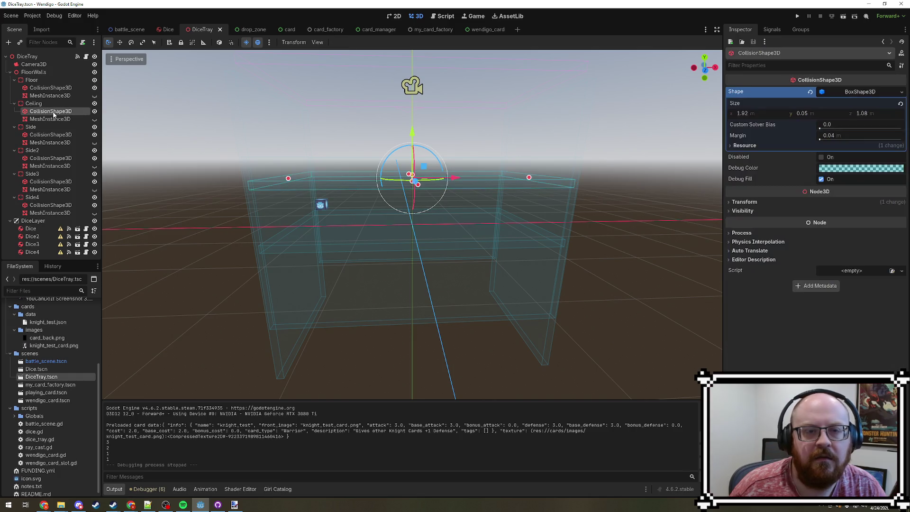
left_click(68, 106)
left_click_drag(412, 135, 413, 144)
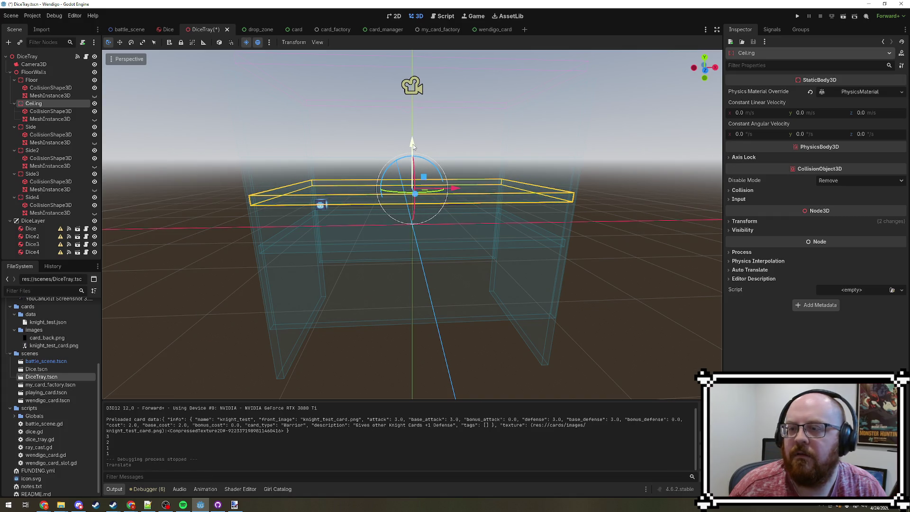
- Set the Ceiling's Transform Position Y to 6.0 and test-run the game
left_click(754, 222)
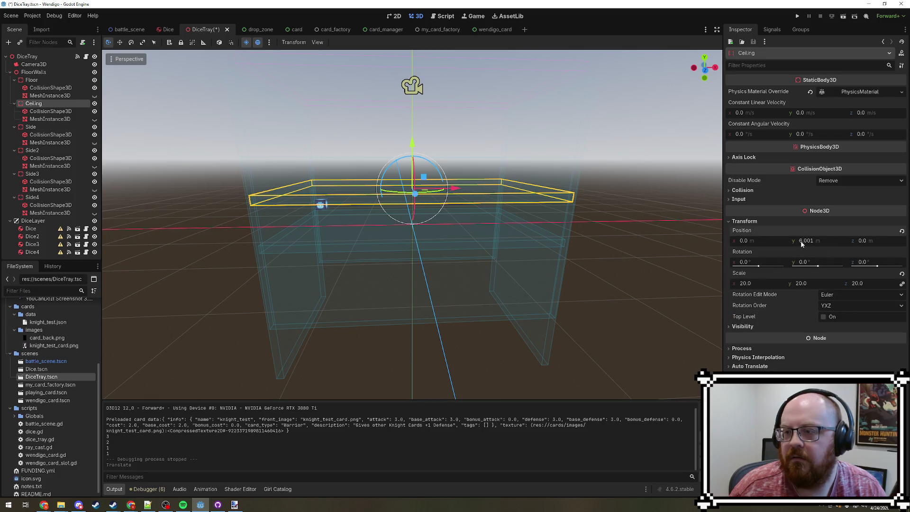
key("BackSpace")
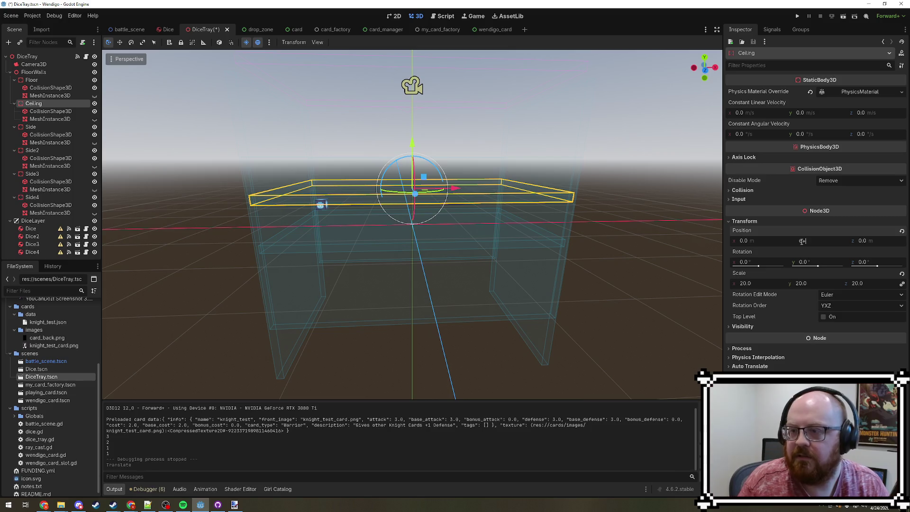
key("Return")
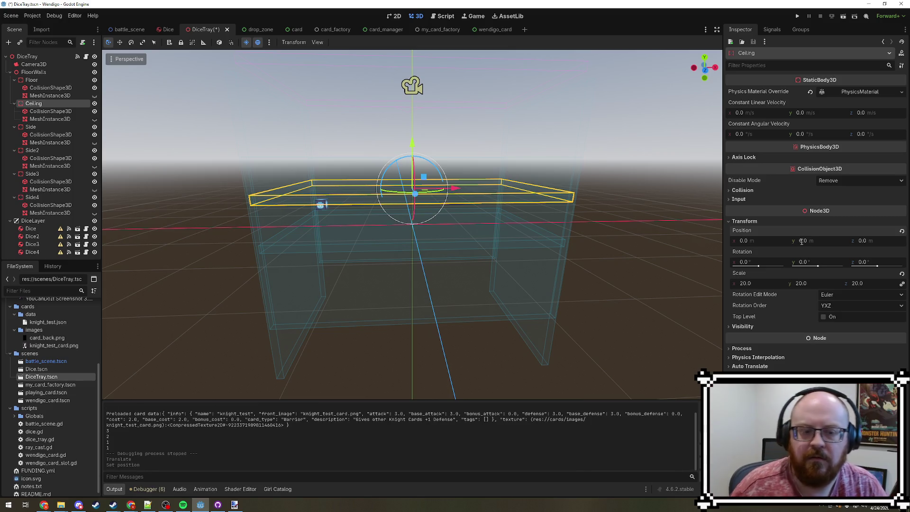
left_click(799, 17)
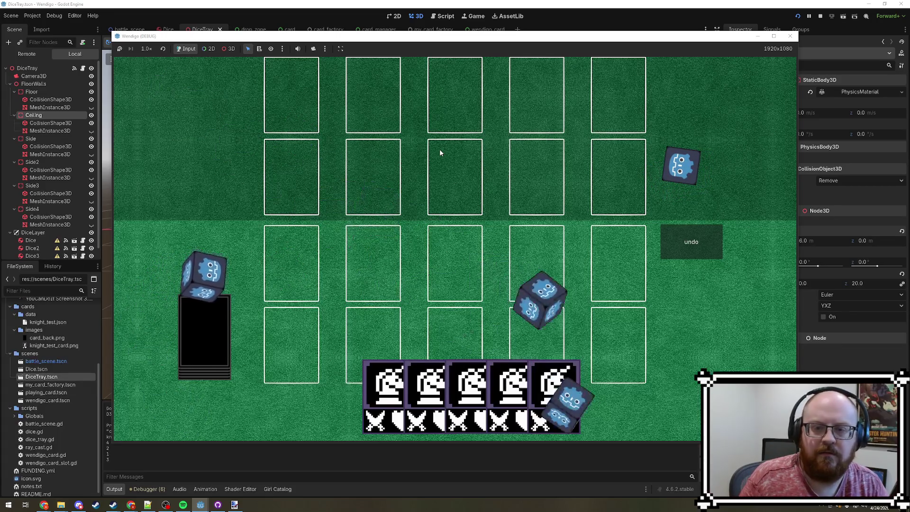
left_click(821, 15)
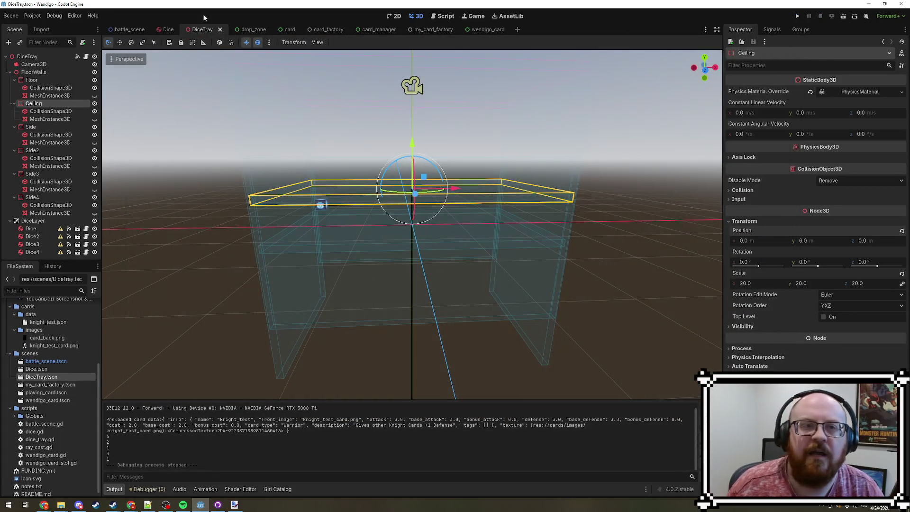
- Set roll_strength to 40 in dice.gd and look over the die's mesh details
left_click(185, 29)
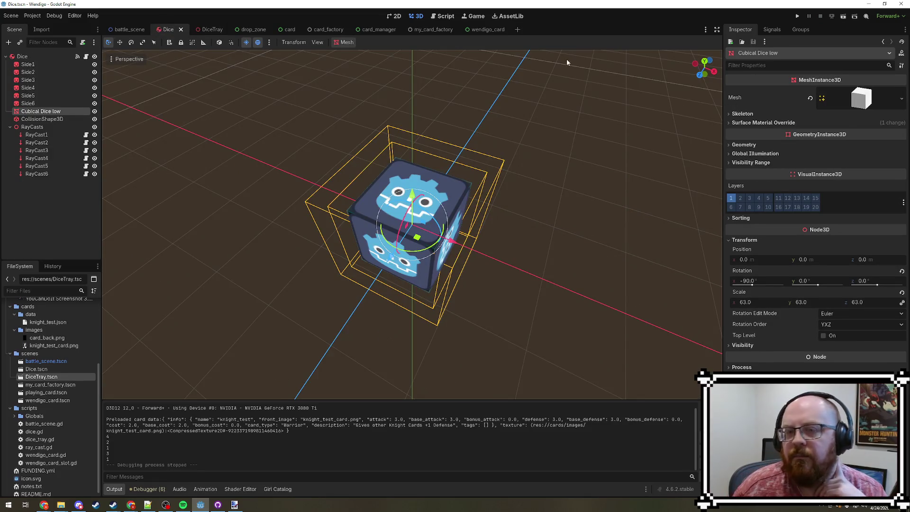
left_click(445, 17)
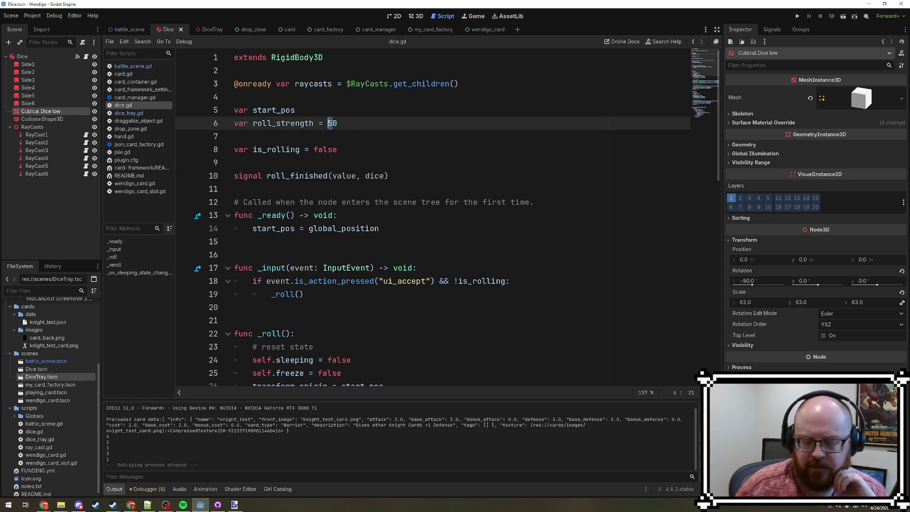
left_click(453, 161)
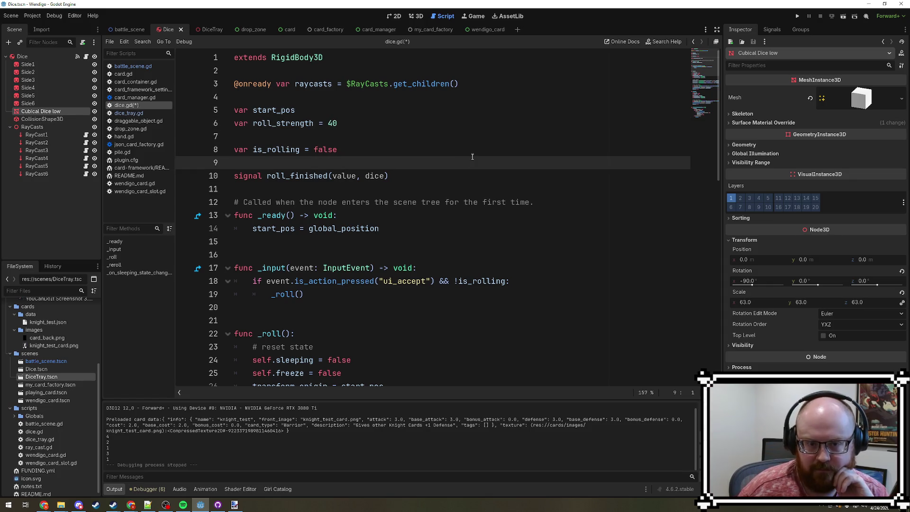
left_click(866, 101)
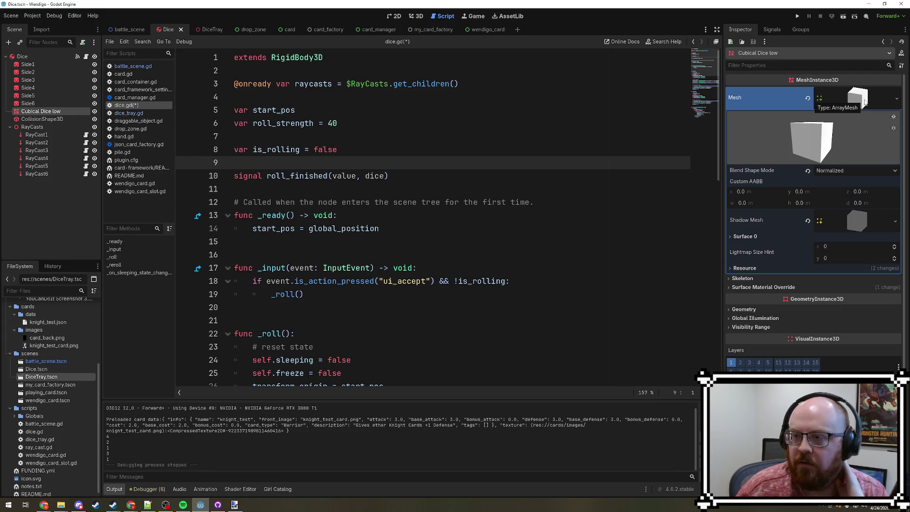
left_click(865, 101)
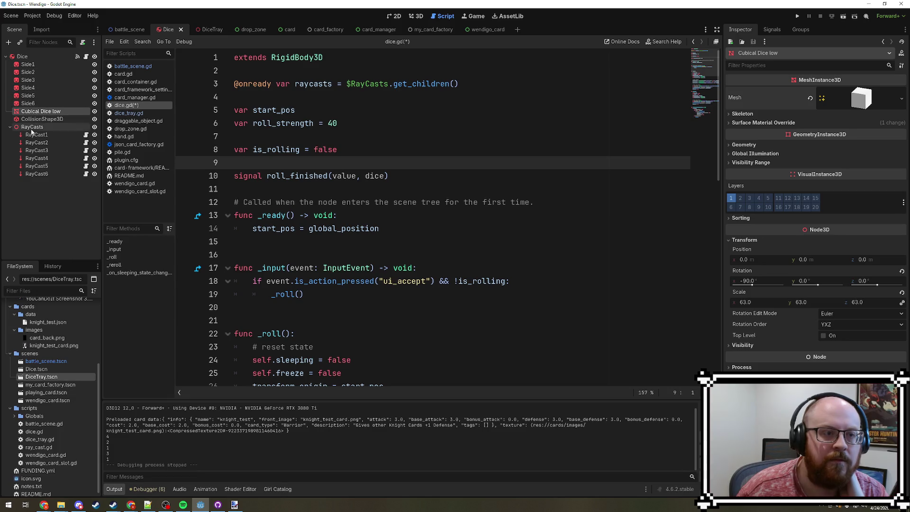
- Reset the Dice root's Physics Material Override Bounce to 0.0
left_click(23, 56)
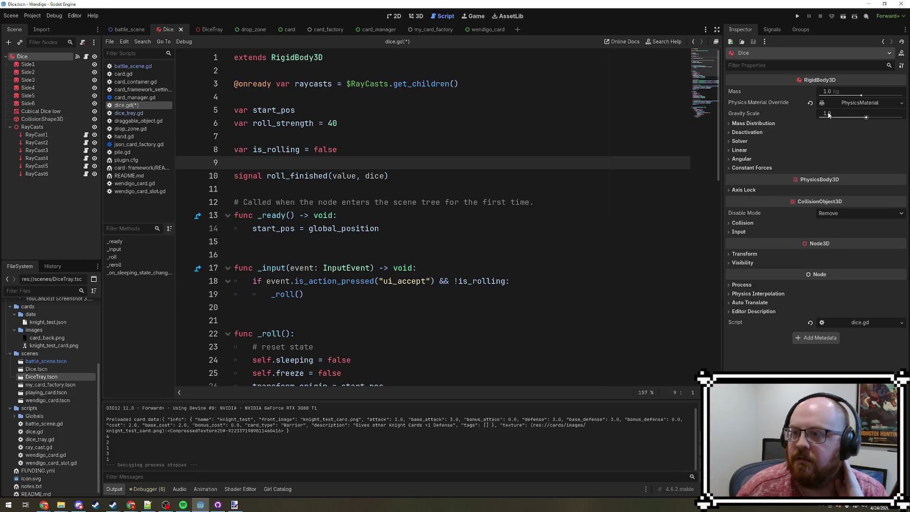
left_click(859, 104)
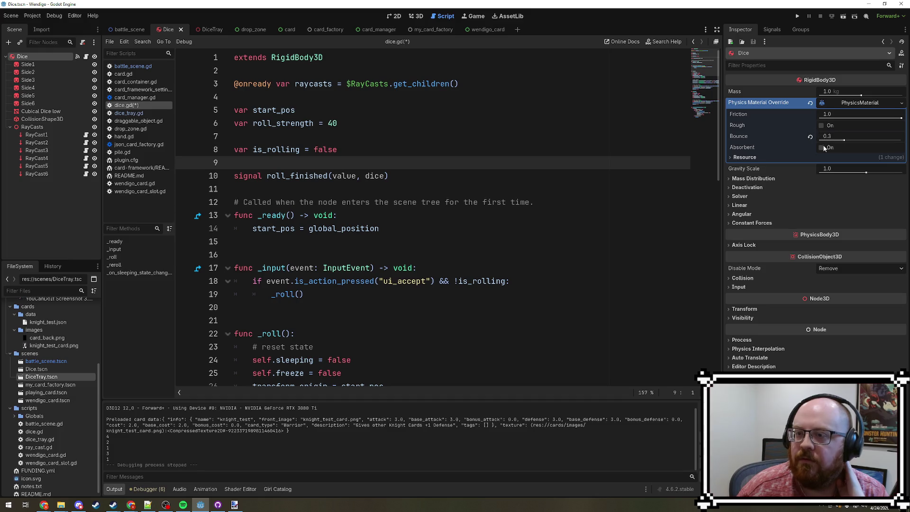
left_click(745, 158)
left_click(749, 158)
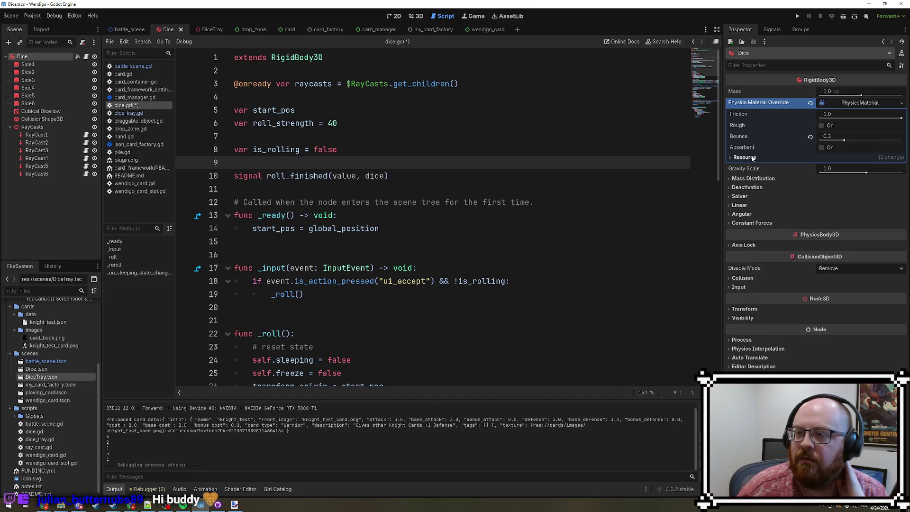
left_click(810, 136)
- Run the game and re-roll the dice to test the new settings
left_click(798, 15)
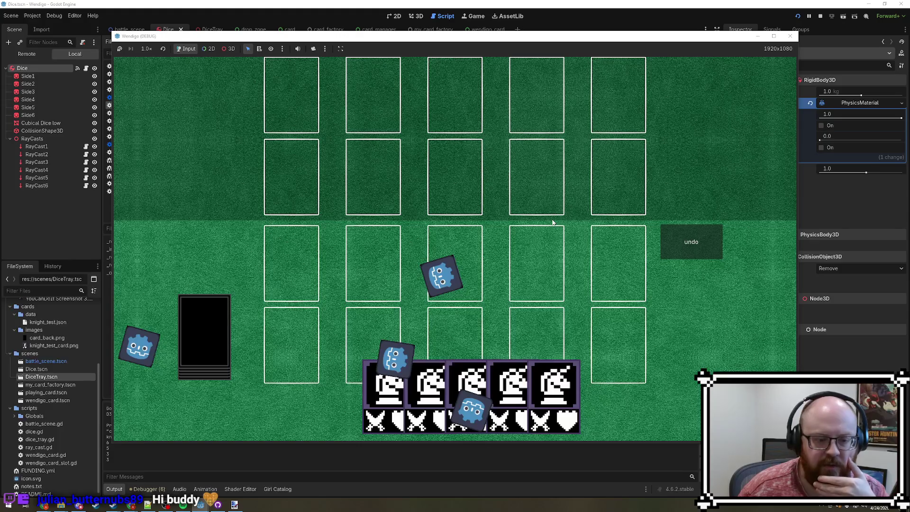
key("space")
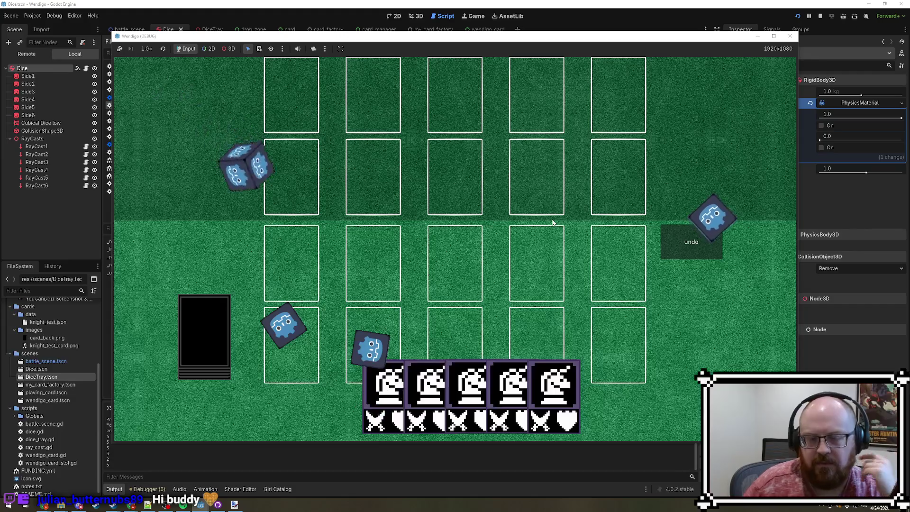
left_click(821, 16)
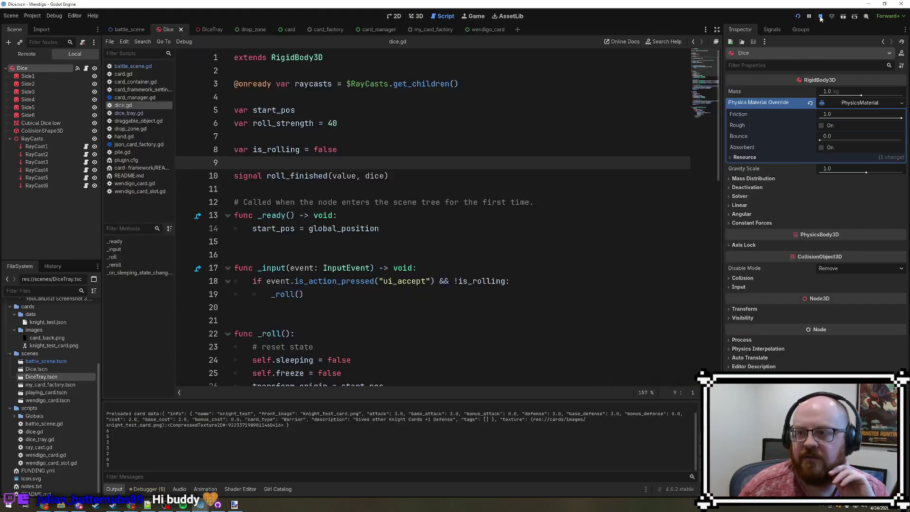
- Set the dice's physics material Bounce to 0.15 and test-run the game
left_click(825, 137)
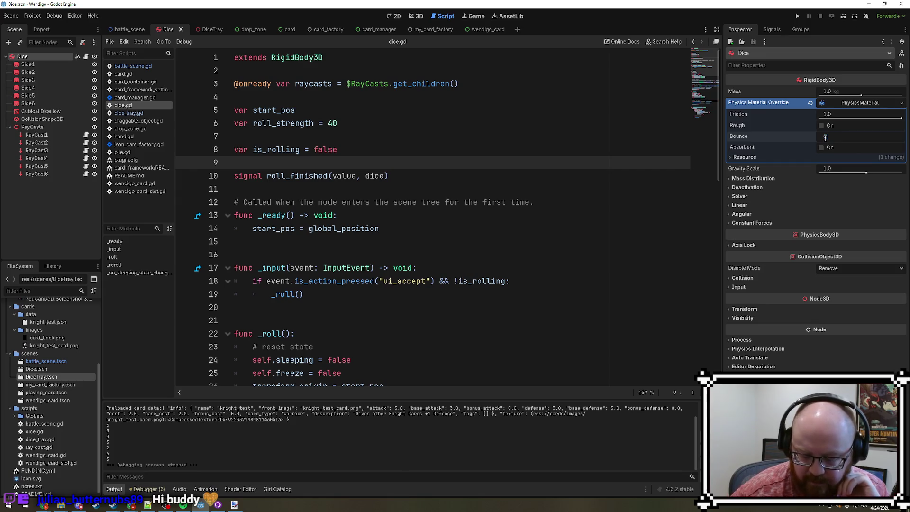
key("Return")
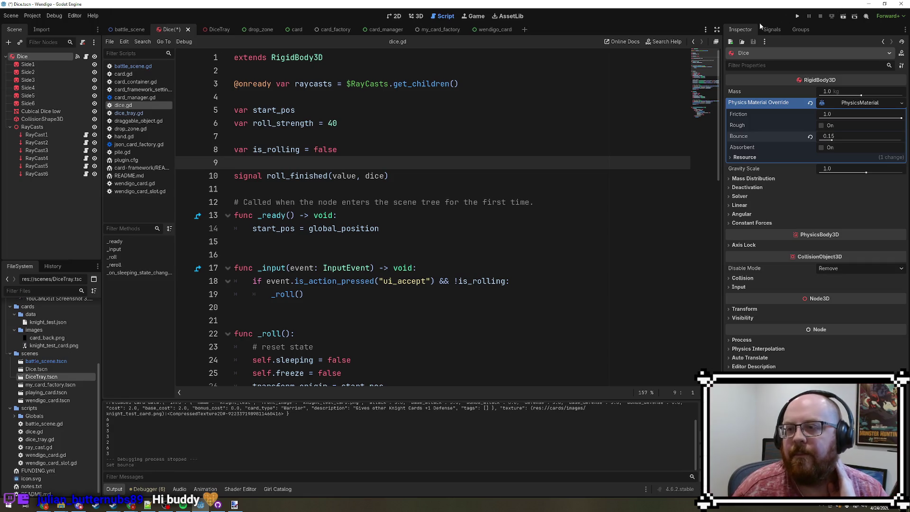
left_click(798, 17)
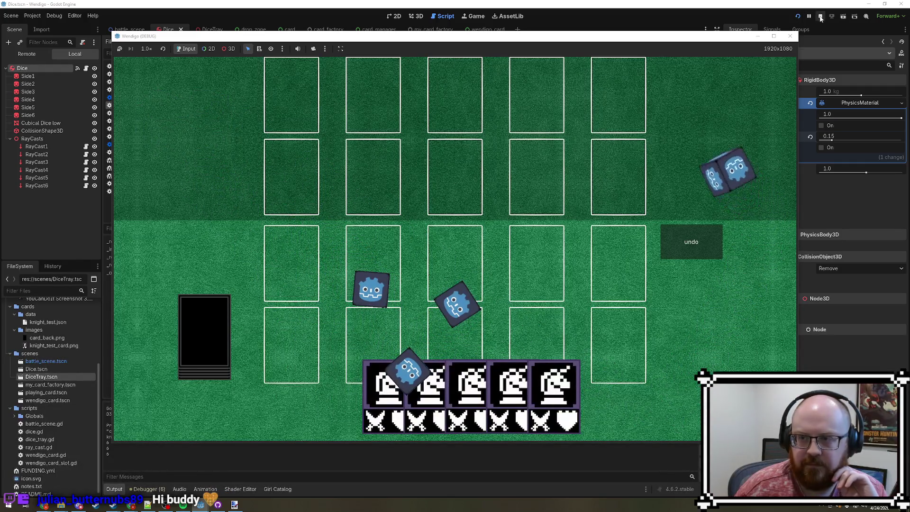
left_click(821, 16)
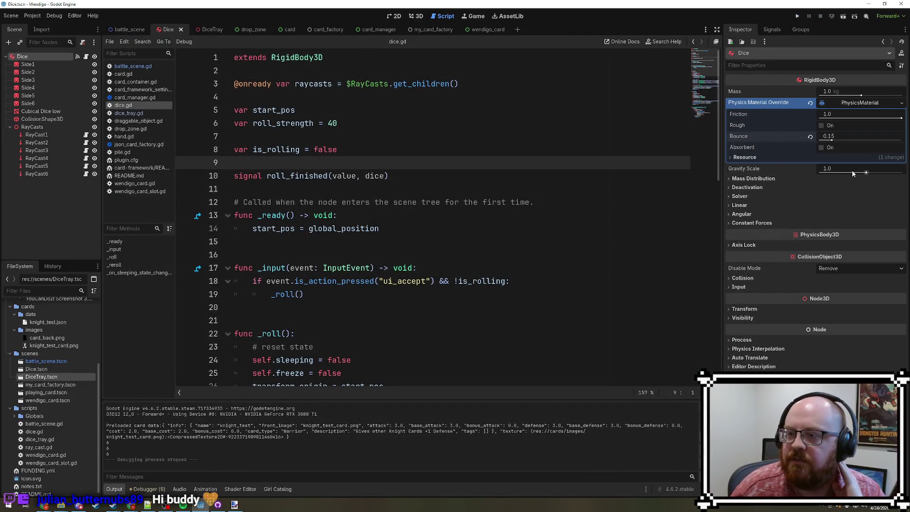
- Set Gravity Scale to 1.5, test-throw the dice three times, then open DiceTray
left_click(831, 169)
type("1.5")
key("Return")
left_click(798, 16)
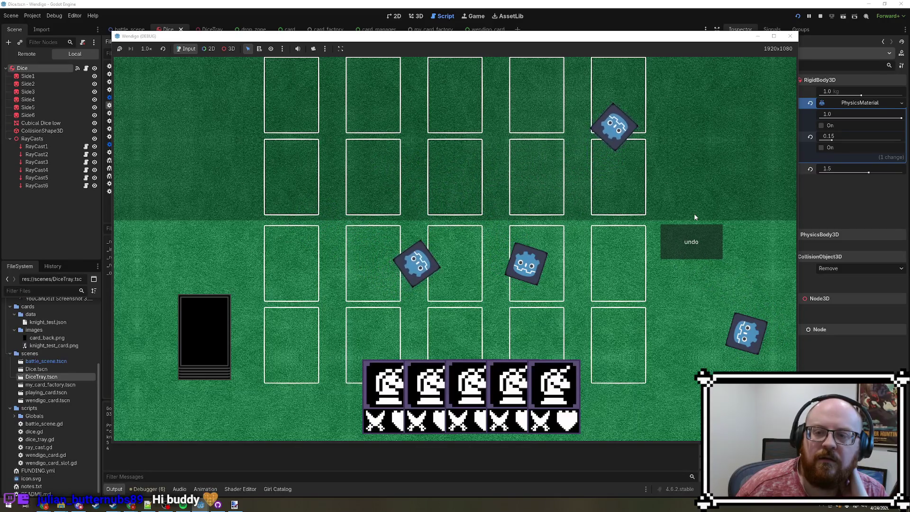
left_click(695, 217)
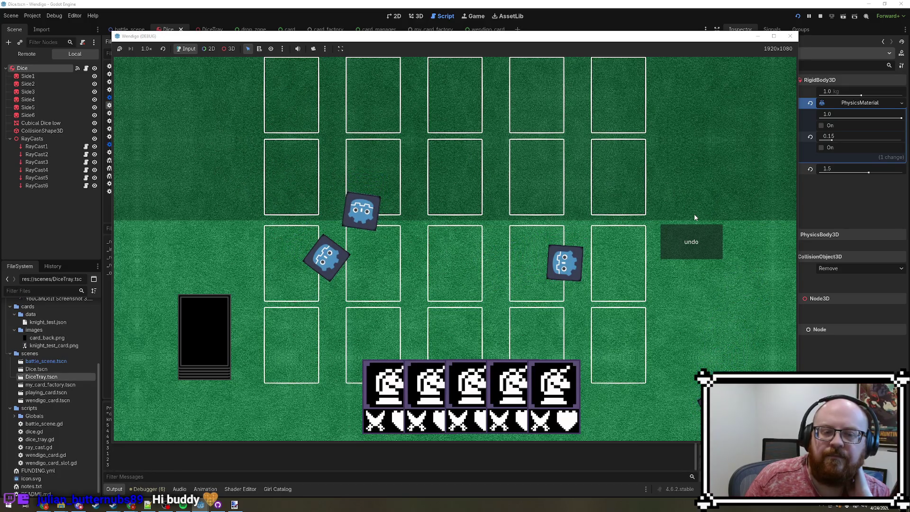
left_click(695, 217)
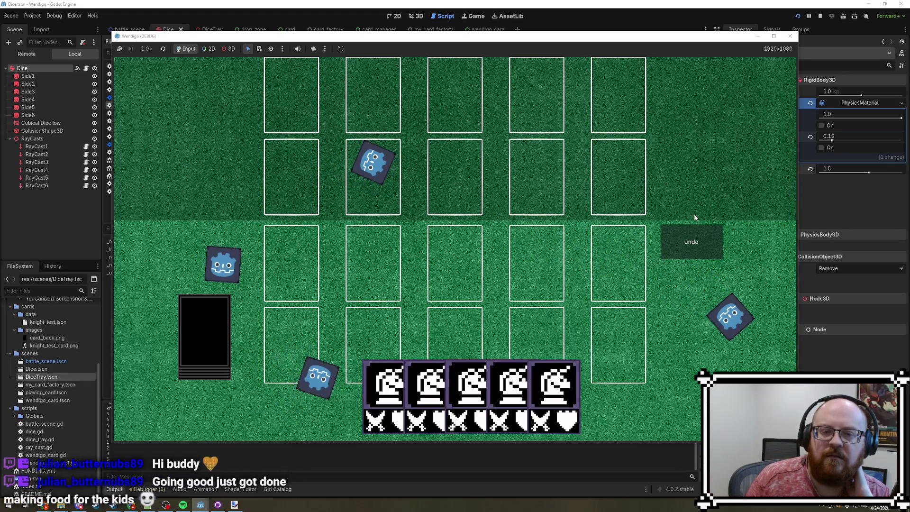
left_click(695, 217)
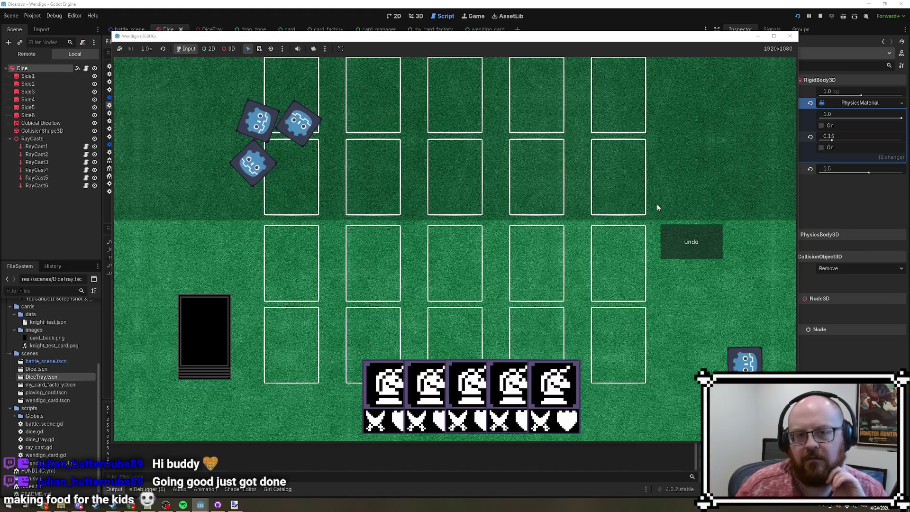
left_click(790, 36)
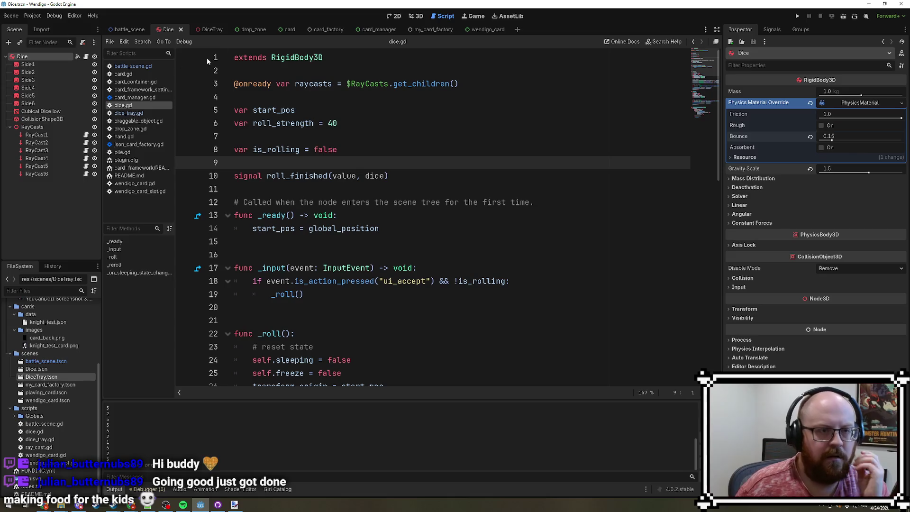
left_click(212, 30)
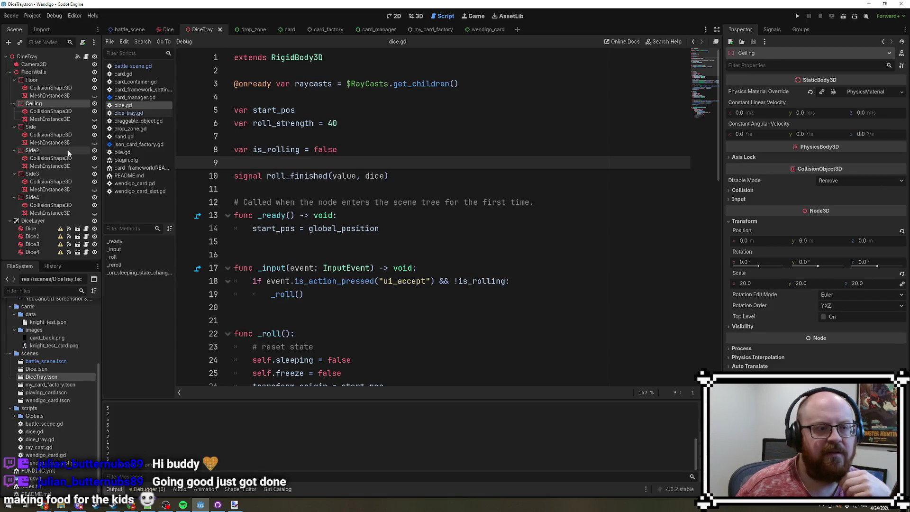
- Delete the Dice through Dice4 nodes from DiceLayer and save the DiceTray scene
left_click(32, 229)
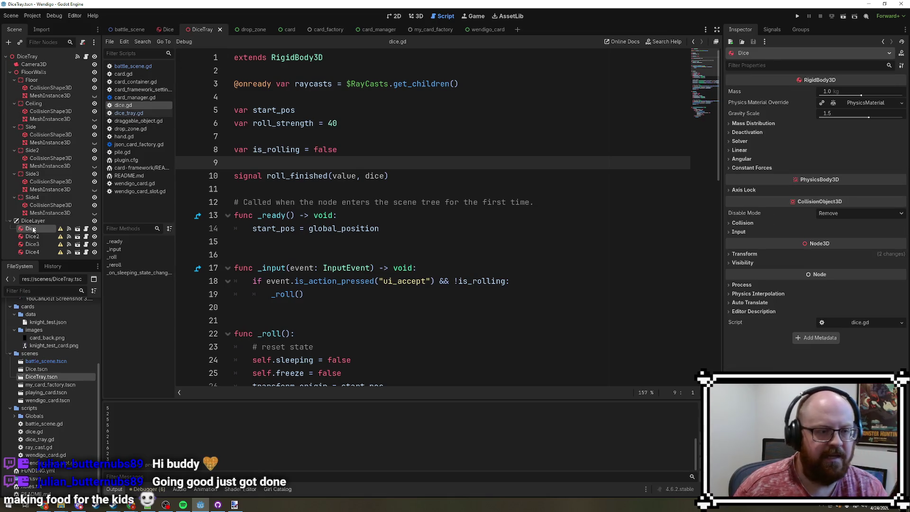
left_click(33, 252, "shift")
key("Delete")
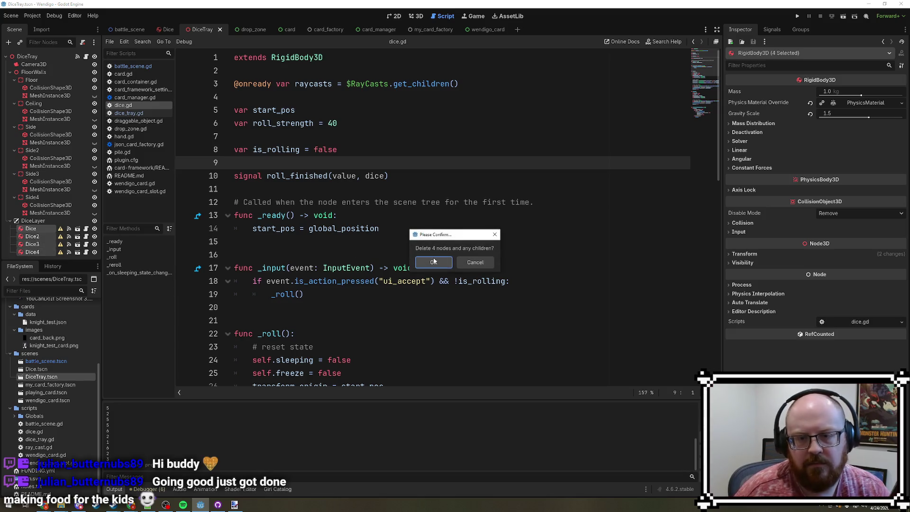
left_click(435, 262)
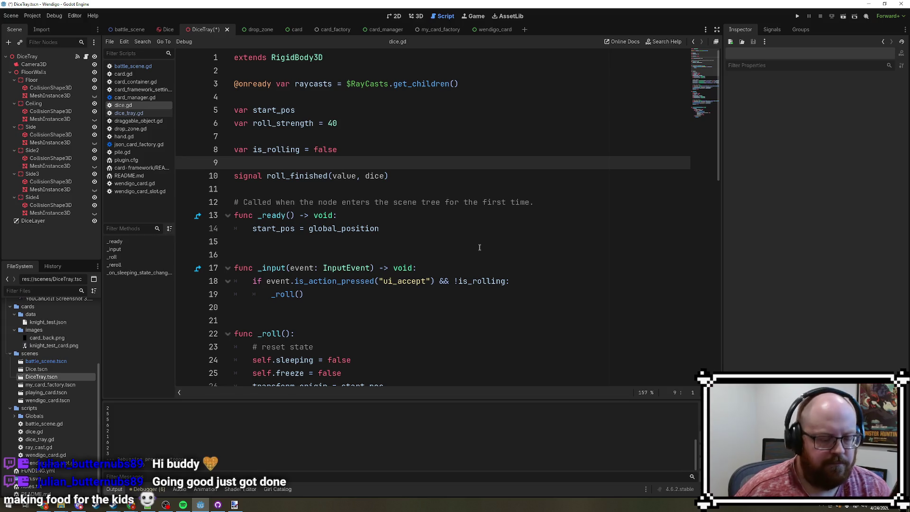
key("ctrl+s")
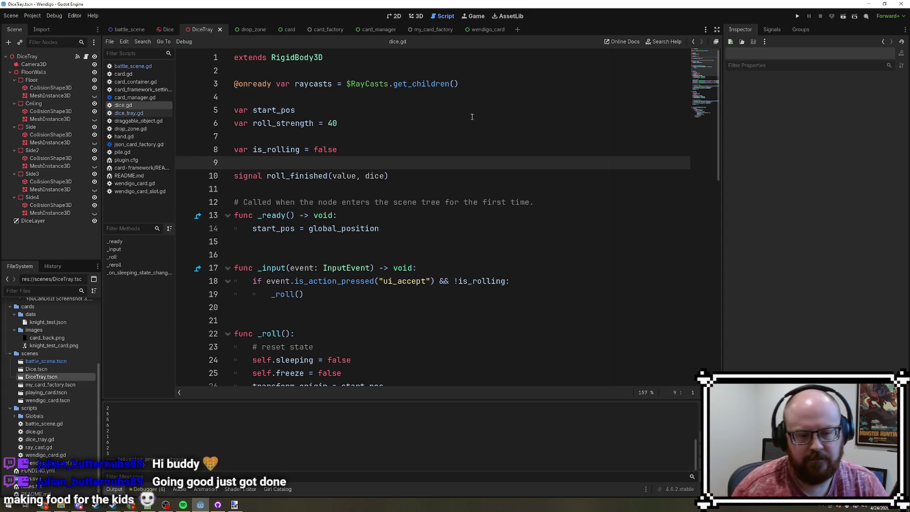
- Review the unused 'delta' and 'dice' parameter warnings in the Debugger's Errors list
left_click(160, 489)
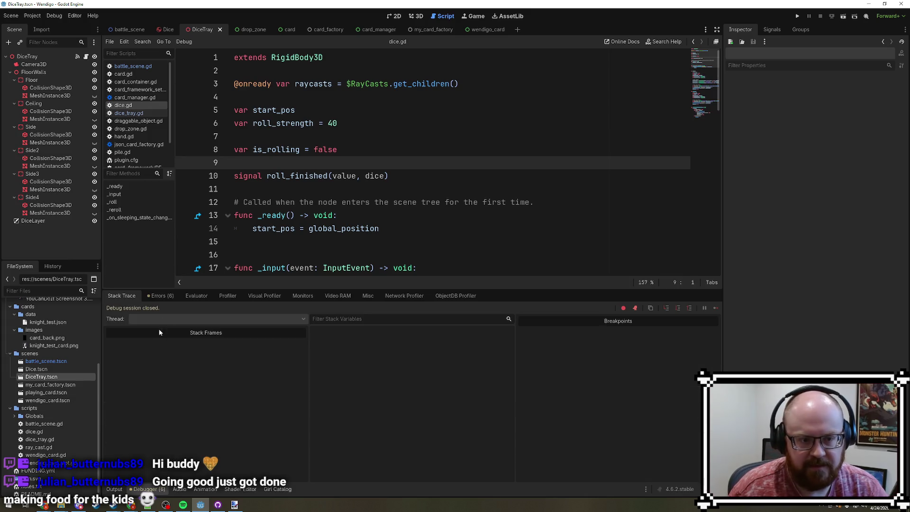
left_click(169, 296)
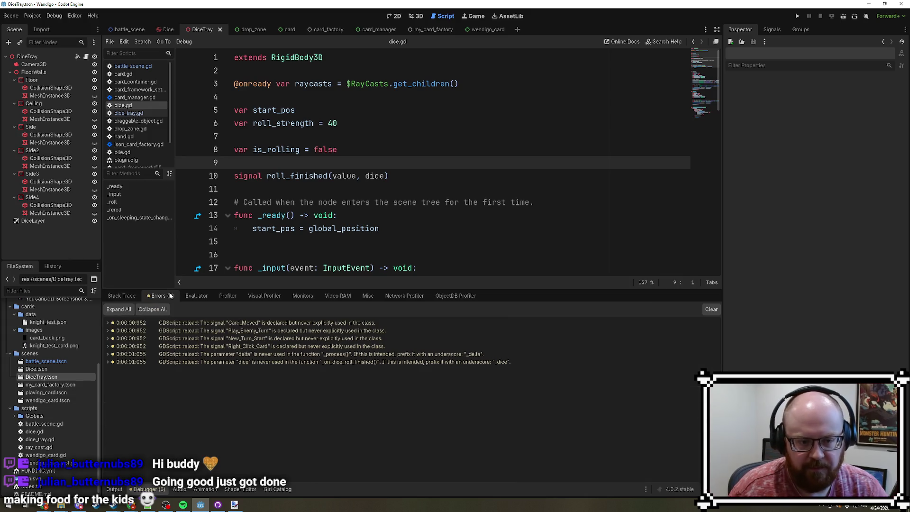
left_click(269, 358)
double_click(271, 358)
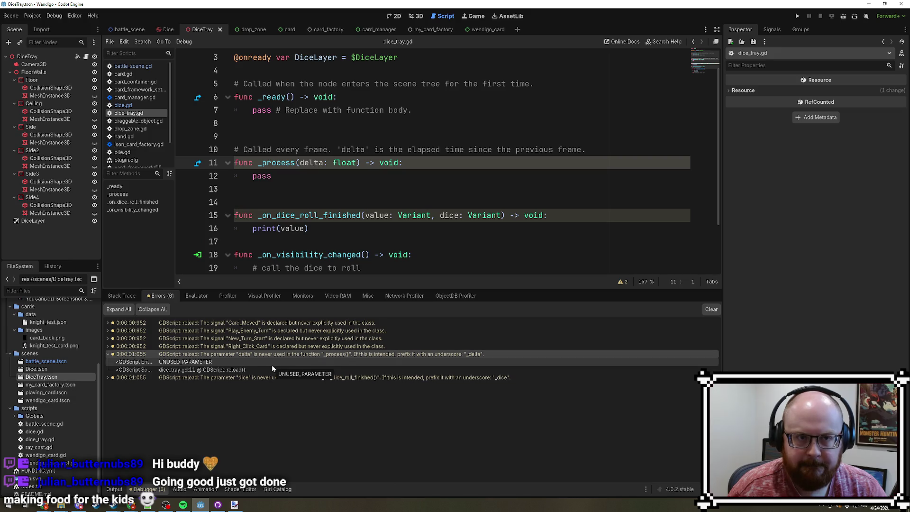
left_click(271, 365)
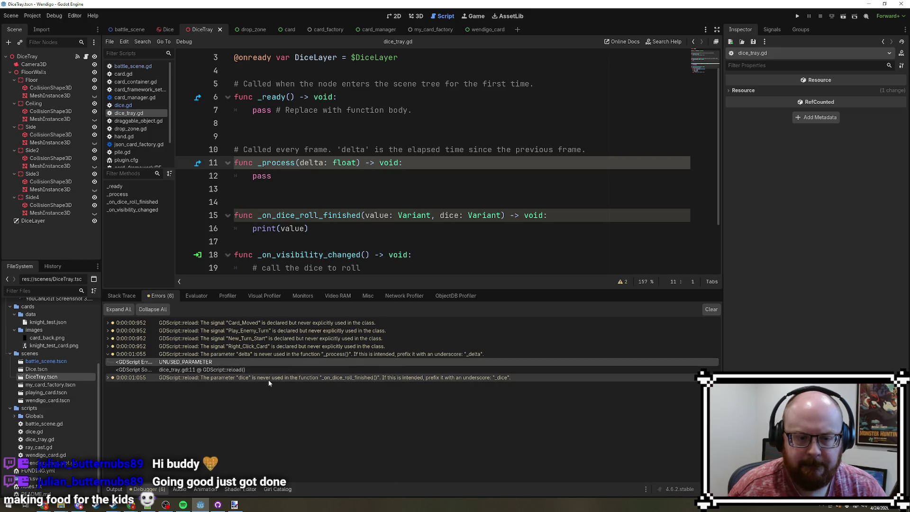
double_click(269, 380)
scroll(379, 214, "up", 3)
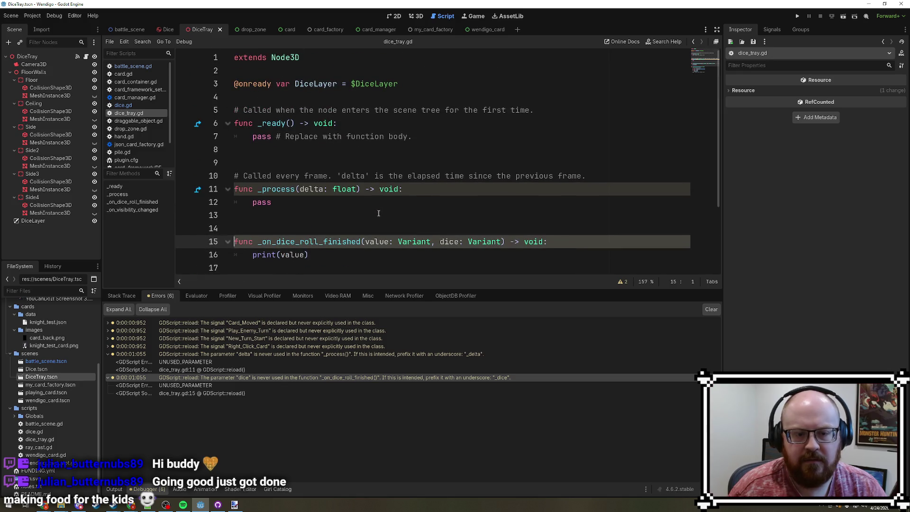
double_click(358, 379)
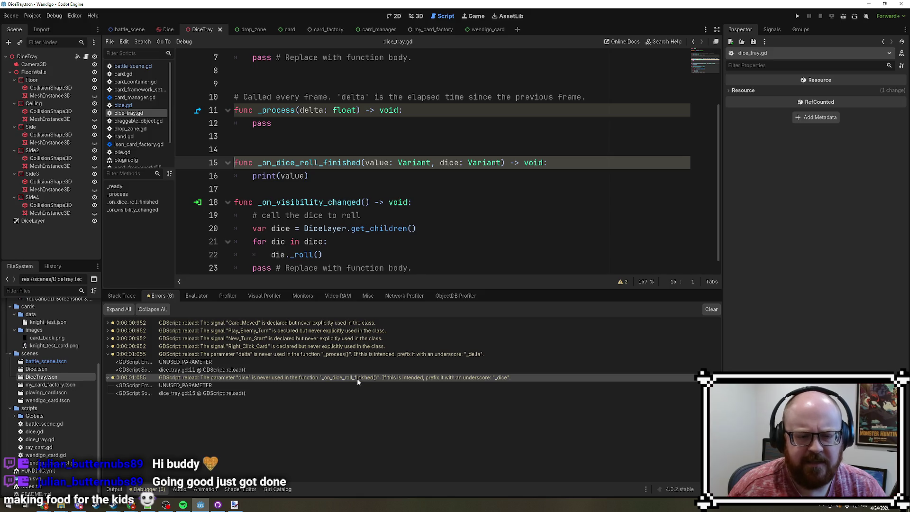
double_click(357, 378)
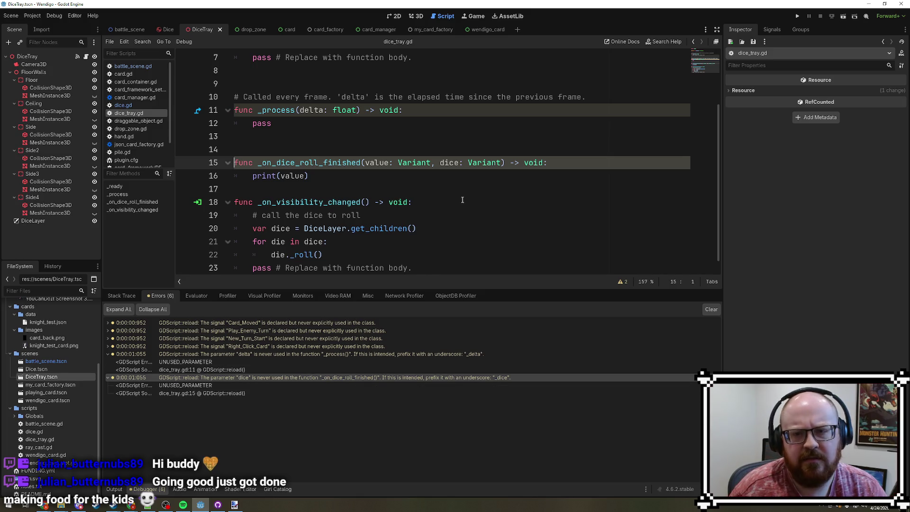
scroll(462, 201, "up", 2)
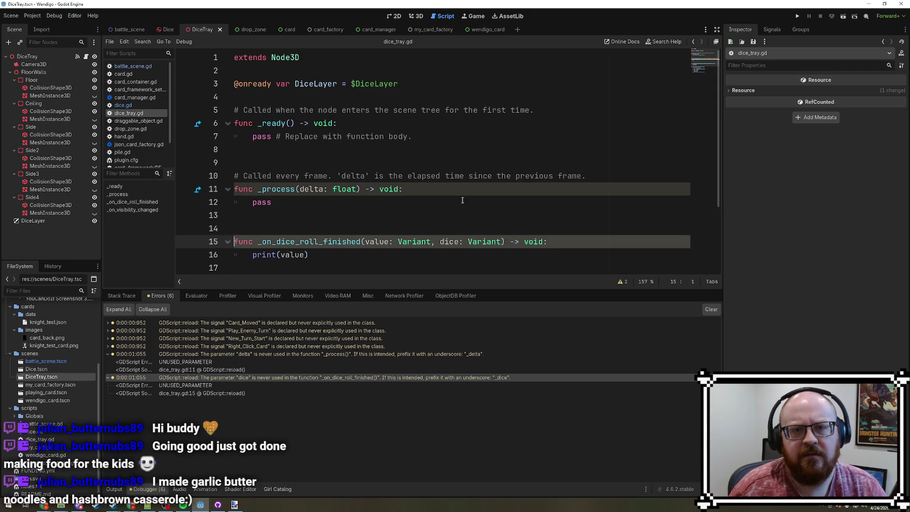
scroll(463, 200, "down", 3)
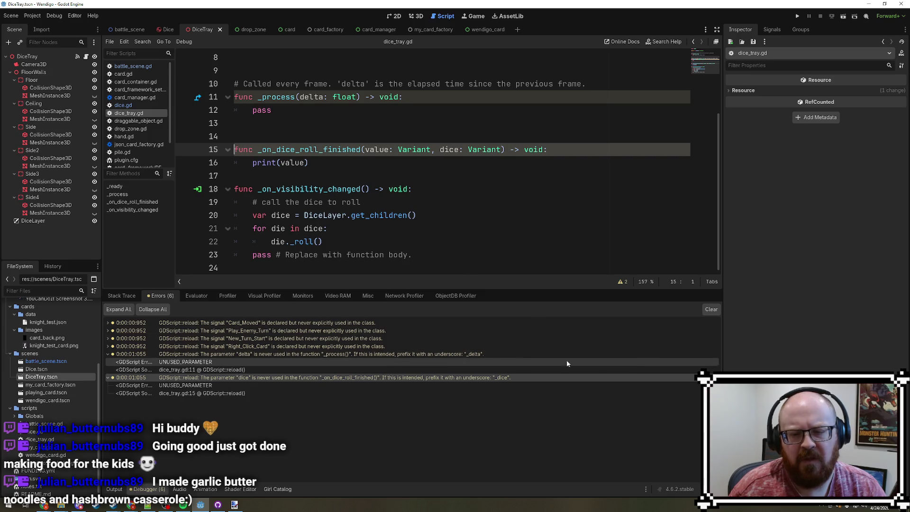
- In battle_scene.gd, delete the leftover pass line from setup_game
left_click(139, 66)
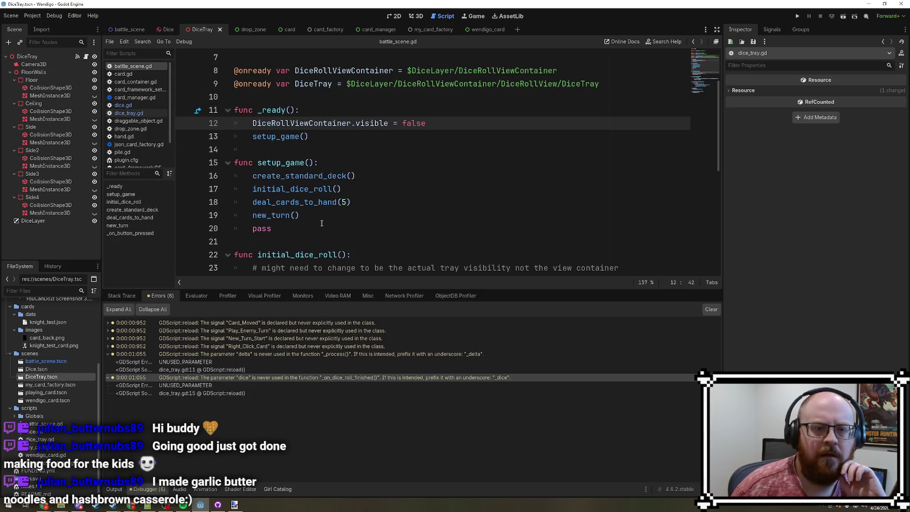
left_click_drag(331, 289, 330, 322)
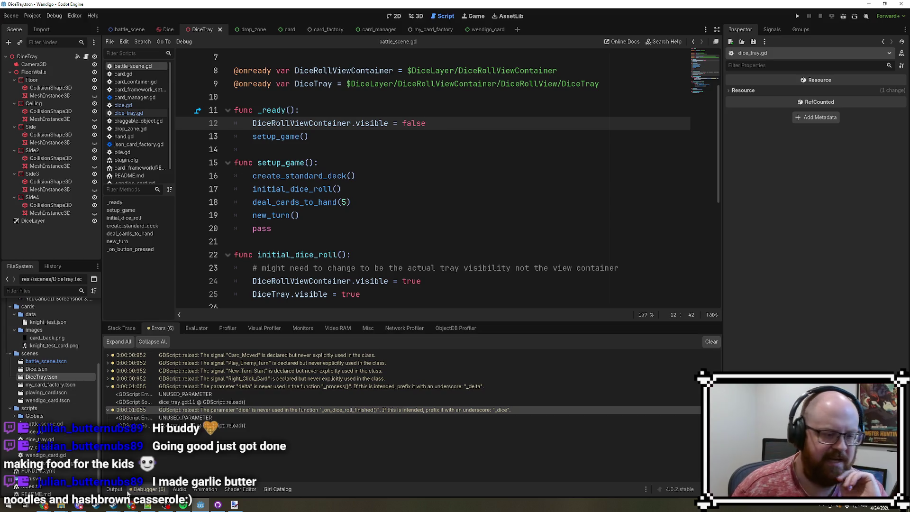
left_click(119, 489)
scroll(361, 307, "down", 2)
scroll(273, 232, "up", 2)
left_click_drag(273, 231, 232, 231)
key("BackSpace")
key("BackSpace")
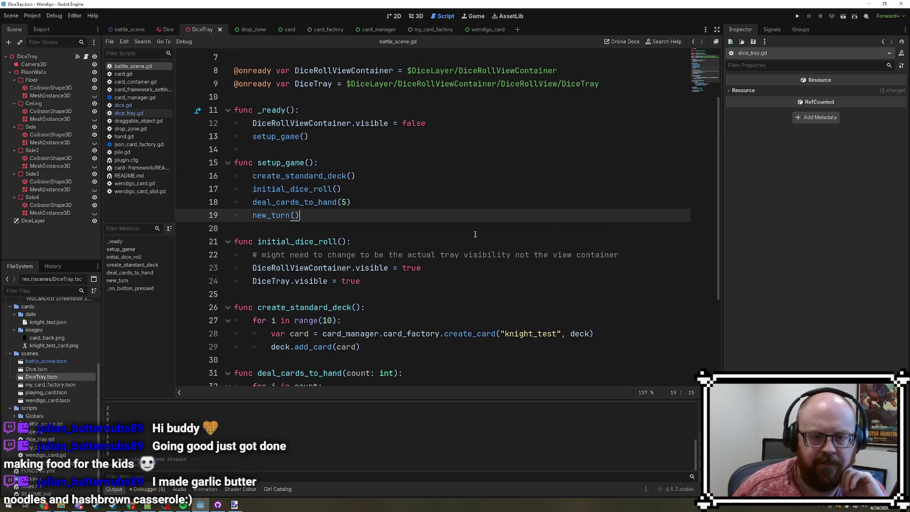
scroll(554, 229, "down", 1)
left_click(559, 231)
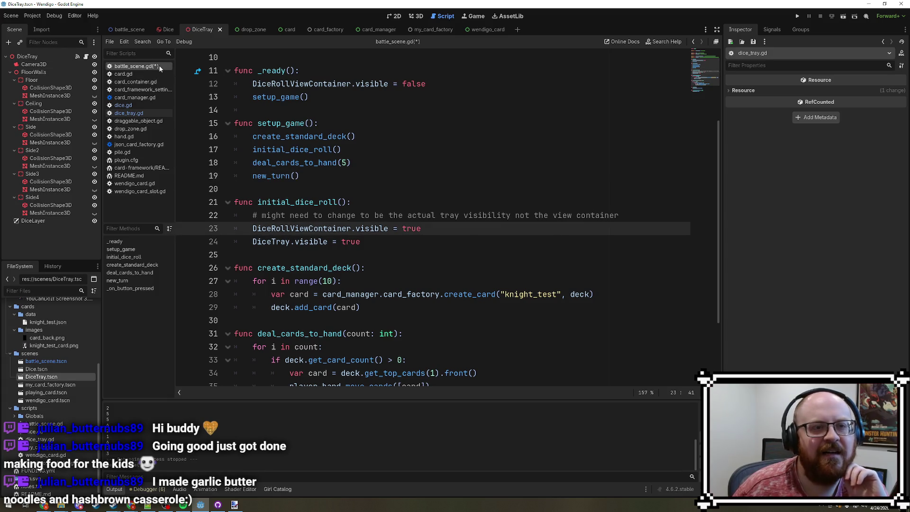
- Save battle_scene.gd and switch to the DiceTray scene
left_click(129, 29)
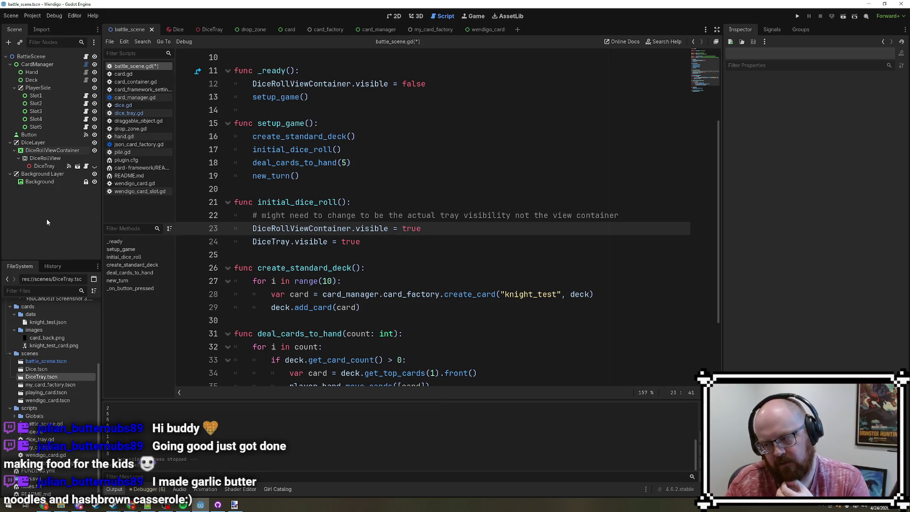
left_click(515, 134)
key("ctrl+s")
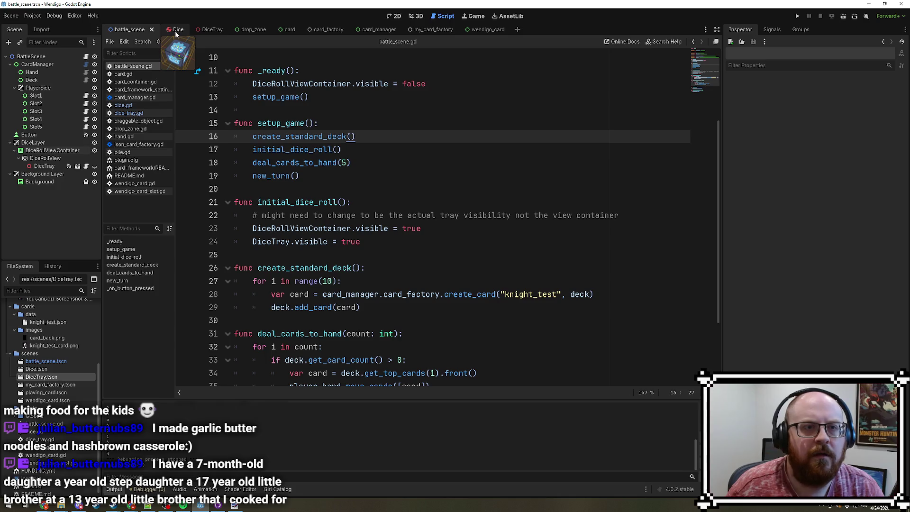
left_click(205, 30)
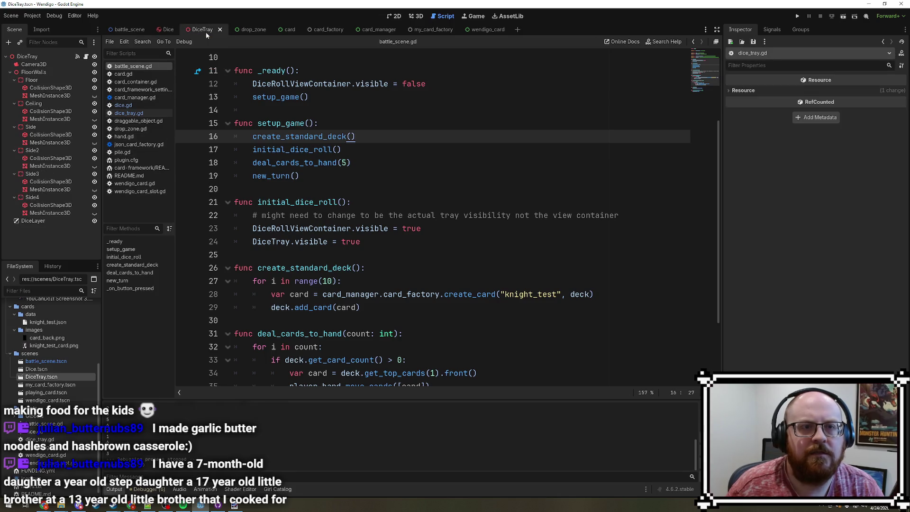
- Open dice_tray.gd and add a blank line below the _process function
left_click(138, 114)
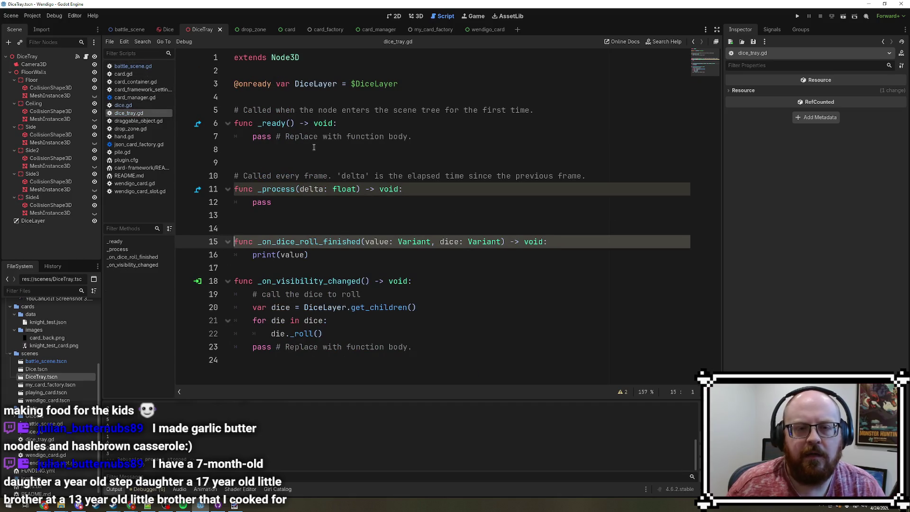
left_click(479, 264)
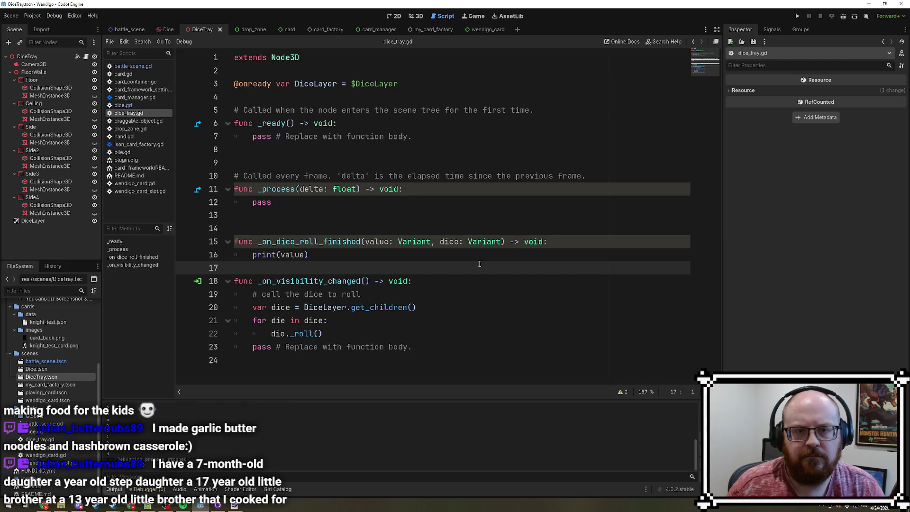
left_click(299, 189)
left_click(299, 201)
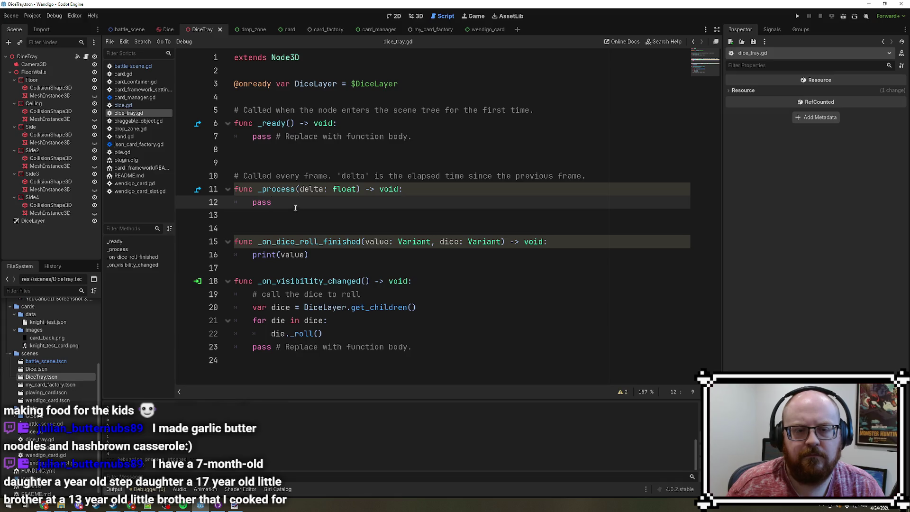
left_click(295, 220)
key("Return")
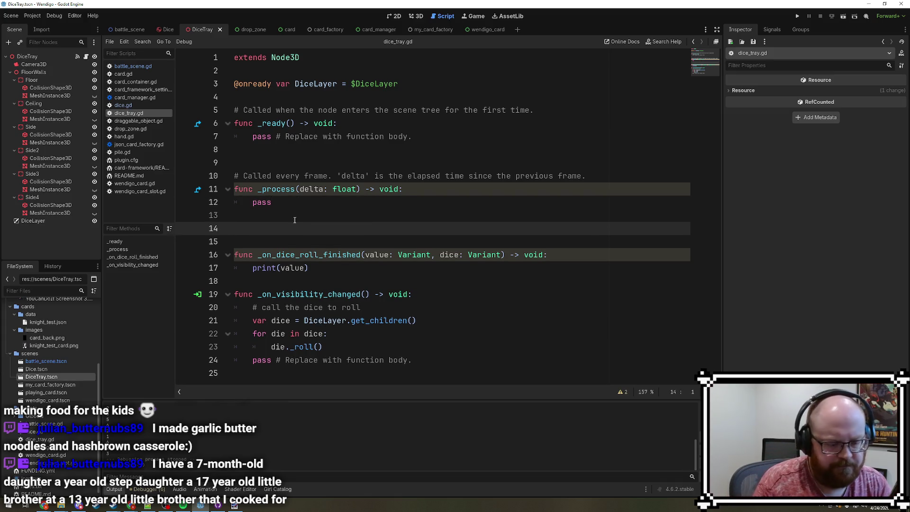
- Write the stub func _create_dice(definition: String): with a pass body
type("func ")
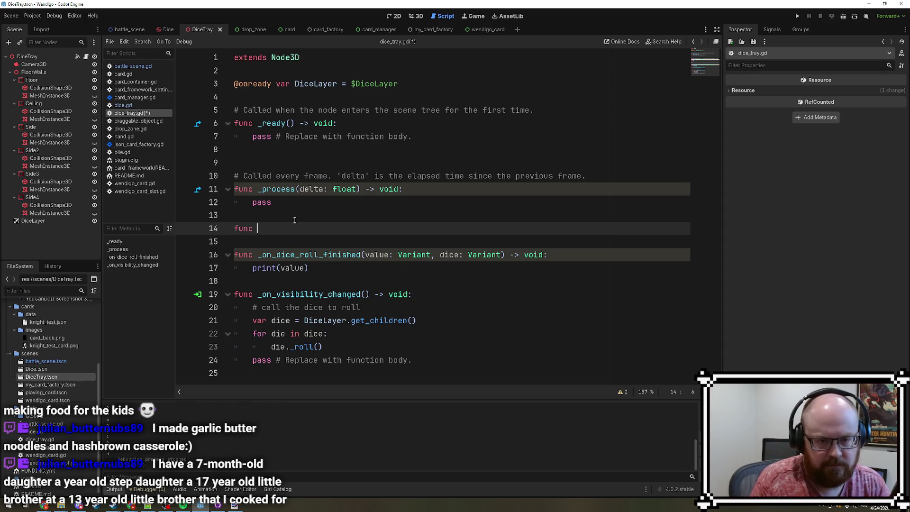
type("_create_")
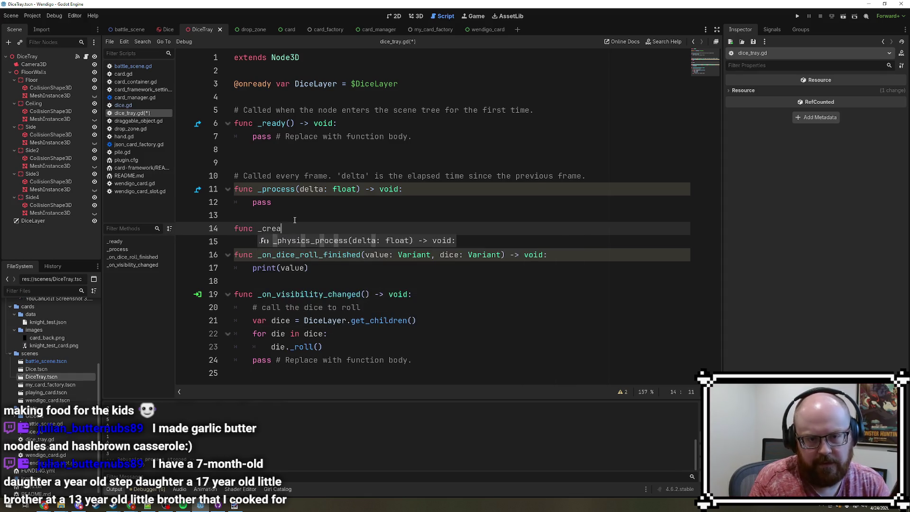
type("dice")
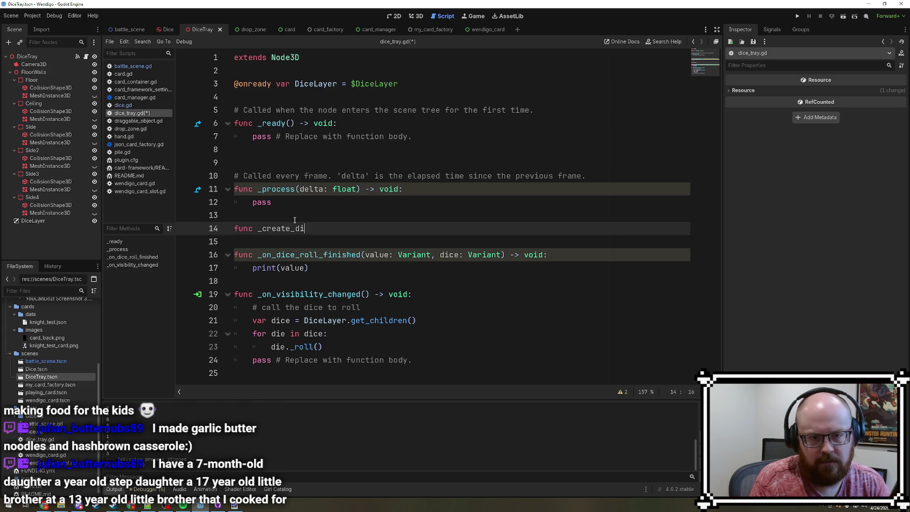
type("(")
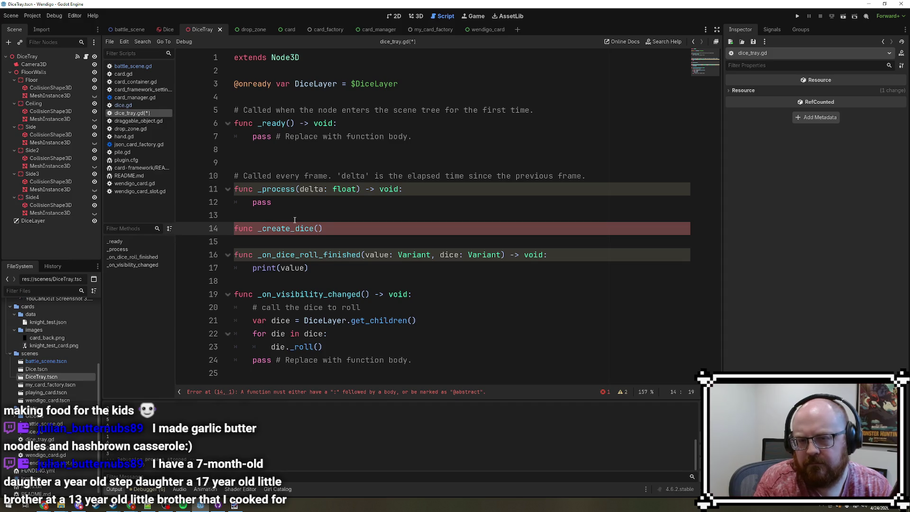
type("definition")
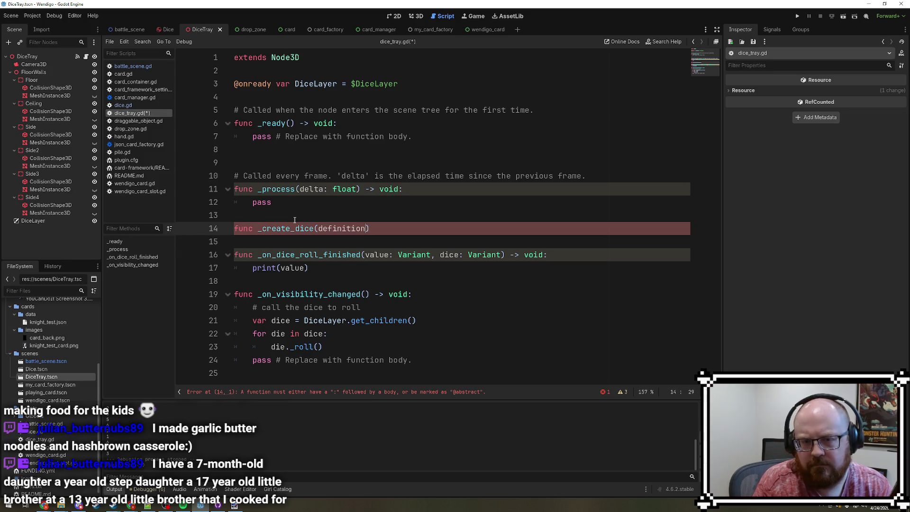
type(": ")
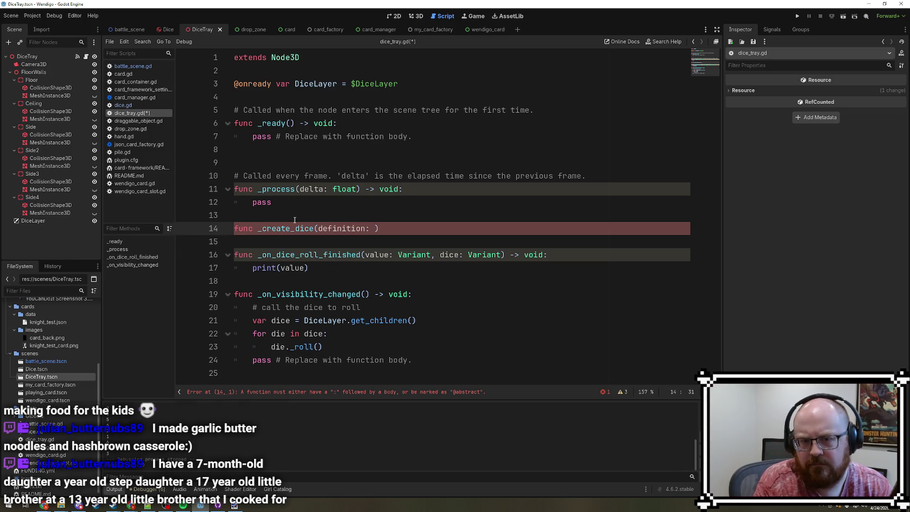
type("String")
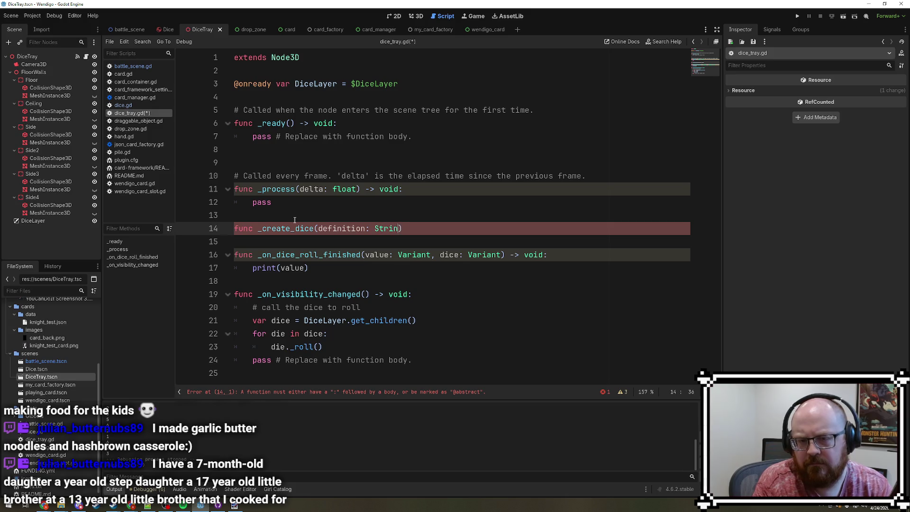
type(")")
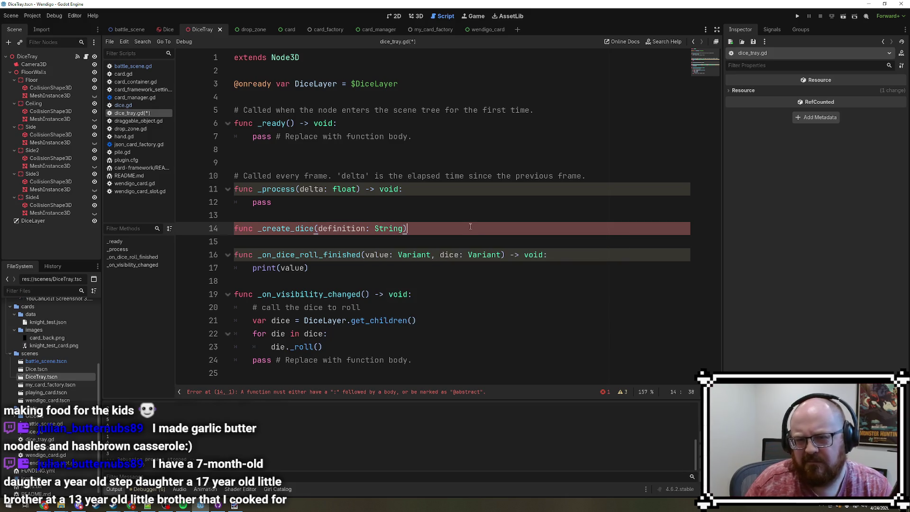
type(":")
key("Return")
type("pass")
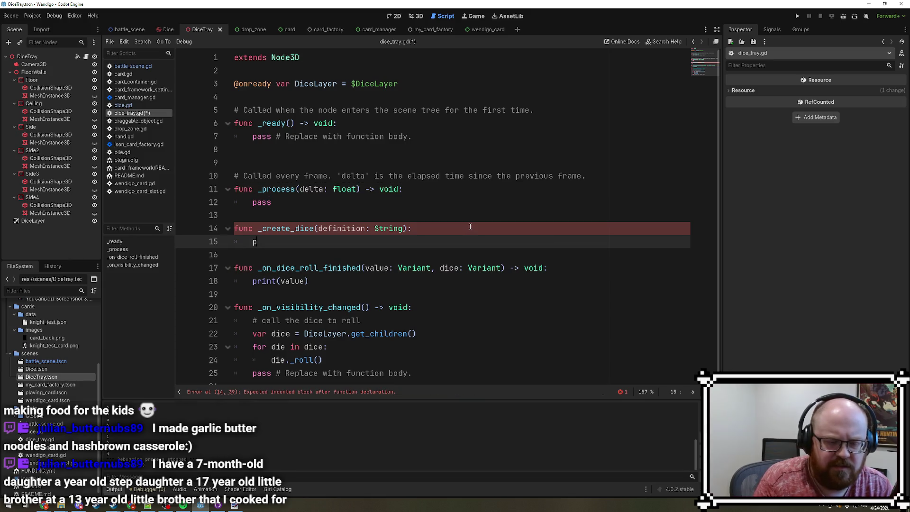
left_click(472, 209)
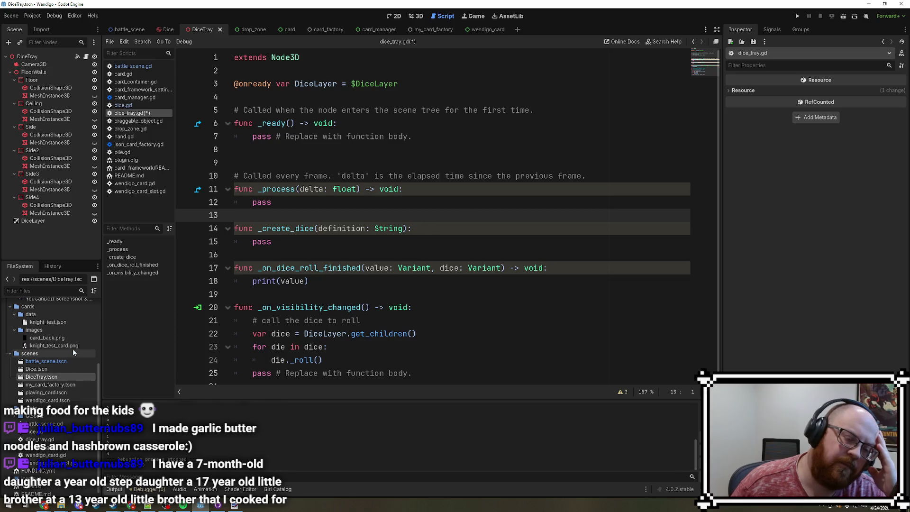
scroll(72, 348, "down", 1)
left_click(15, 411)
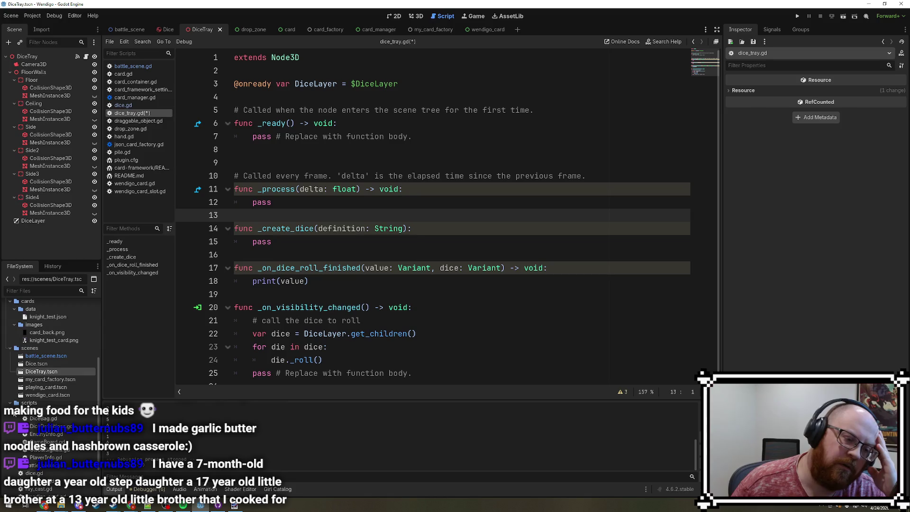
- Open DiceDefinitions.gd from the Globals folder, then return to dice_tray.gd
left_click(48, 426)
double_click(47, 427)
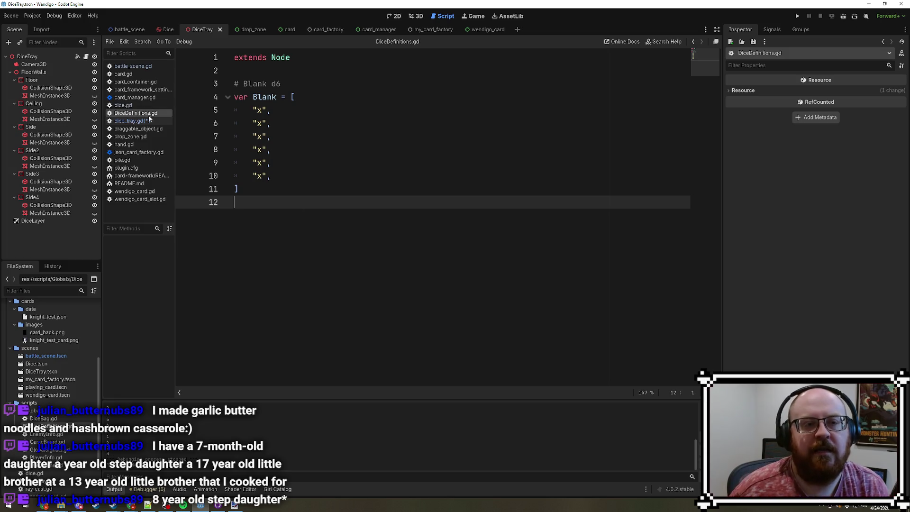
left_click(132, 121)
double_click(353, 230)
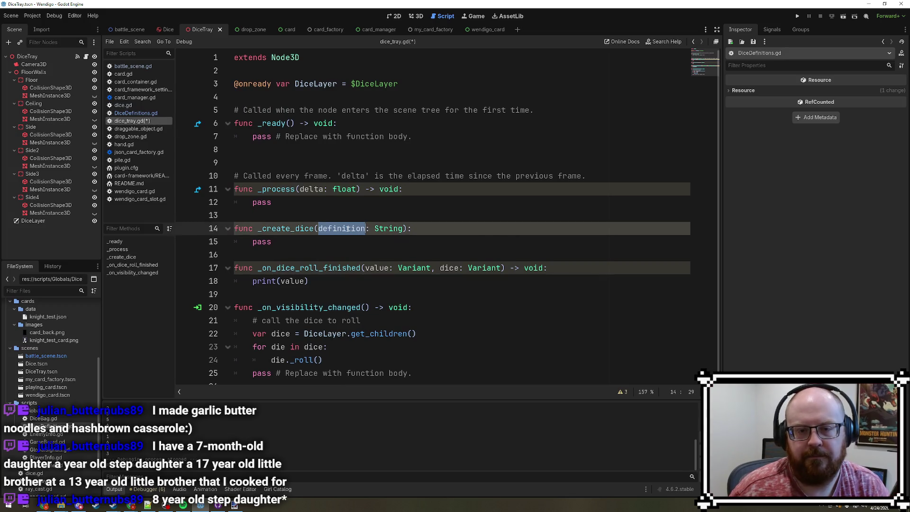
- Change the _create_dice parameter type from String to Array
double_click(390, 229)
type("Array")
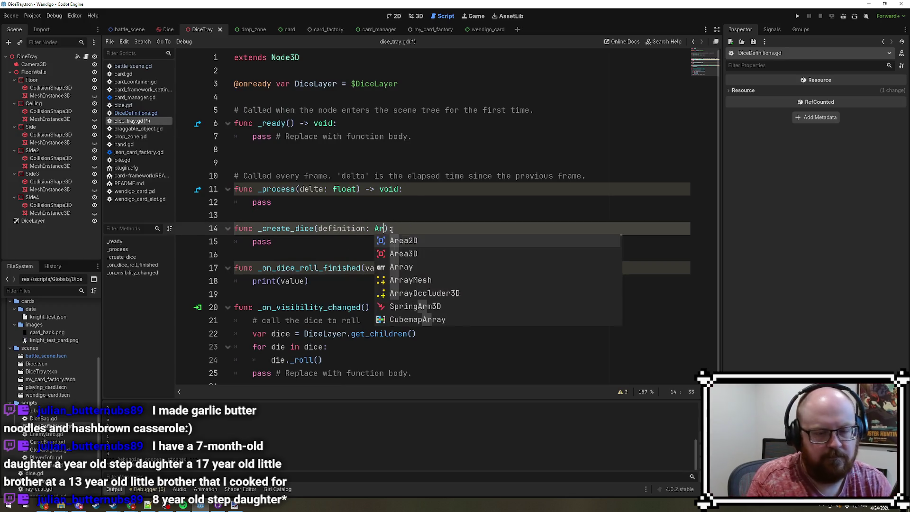
left_click(420, 228)
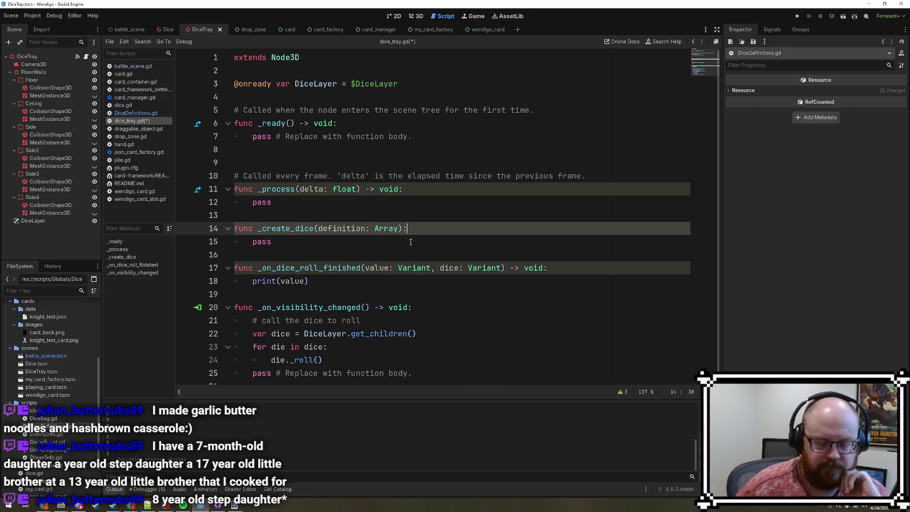
- Add comments '# check amount of sides' and '# switch based on amount' inside _create_dice
key("Return")
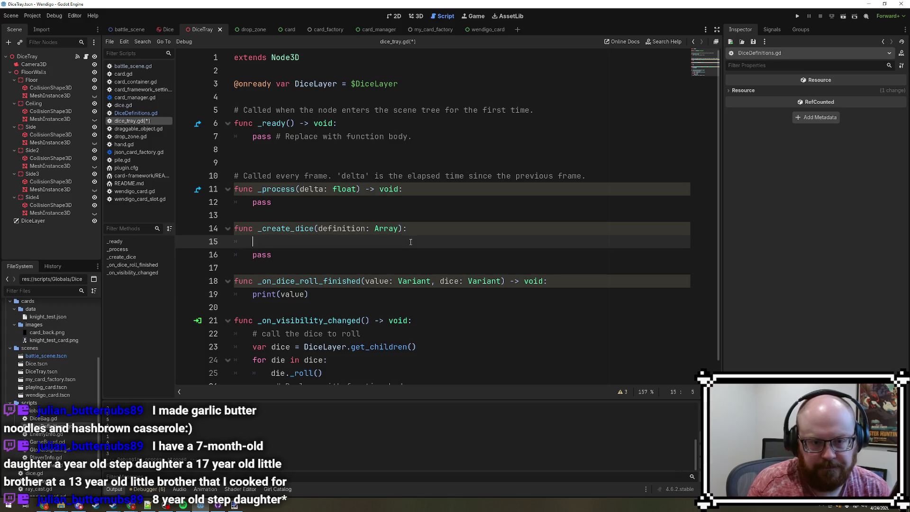
type("# check sides for")
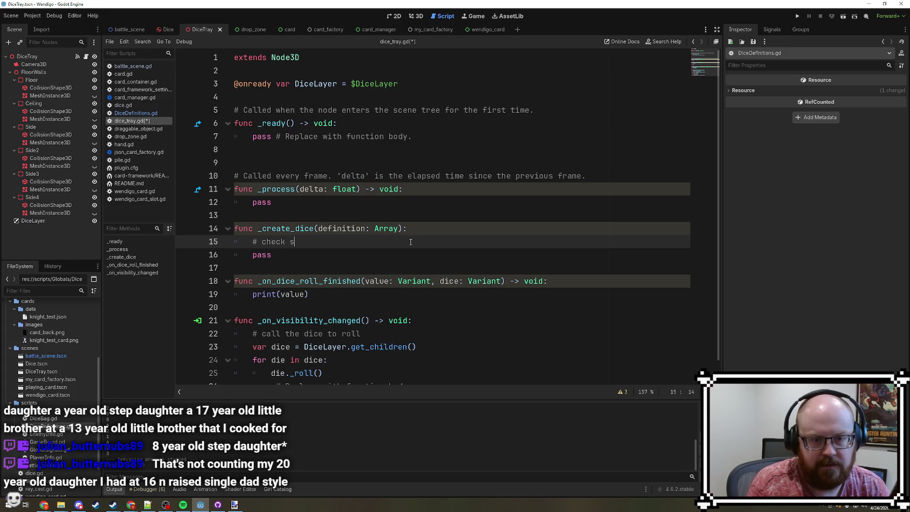
key("BackSpace")
key("BackSpace")
key("BackSpace")
type("amount of sides")
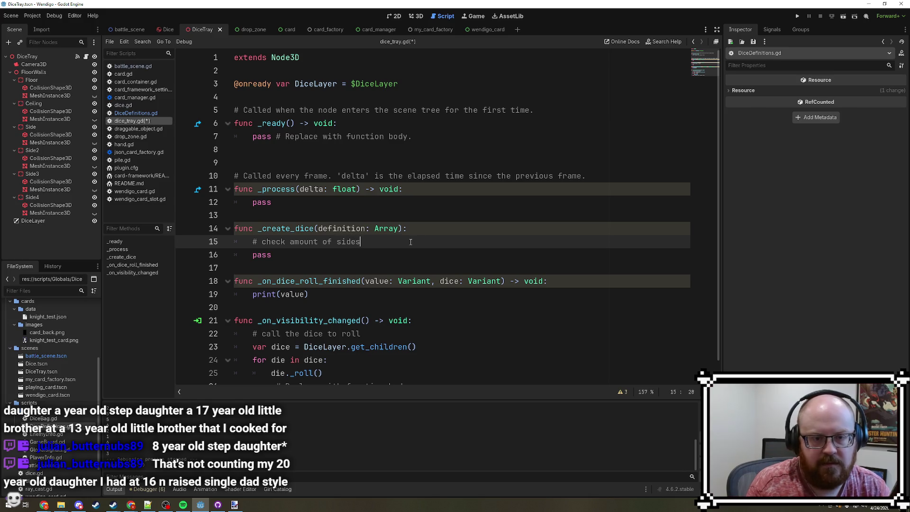
key("Return")
type("# ")
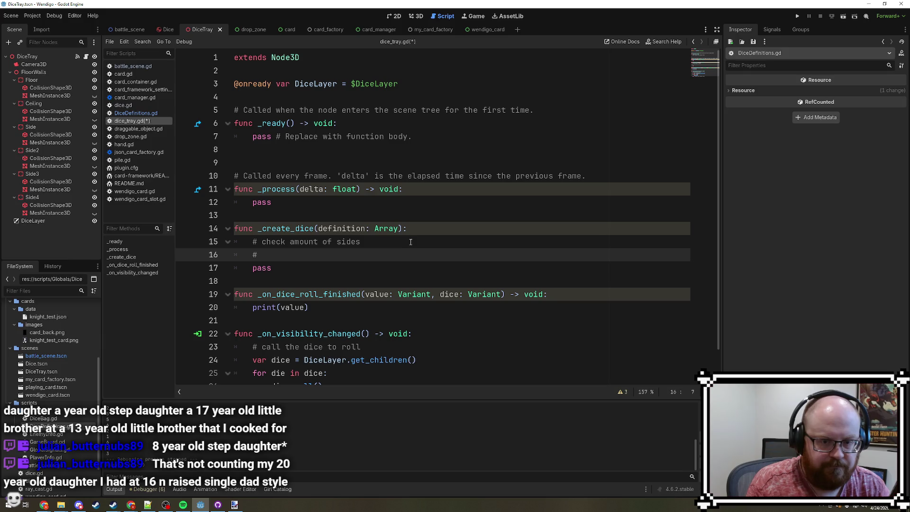
type("siitch based on amo")
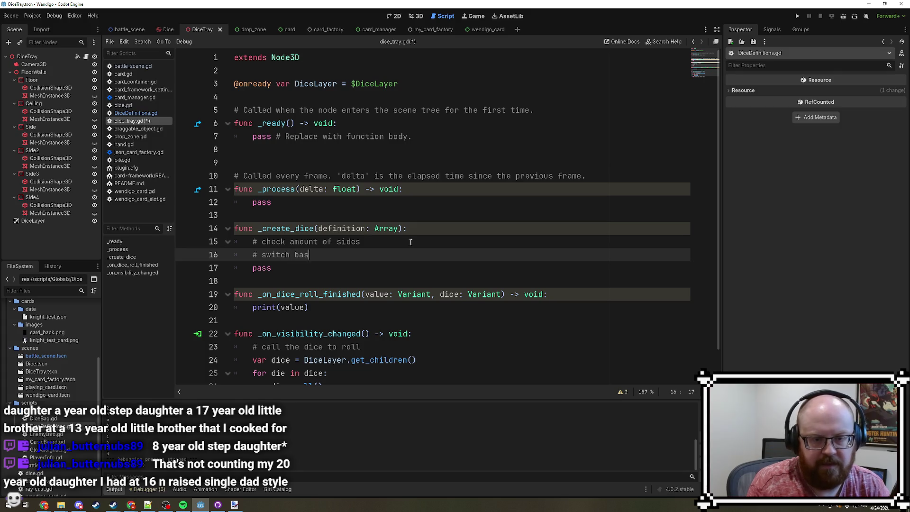
type("unt")
key("Return")
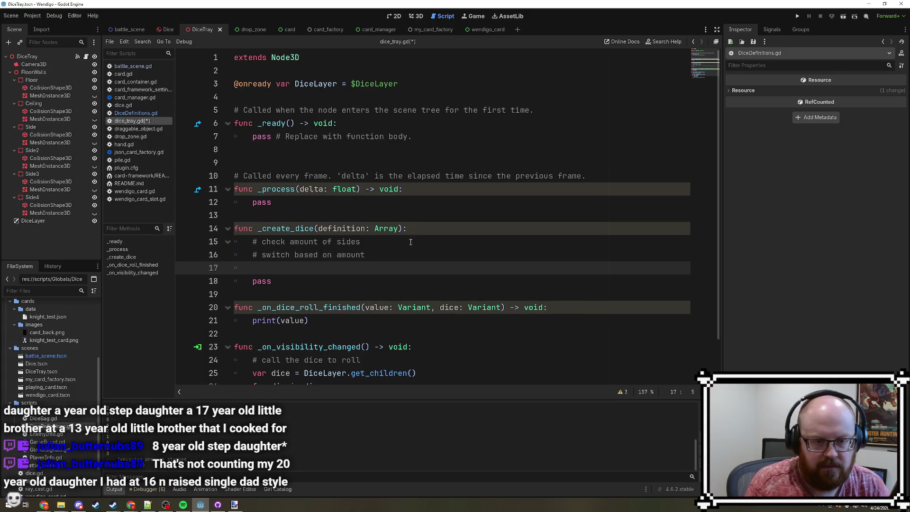
type("# grab that base")
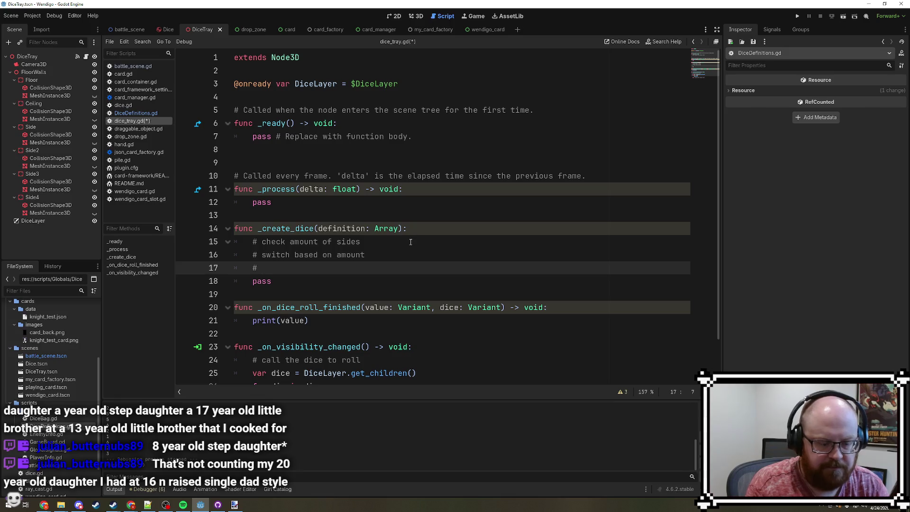
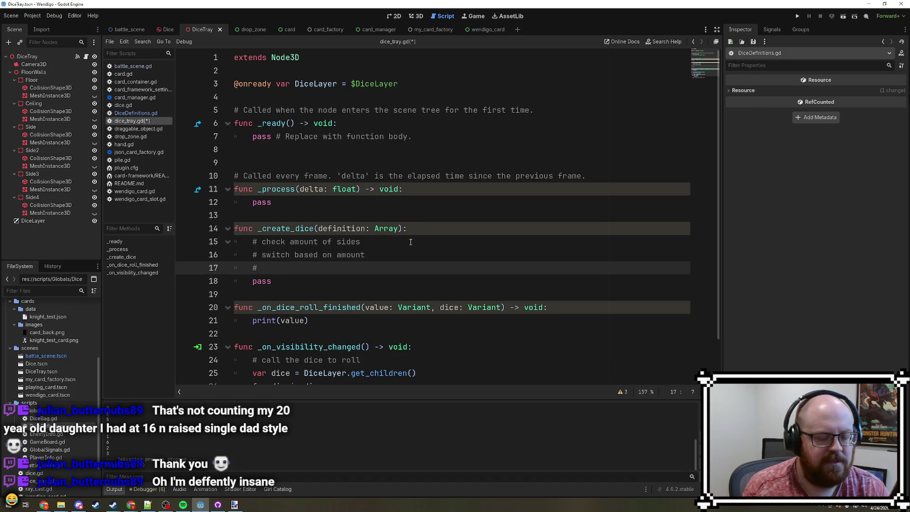
- Add the comments 'grab that base', 'for loop through the definition and assign sides' and 'add child to dice layer' under _create_dice
type("gr")
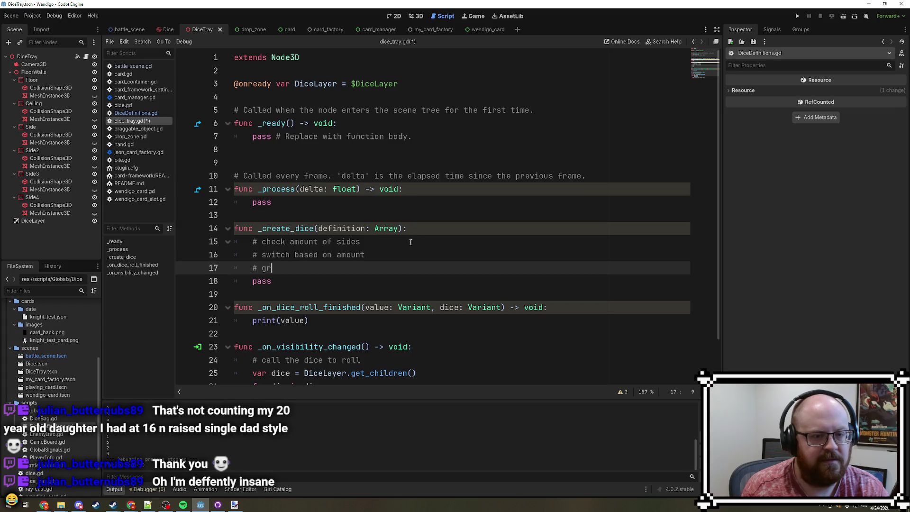
type("ab ")
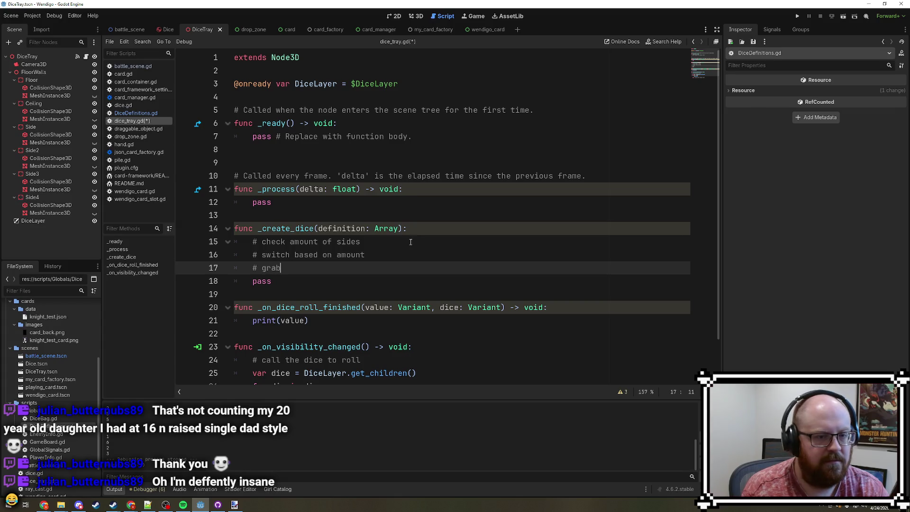
type("that base")
key("Return")
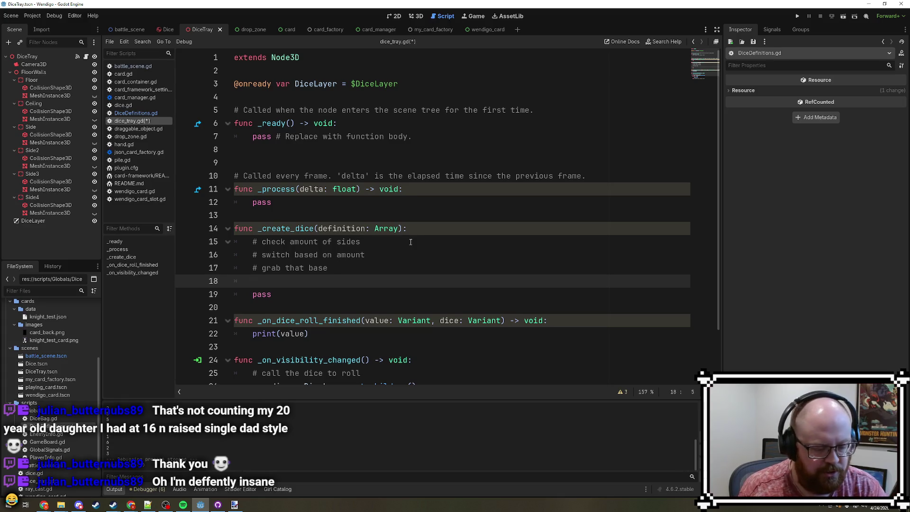
type("# ")
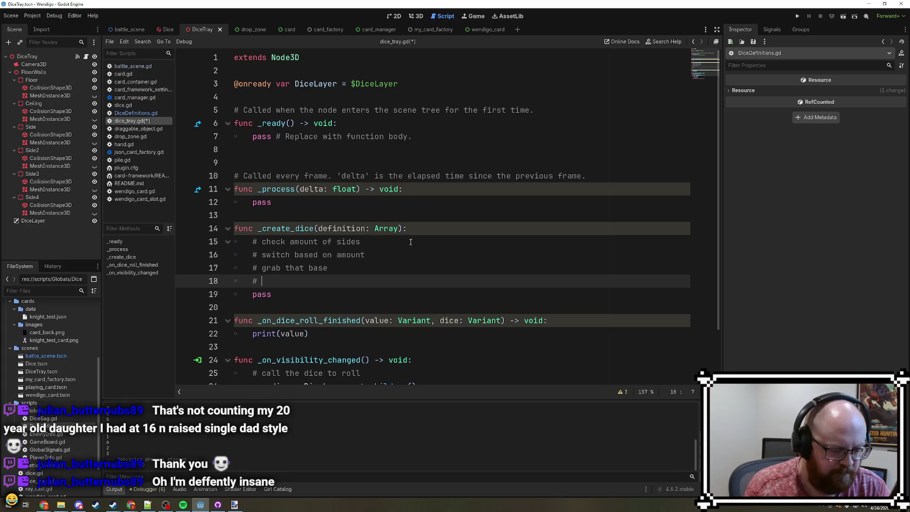
type("for loop ")
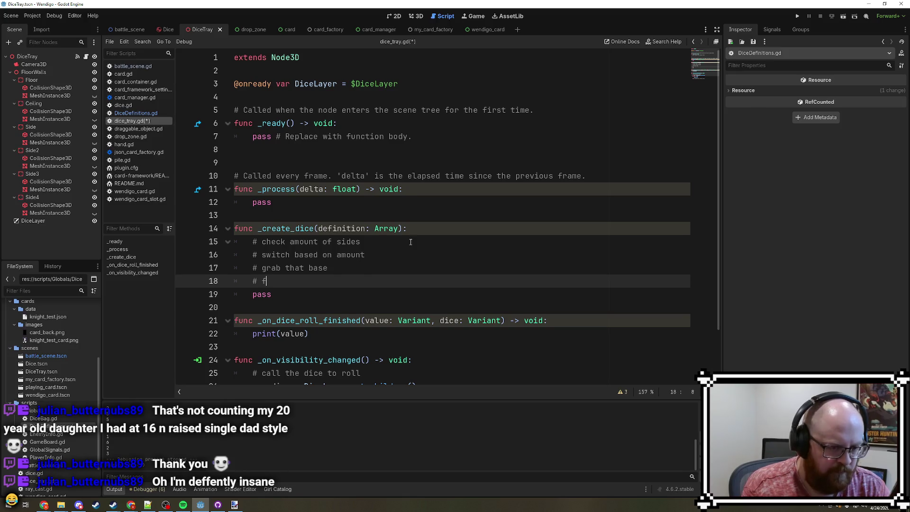
type("through the ")
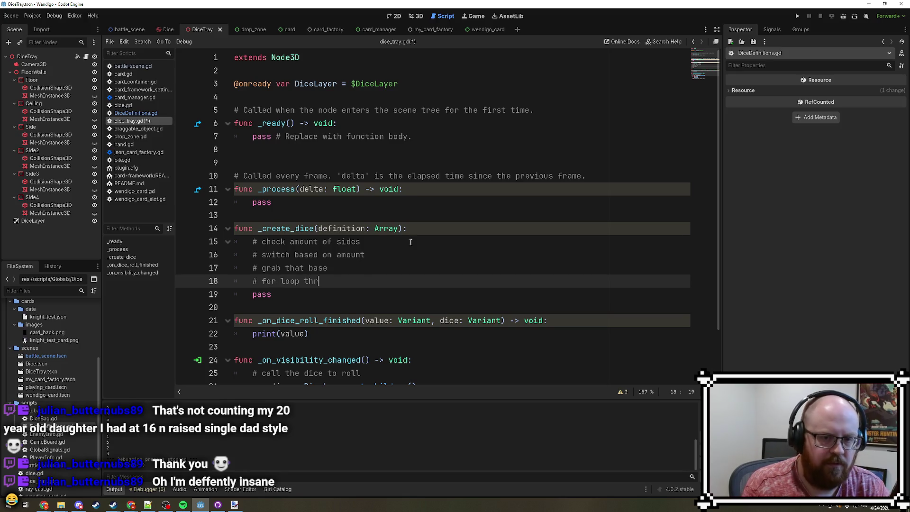
type("defiiniti")
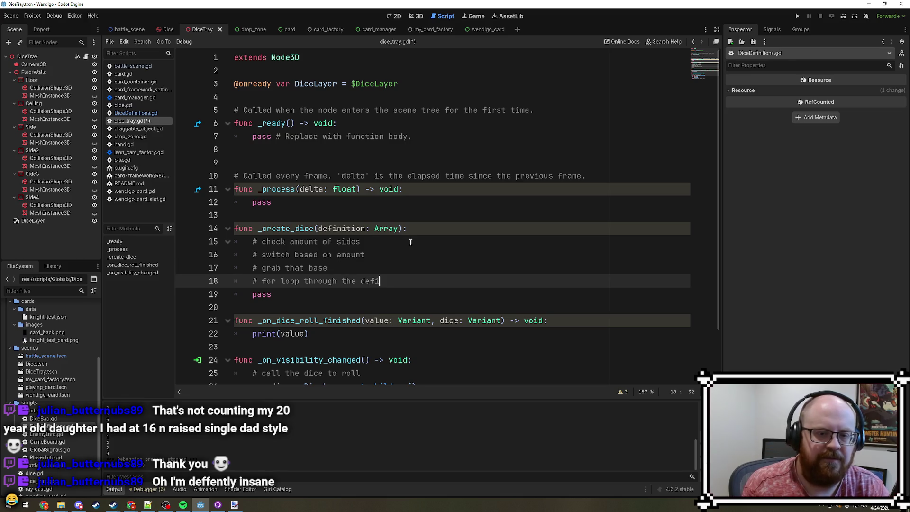
key("BackSpace")
key("BackSpace")
key("BackSpace")
key("BackSpace")
key("BackSpace")
type("inition and assign ")
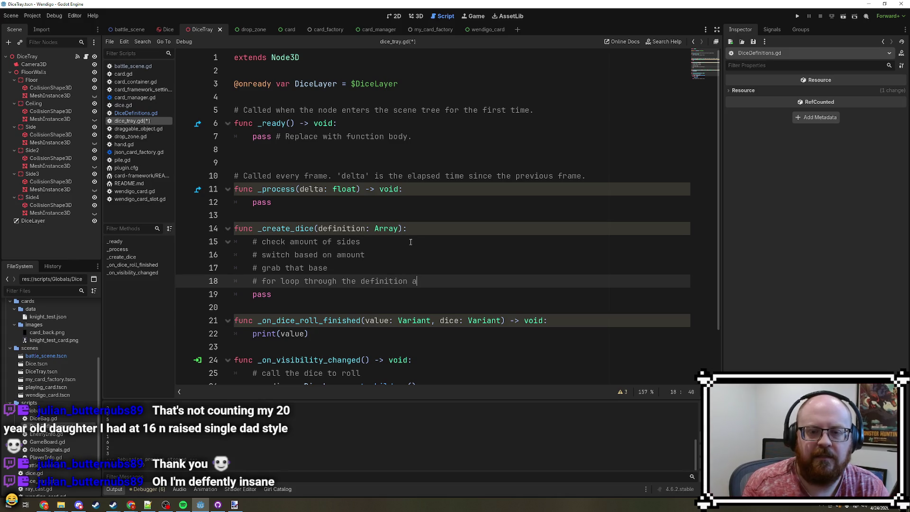
type("sides")
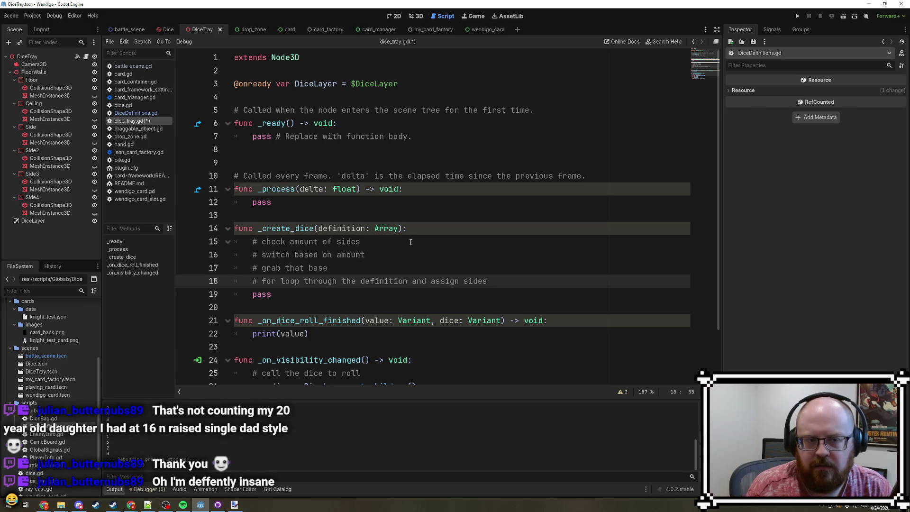
key("Return")
type("# add child to dice layer")
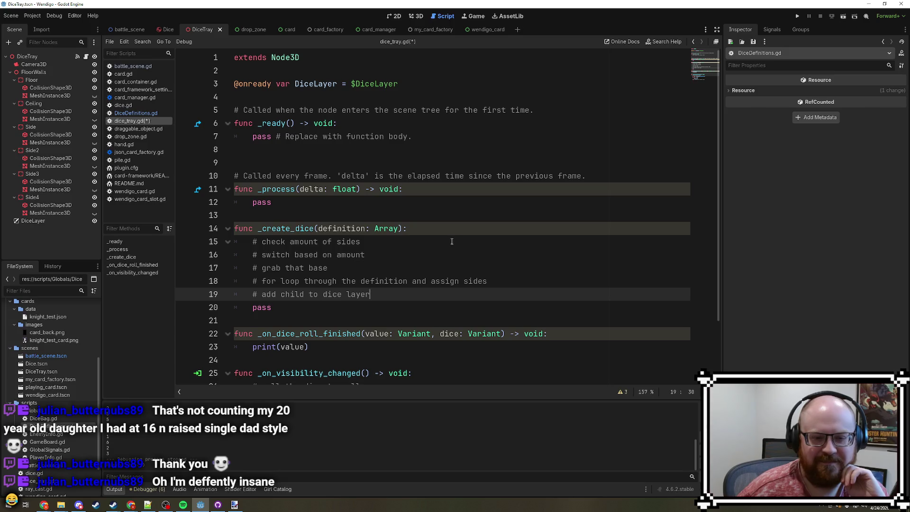
key("alt+Tab")
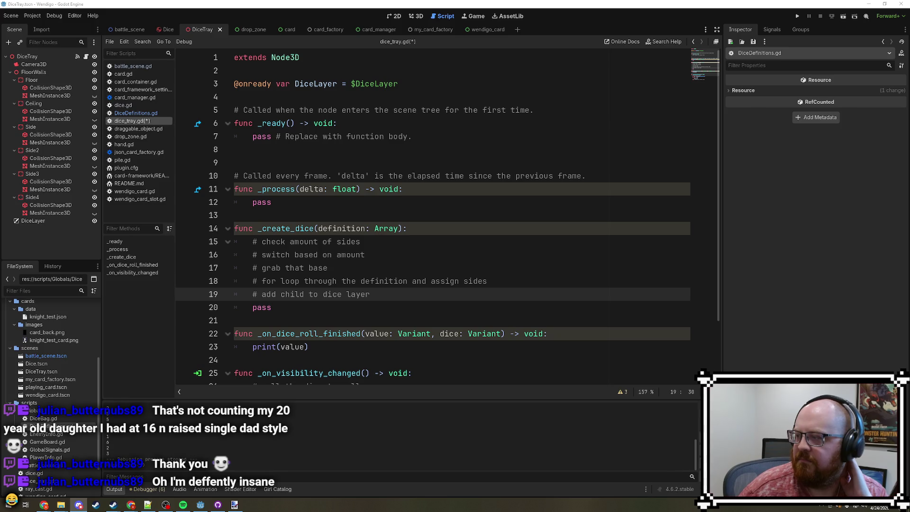
key("alt+Tab")
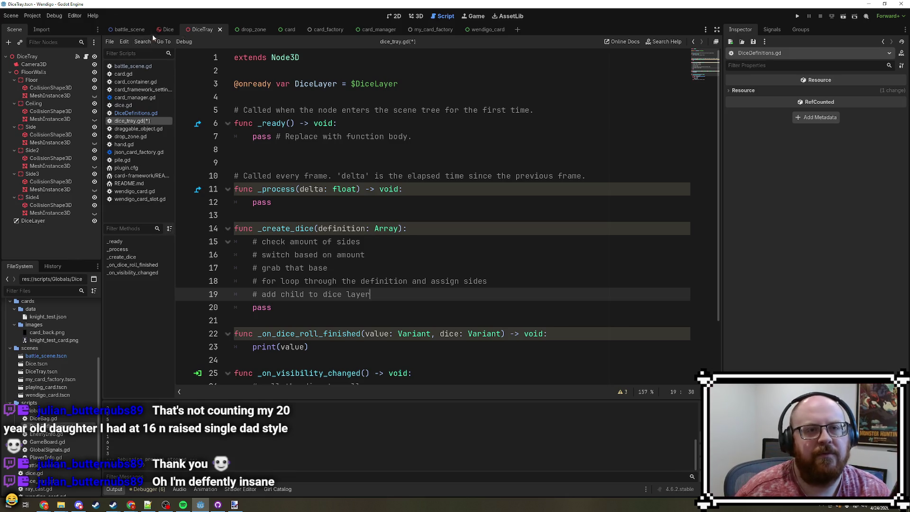
- Open battle_scene.gd from the script list and review the setup_game and create_standard_deck code
left_click(125, 29)
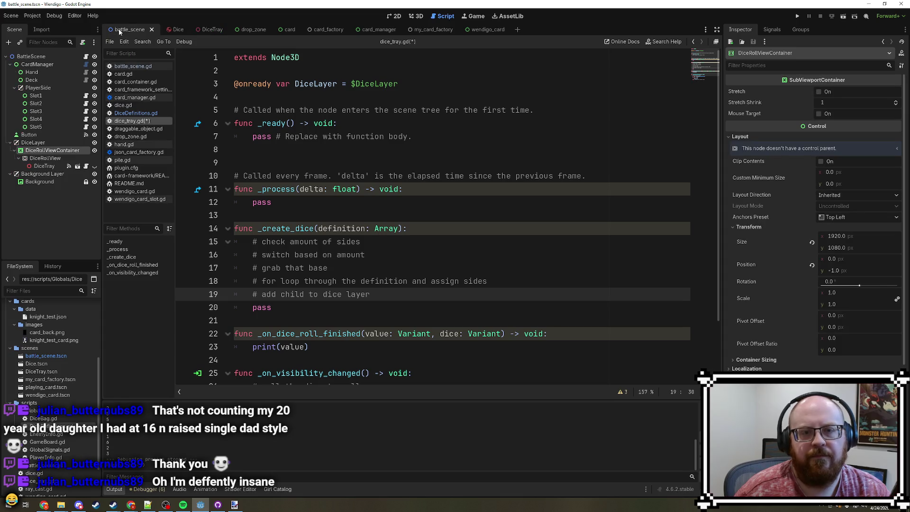
left_click(202, 30)
left_click(130, 66)
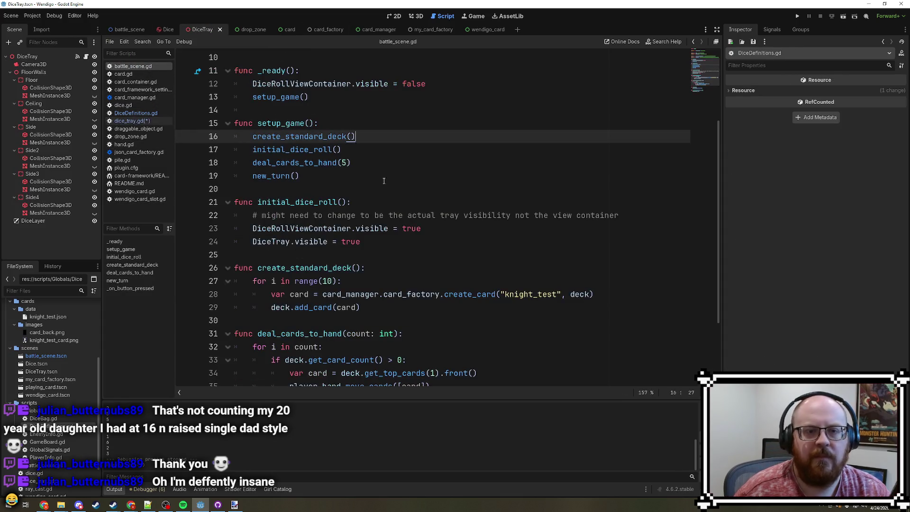
scroll(399, 116, "up", 1)
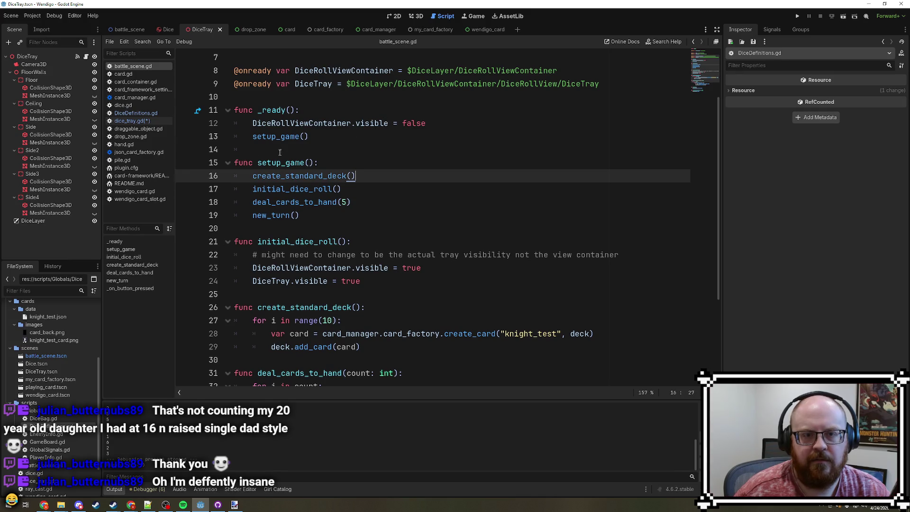
left_click(368, 188)
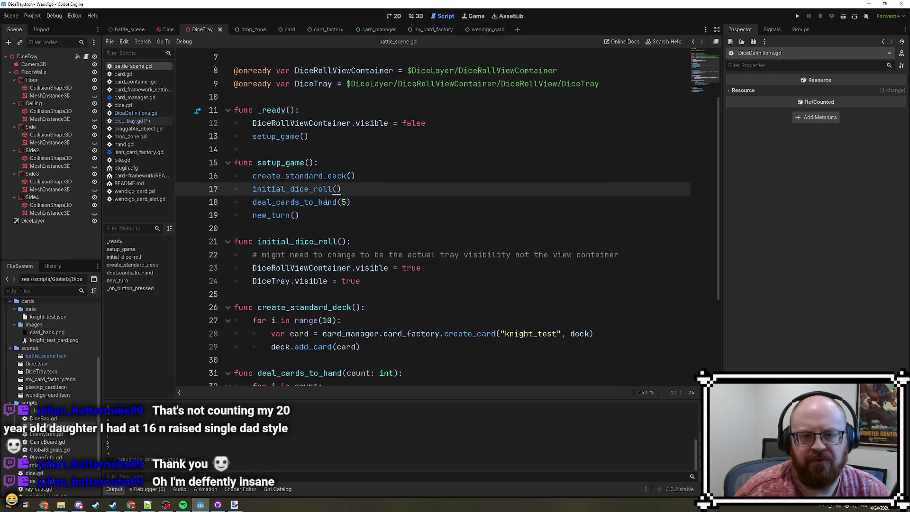
double_click(290, 137)
double_click(298, 176)
scroll(498, 186, "down", 1)
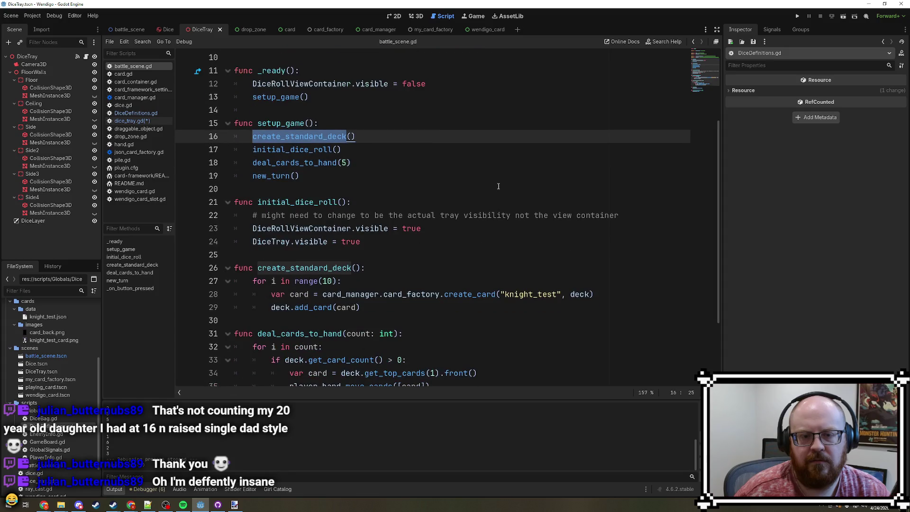
- Insert blank lines after initial_dice_roll to make room for a new function
left_click(324, 137)
mouse_move(348, 136)
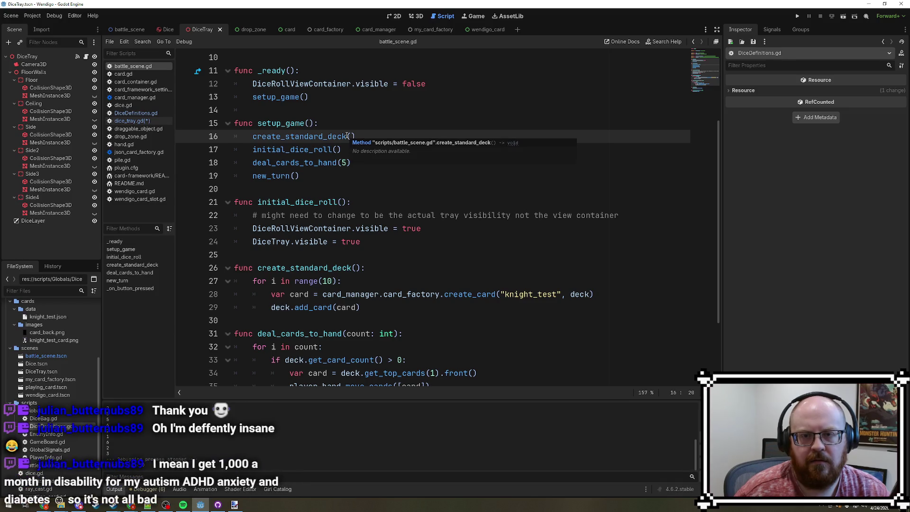
left_click_drag(348, 137, 253, 136)
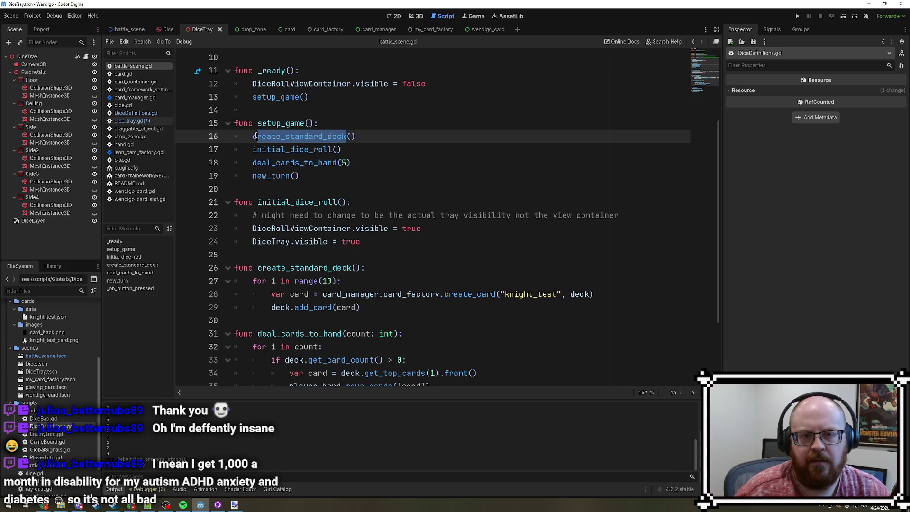
left_click(416, 129)
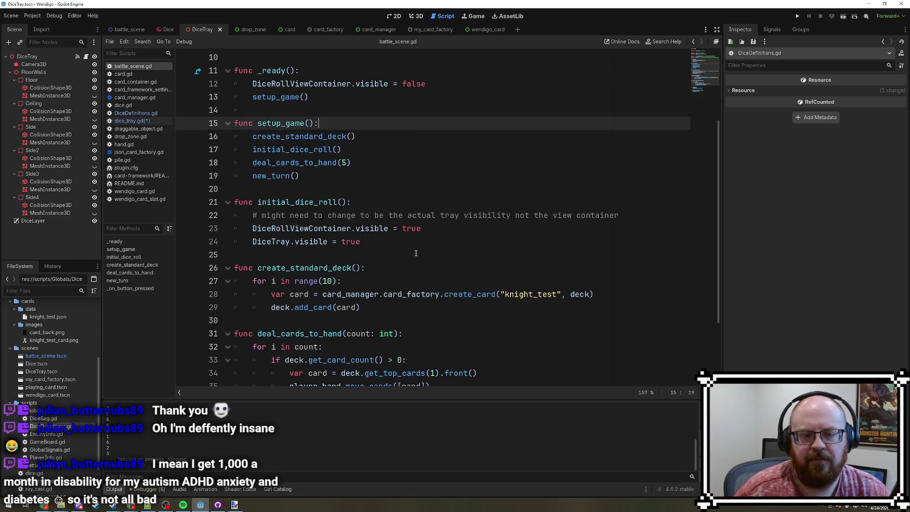
left_click(389, 255)
key("Return")
key("Return")
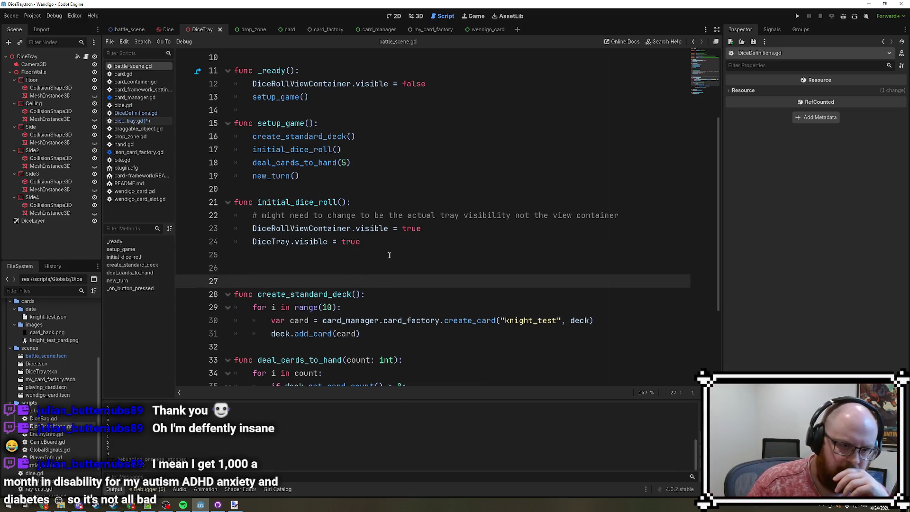
- Declare 'func create_dice_rack():' after initial_dice_roll and start its indented body
key("Up")
type("fumc")
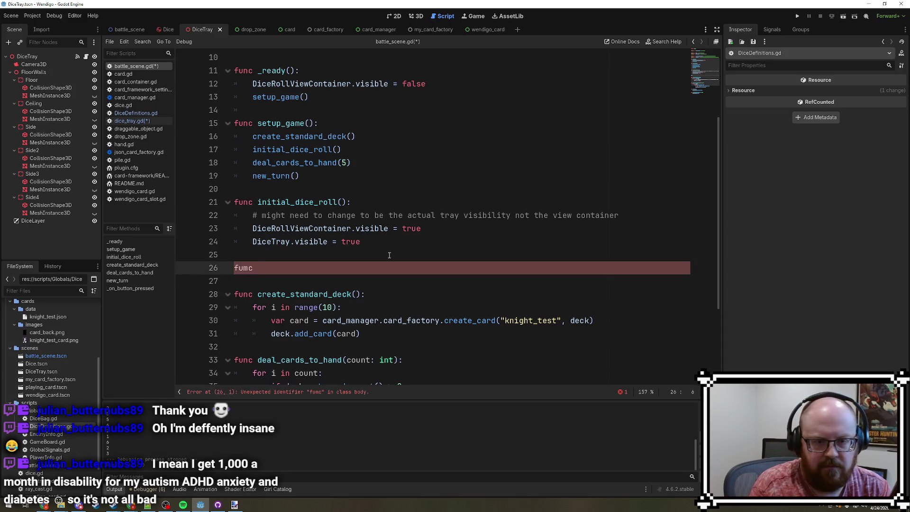
key("BackSpace")
key("BackSpace")
key("BackSpace")
type("unc")
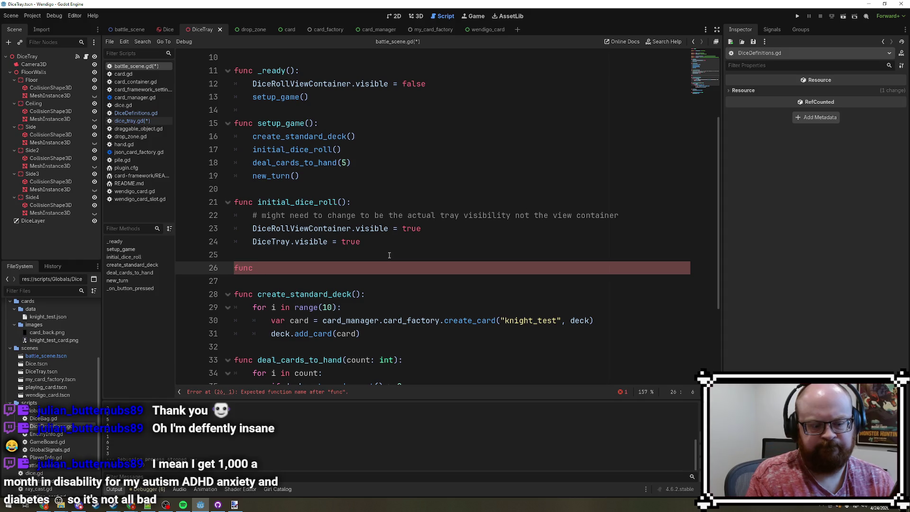
type("create_")
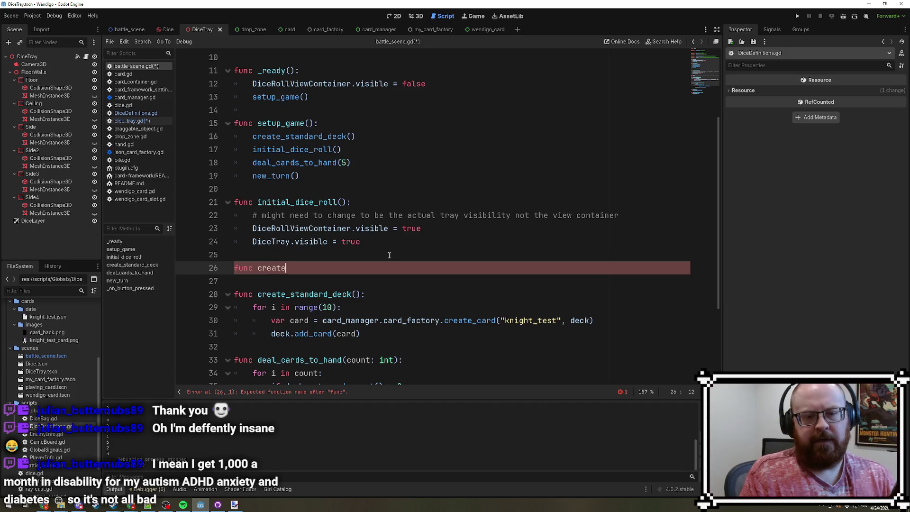
type("dice_")
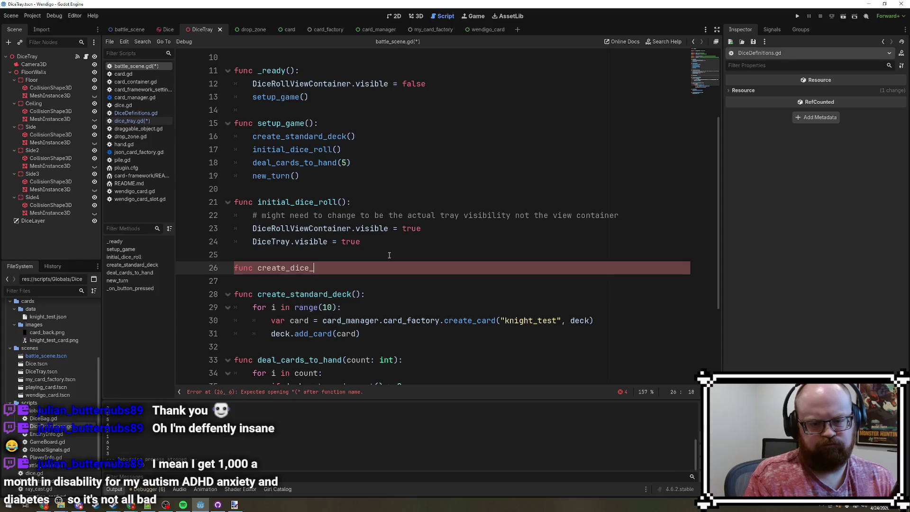
type("rack")
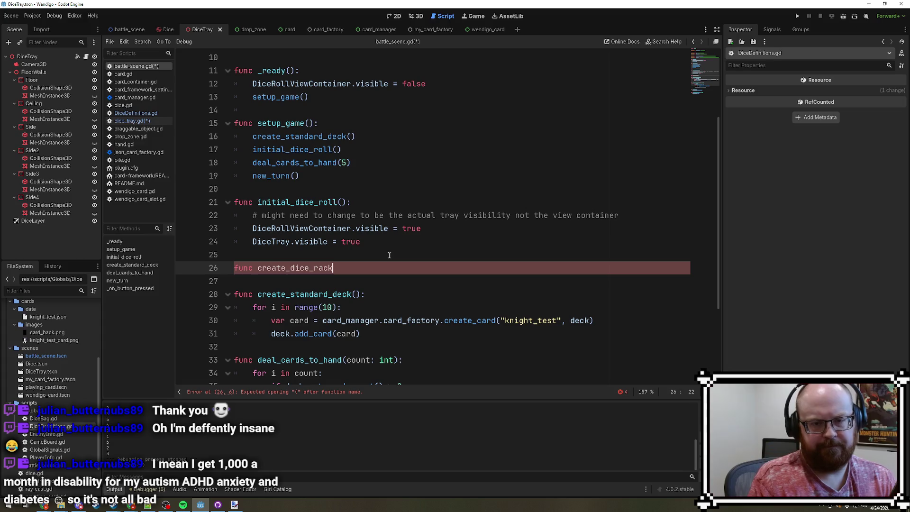
type("()")
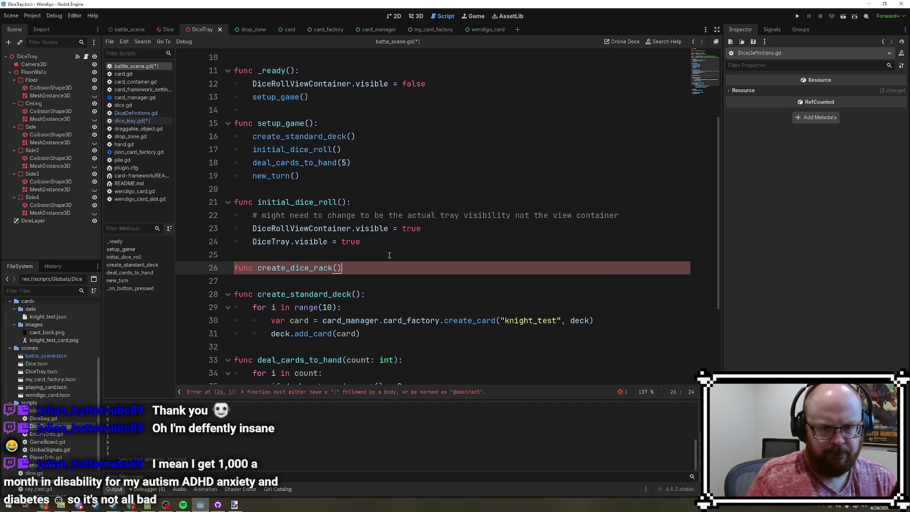
type(":")
key("Return")
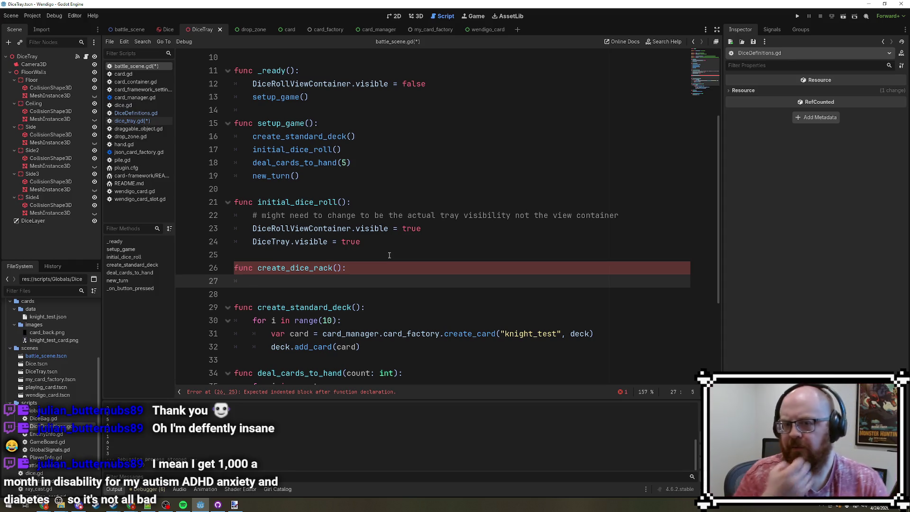
scroll(380, 244, "up", 3)
left_click(622, 163)
key("Return")
key("Return")
type("@onready va")
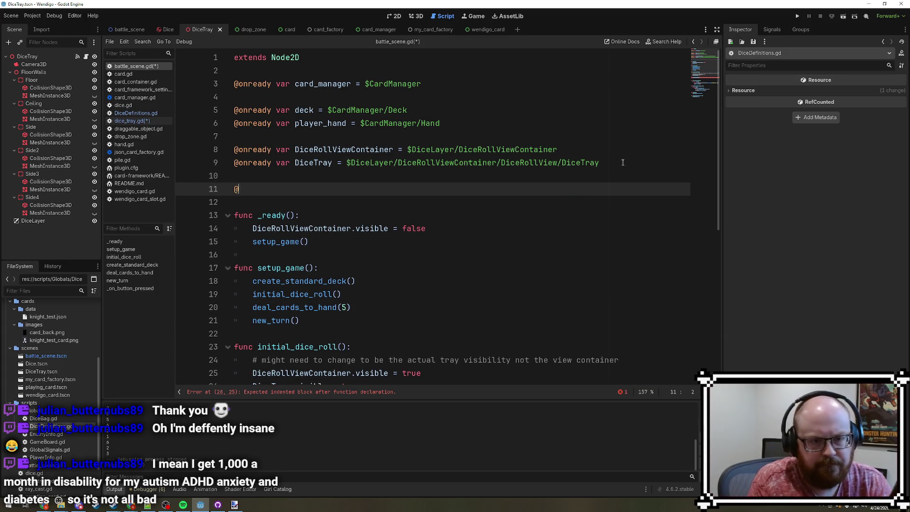
type("r starter")
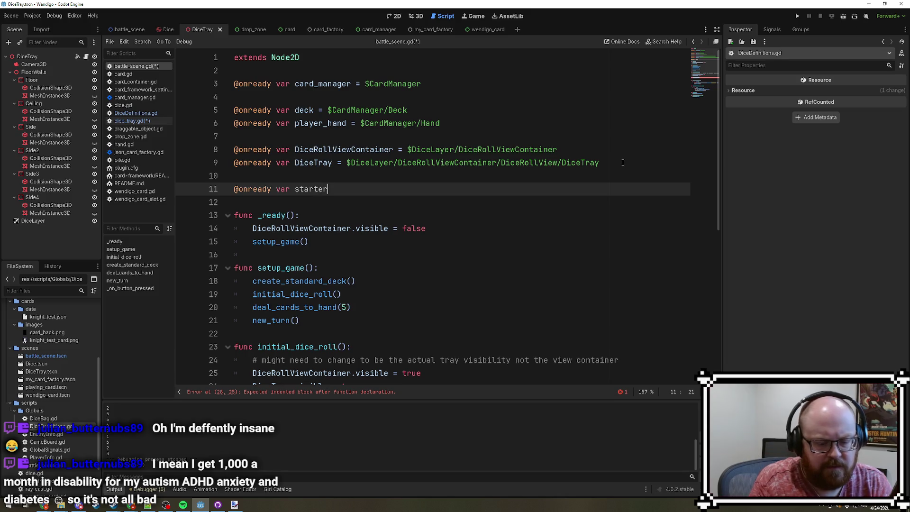
type("_rack")
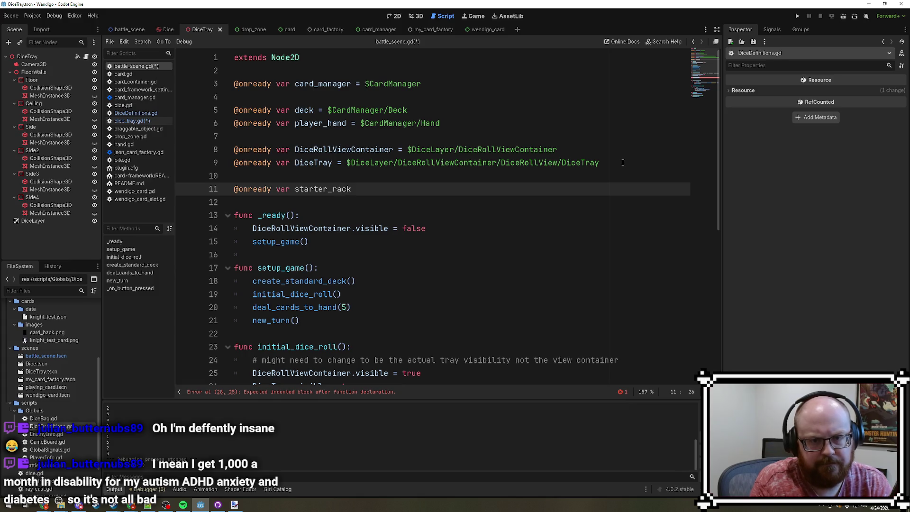
key("ctrl+BackSpace")
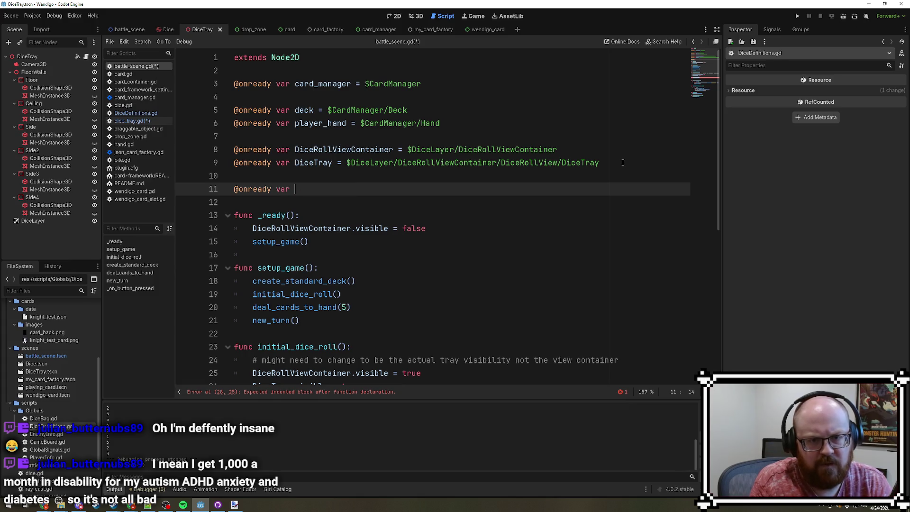
type("StarterRack")
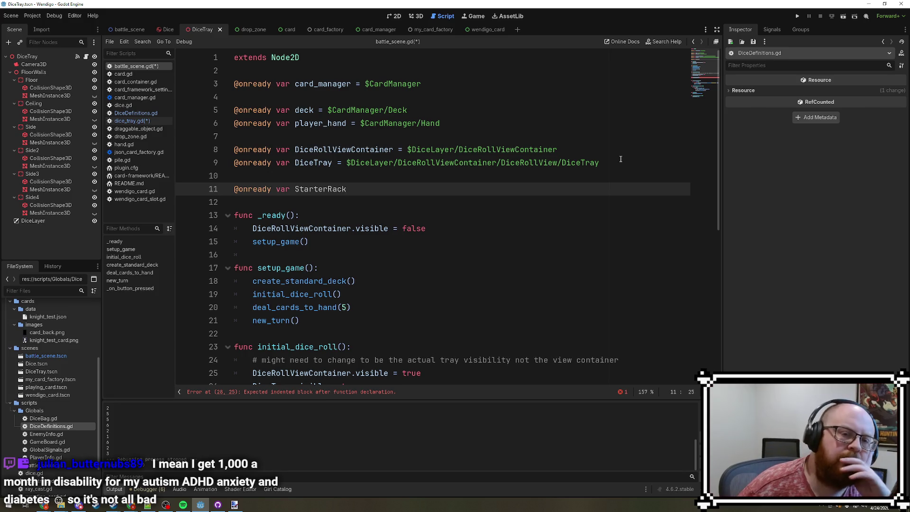
scroll(445, 186, "down", 5)
scroll(308, 71, "up", 4)
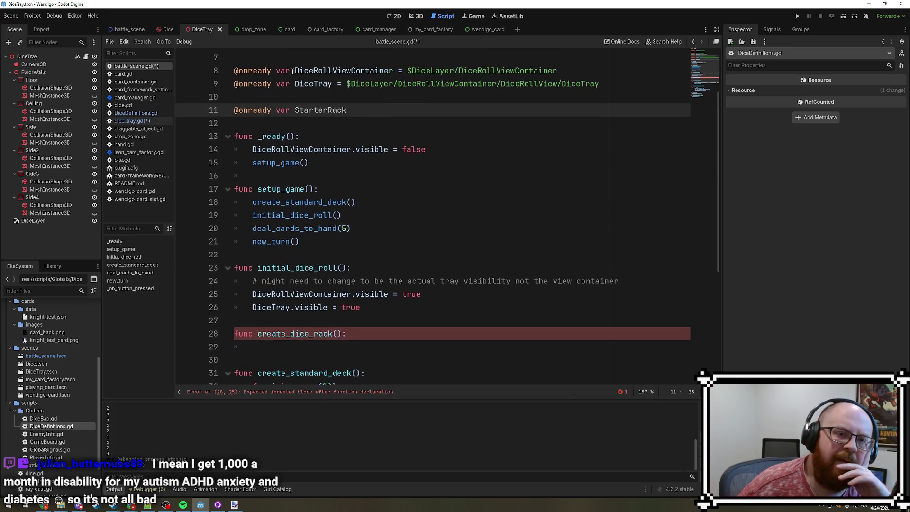
left_click_drag(275, 109, 234, 110)
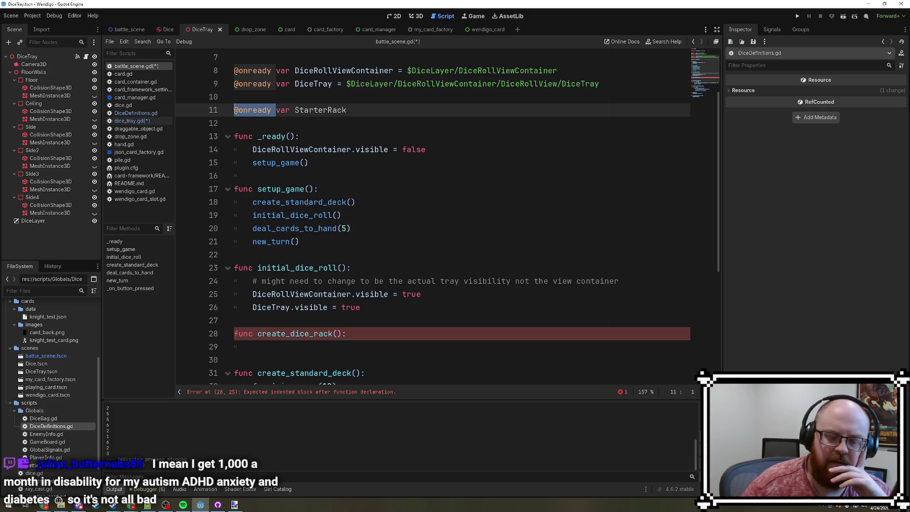
key("BackSpace")
left_click(423, 114)
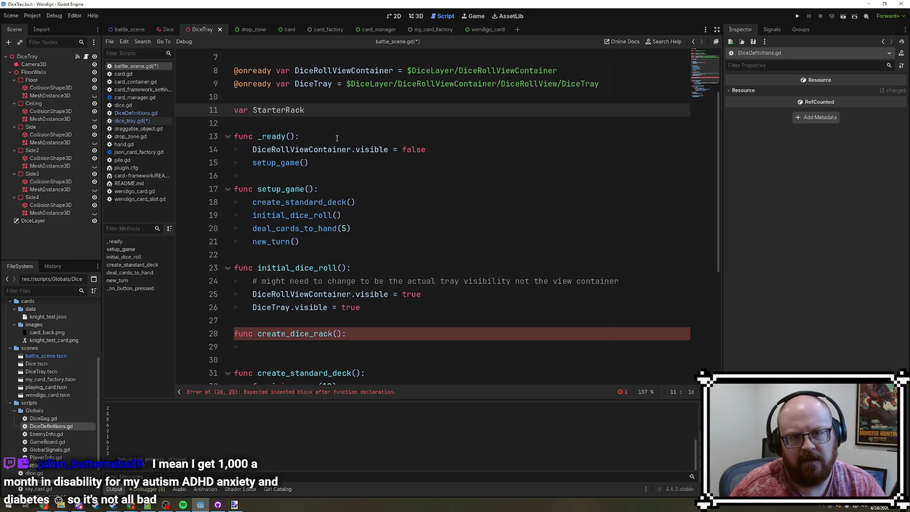
key("ctrl+z")
left_click(422, 116)
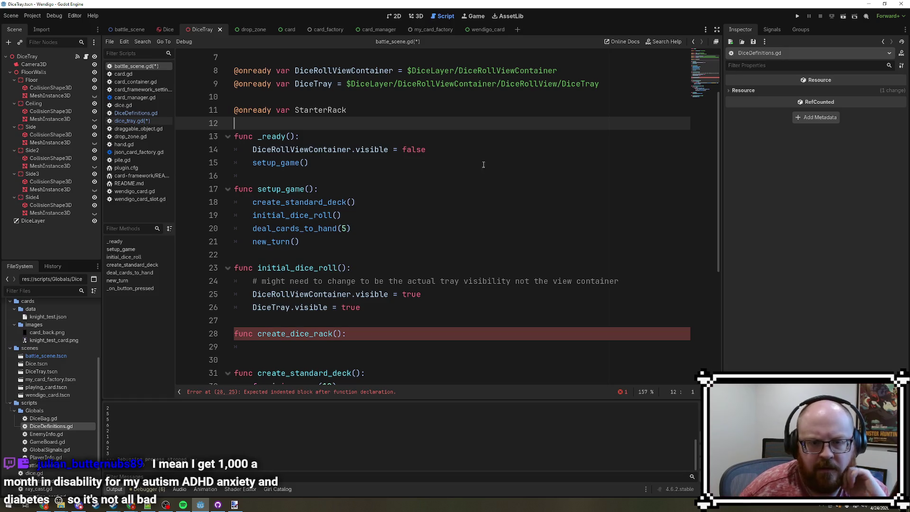
left_click(431, 111)
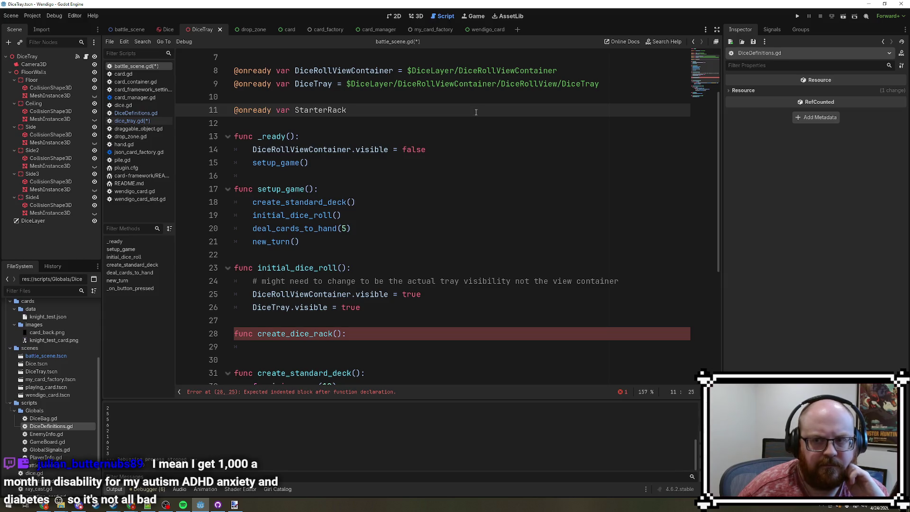
scroll(472, 112, "down", 1)
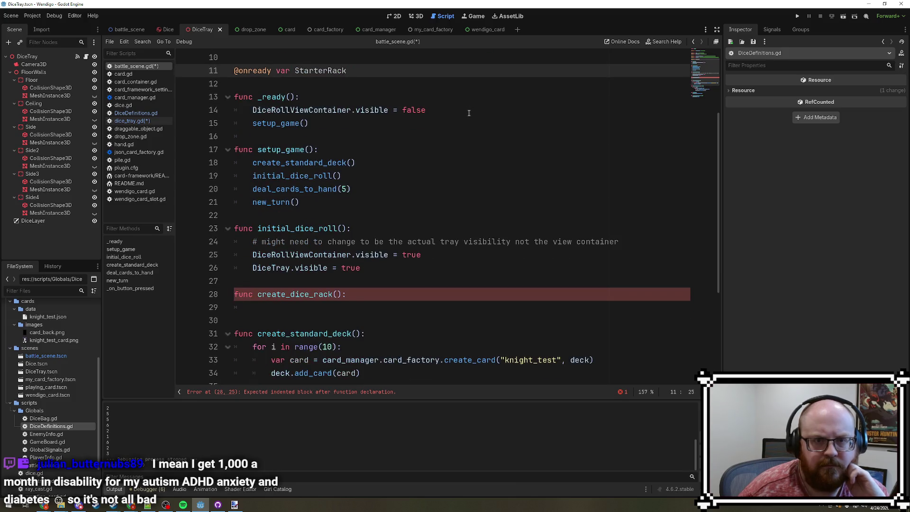
- Move the empty create_dice_rack function to directly below setup_game's new_turn() line
left_click(351, 296)
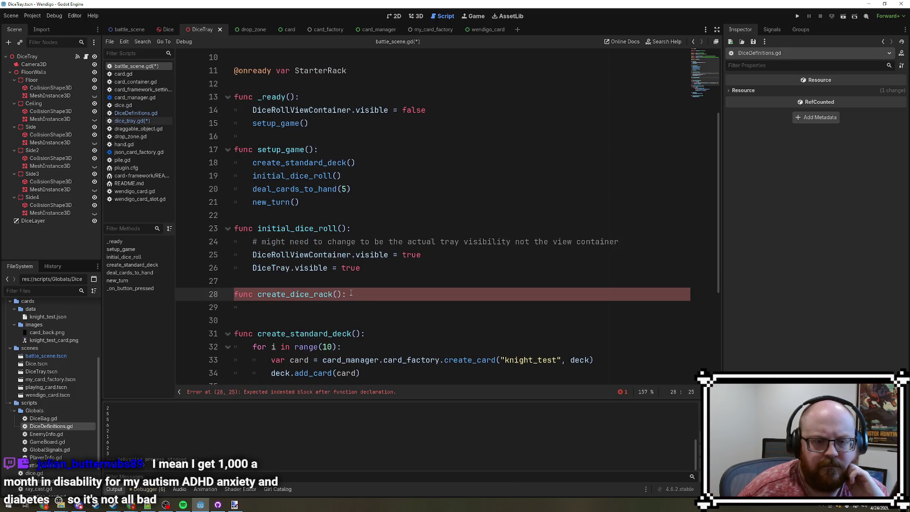
left_click(351, 307)
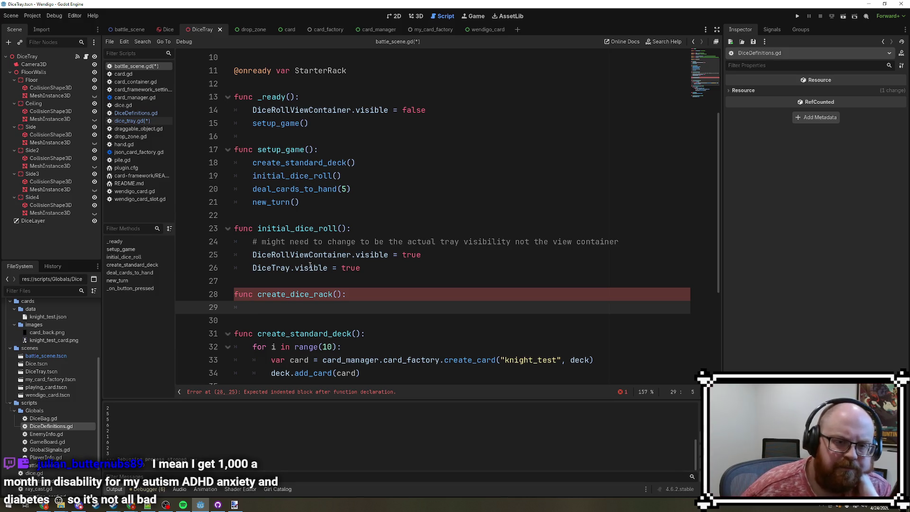
left_click(344, 295)
mouse_move(345, 295)
left_mouse_down()
mouse_move(234, 294)
mouse_move(234, 216)
left_mouse_up()
left_click(324, 201)
key("Return")
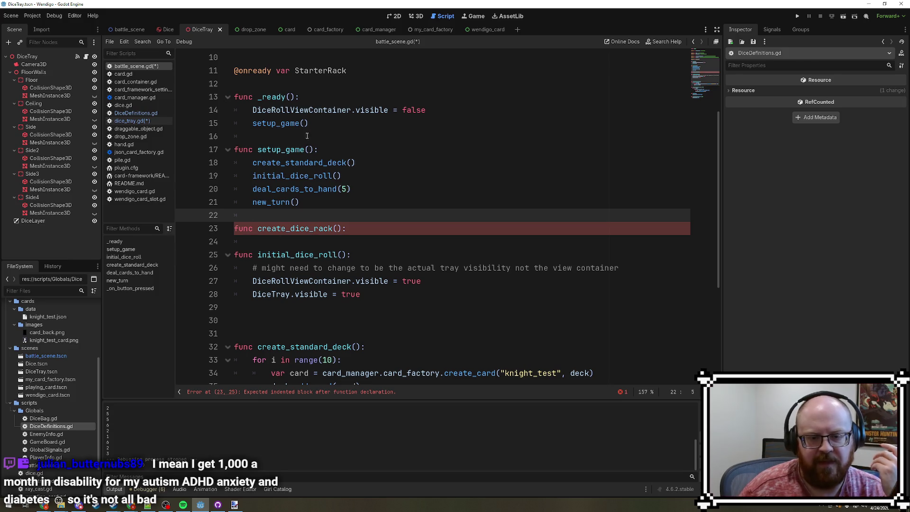
scroll(391, 232, "down", 4)
scroll(417, 266, "up", 6)
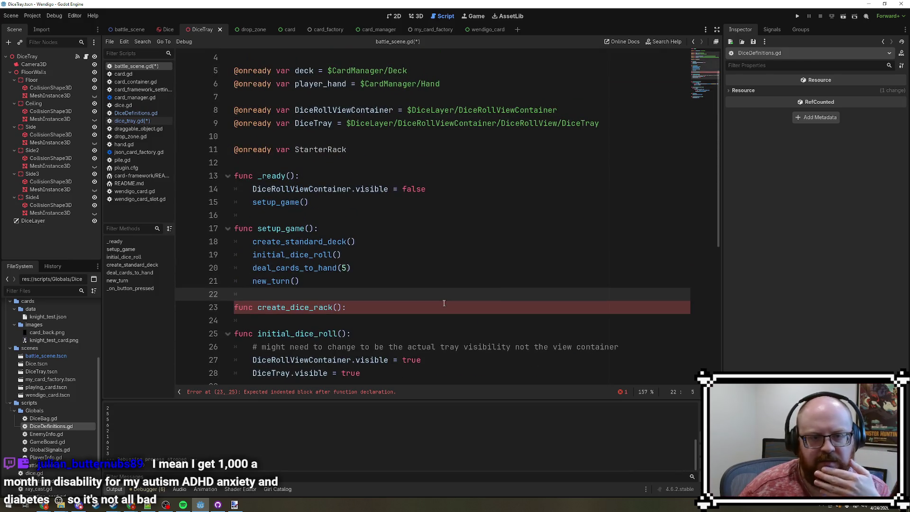
scroll(350, 172, "down", 2)
scroll(380, 164, "down", 4)
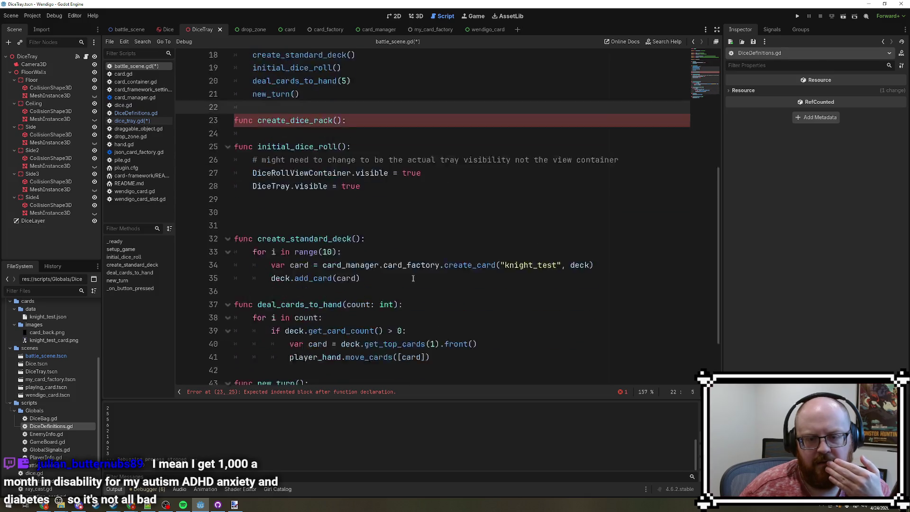
- Write the comment '# StarterRack is an array of arrays(dice)' inside create_dice_rack
scroll(400, 269, "up", 6)
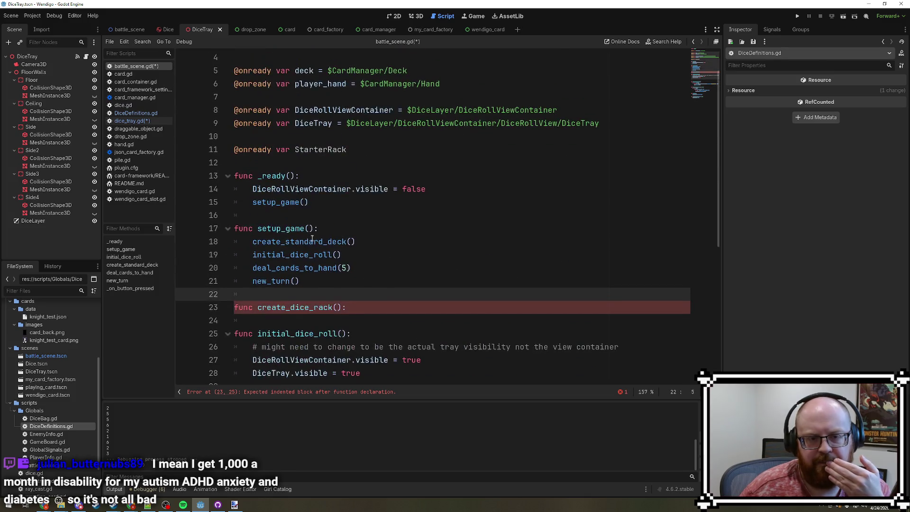
left_click(328, 316)
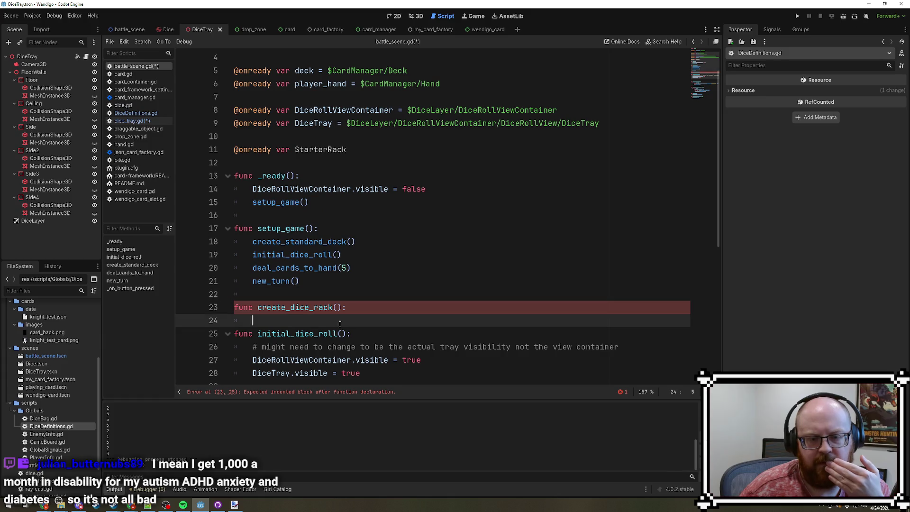
key("Return")
key("Return")
key("Up")
key("Up")
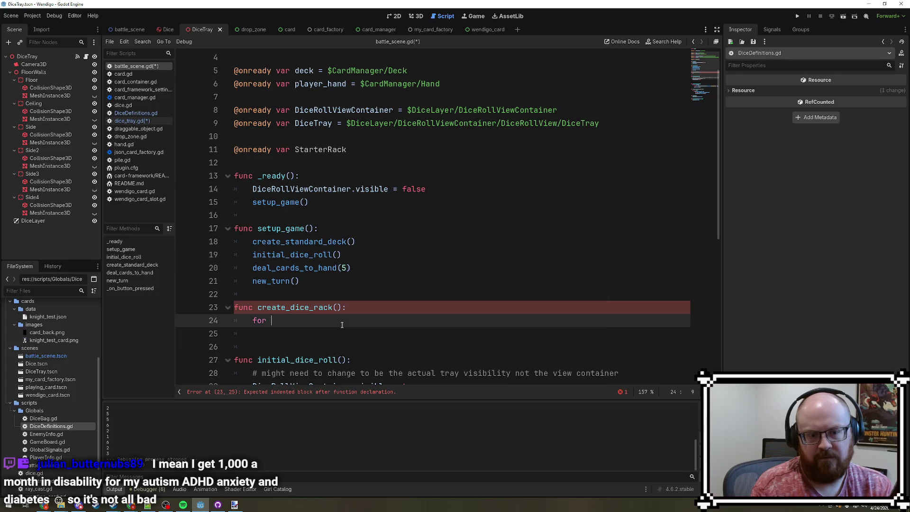
type("# st")
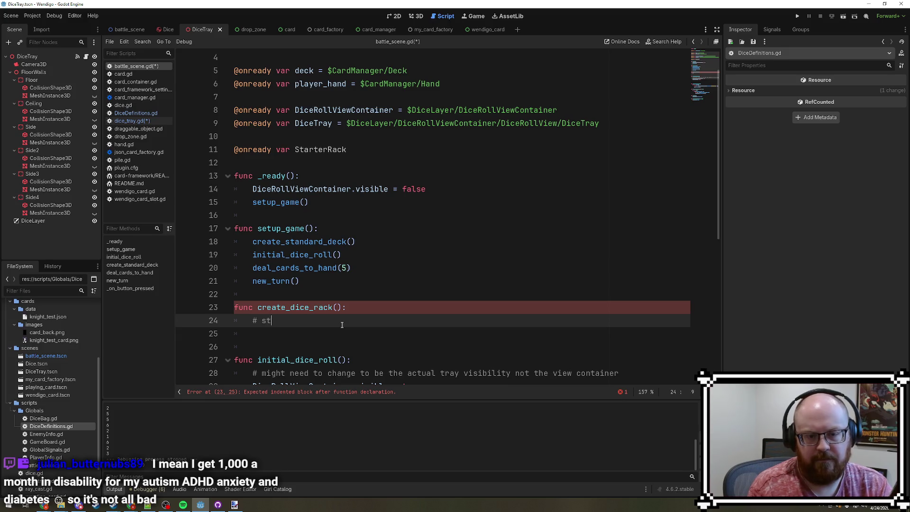
type("art")
type("erRack is ")
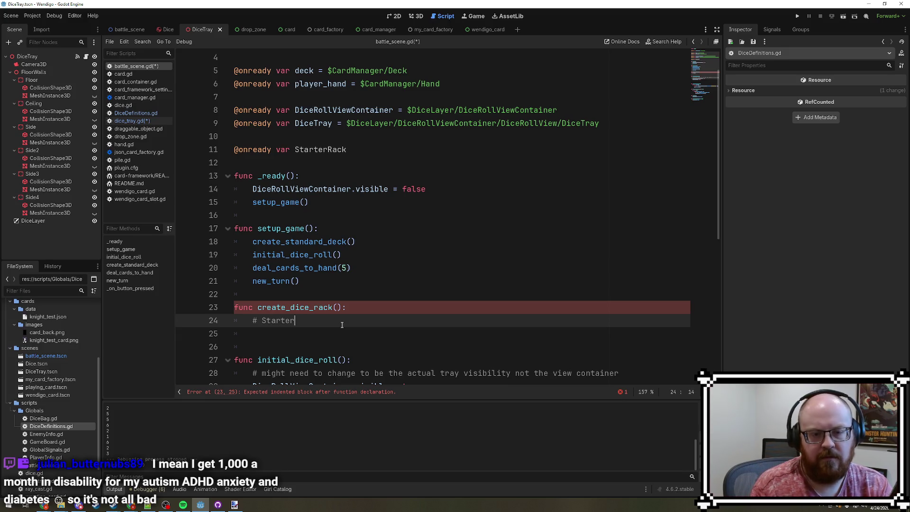
type("an array of ")
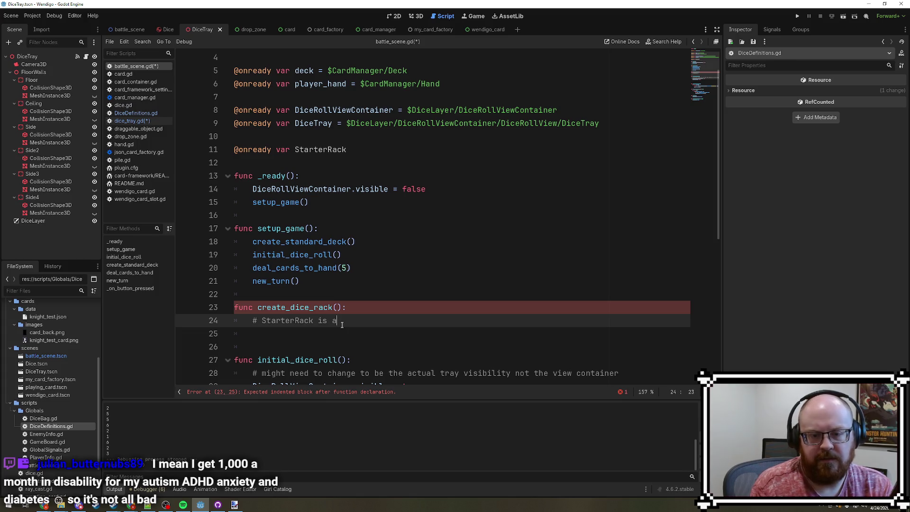
type("arrays")
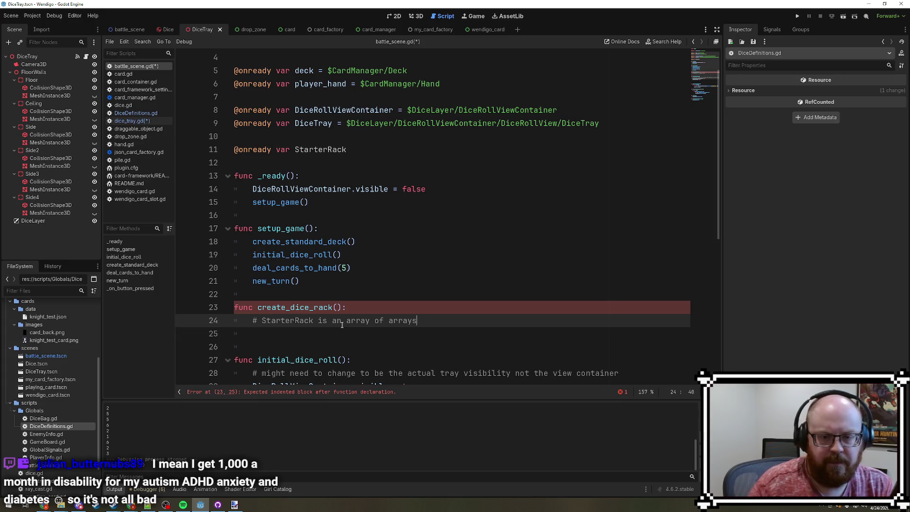
key("Right")
type("(")
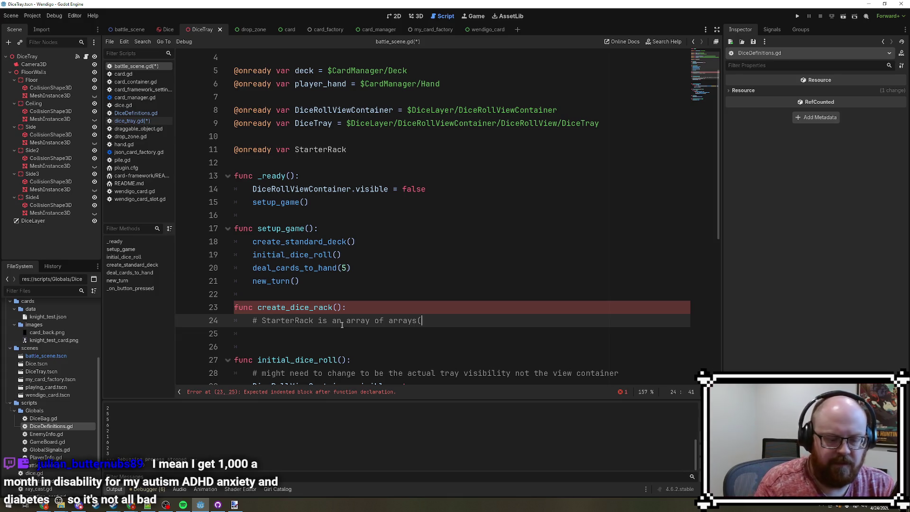
type("dice)")
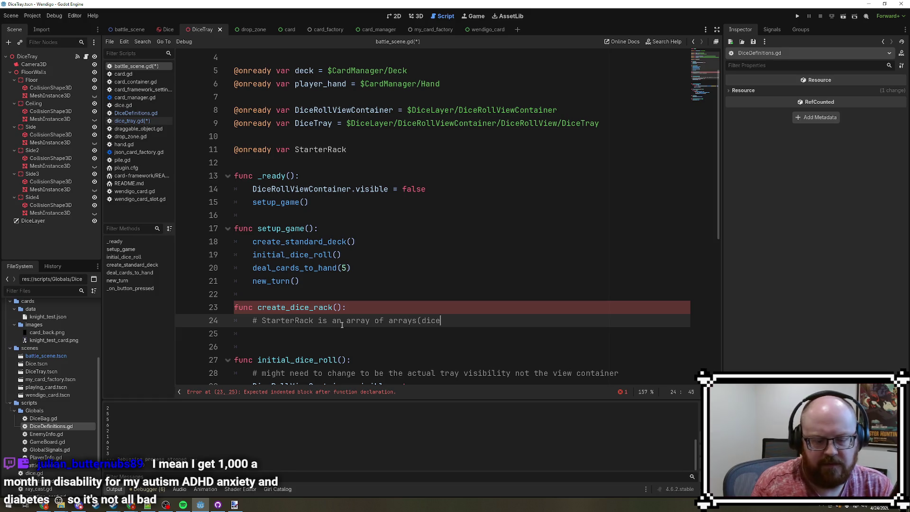
- Add '# for dice in StarterRack' below it and open a new line
key("Return")
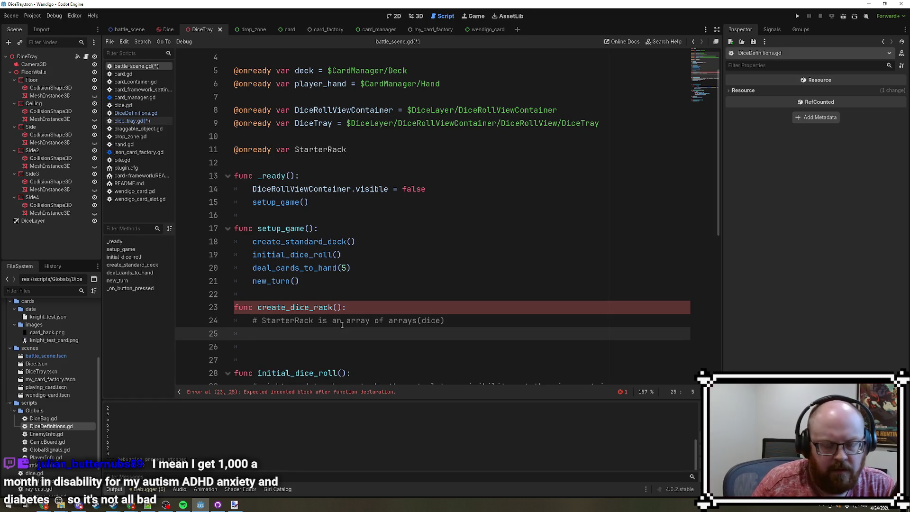
type("# for ")
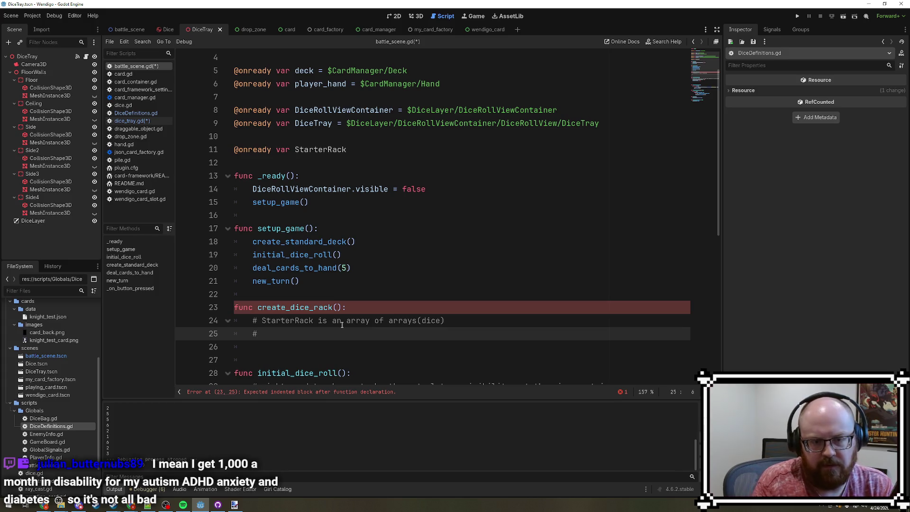
type("each ")
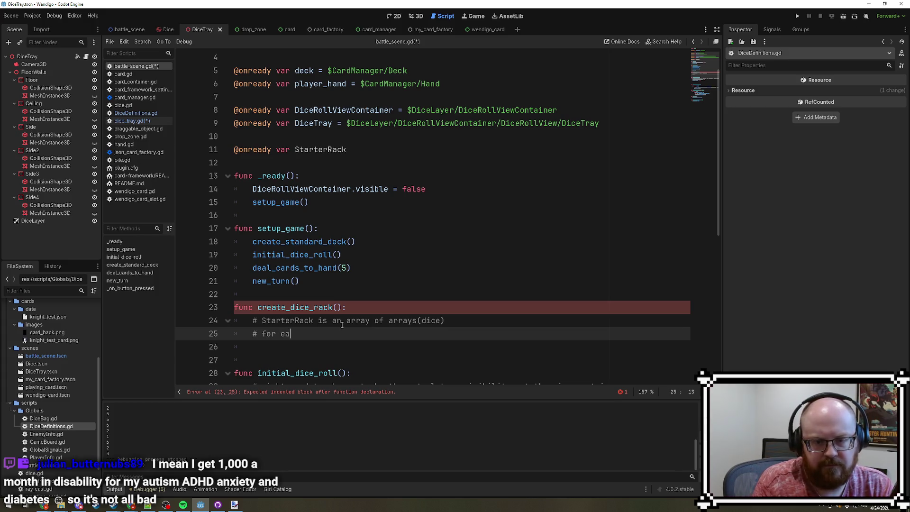
type("dice in ")
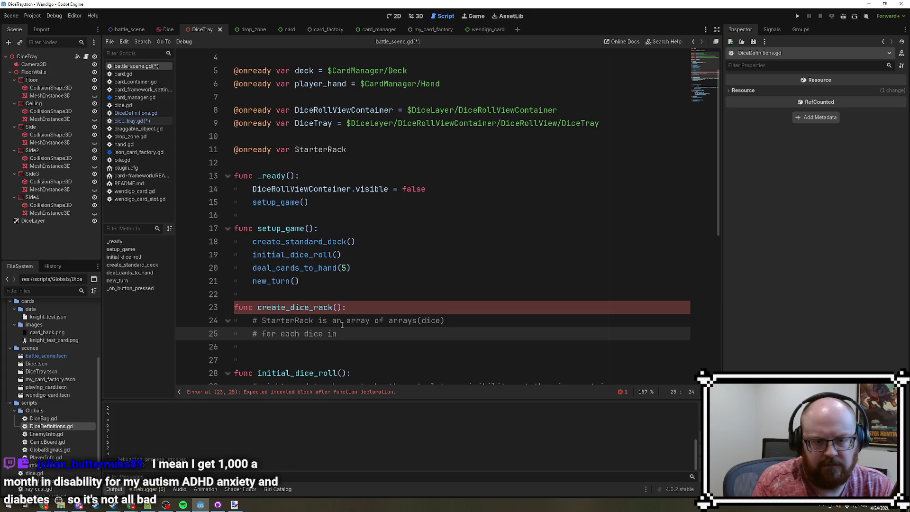
type("StarterR")
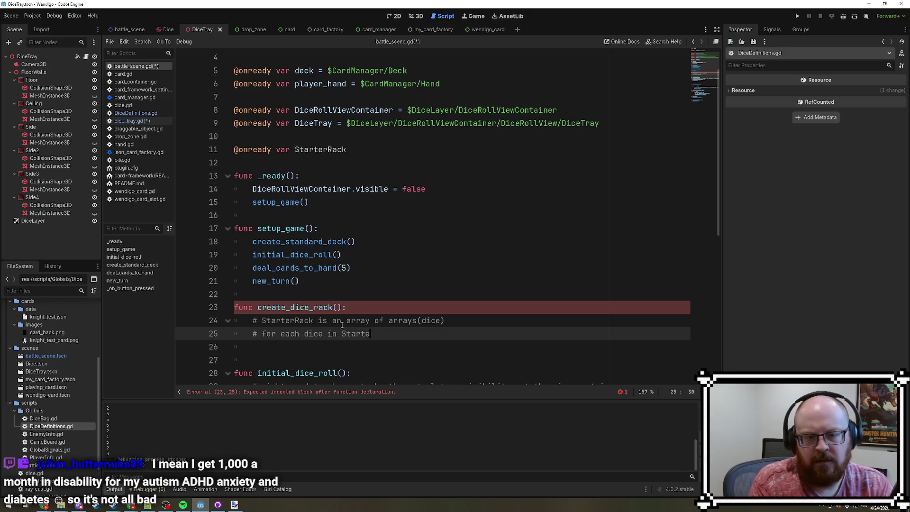
type("ack")
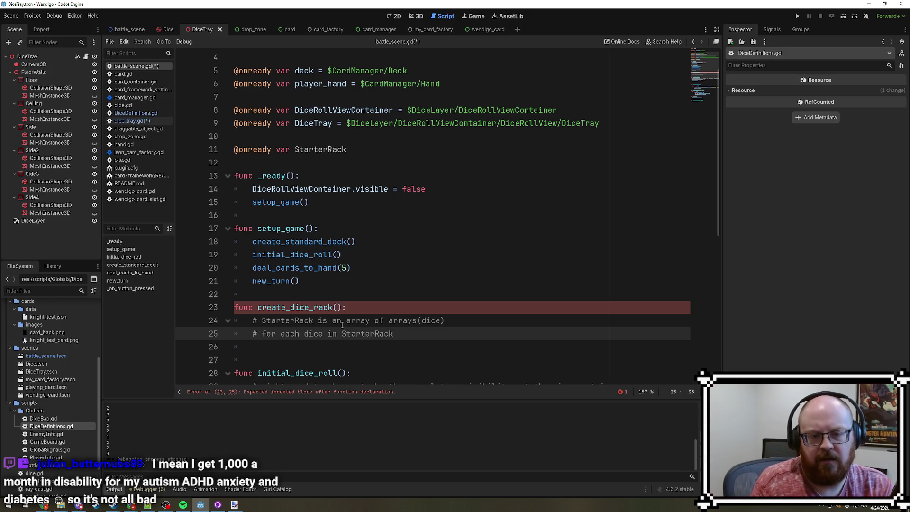
double_click(286, 334)
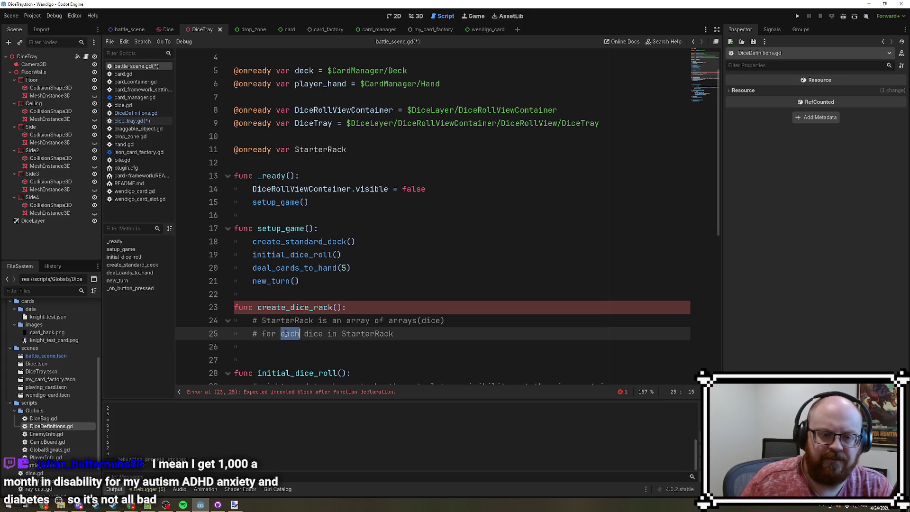
key("BackSpace")
key("BackSpace")
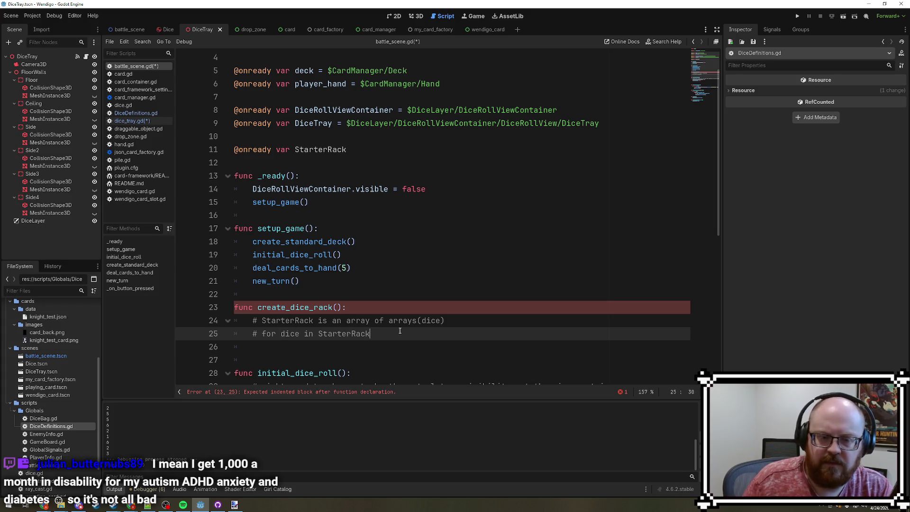
key("Return")
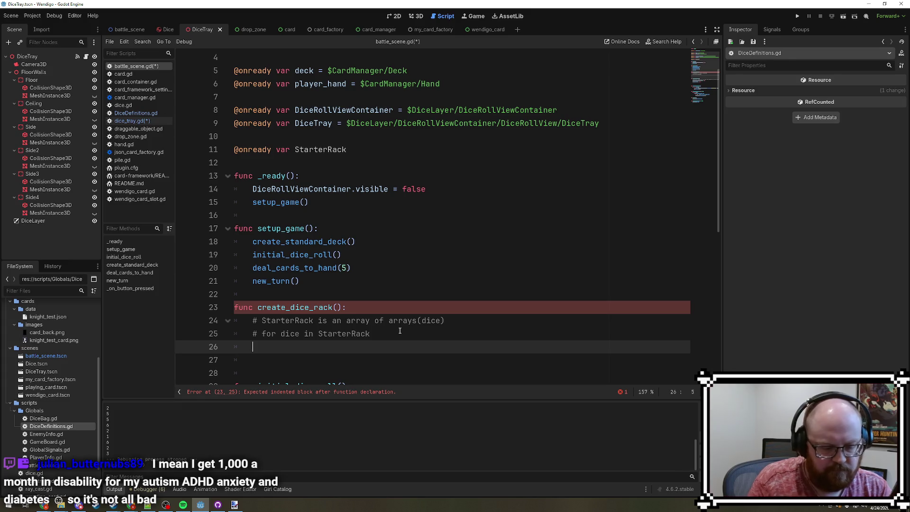
- Add the comment '# call DiceTray._create_dice(dice)', checking the name in the dice tray script
type("# ")
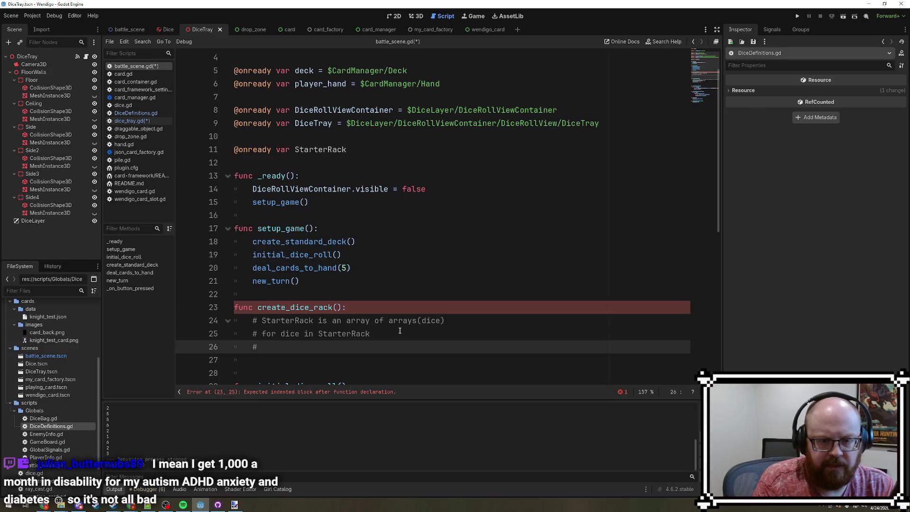
type("call ")
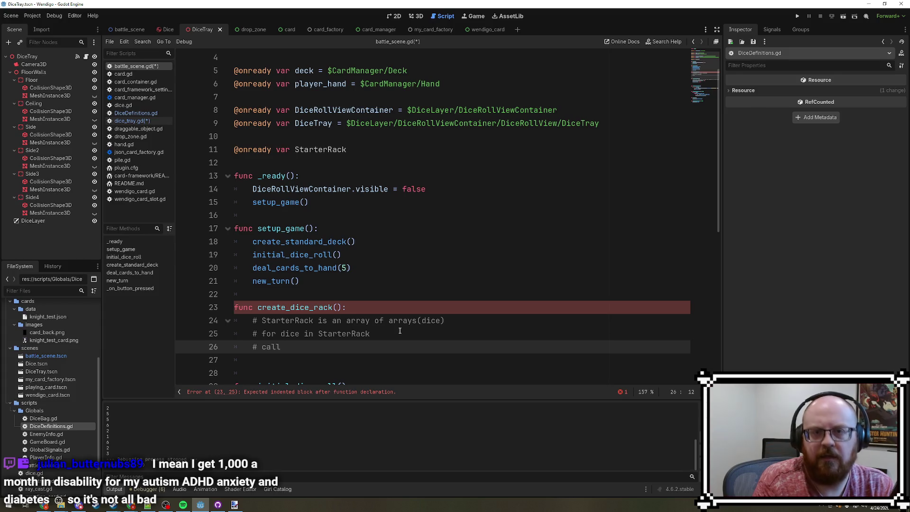
type("DiceTray.")
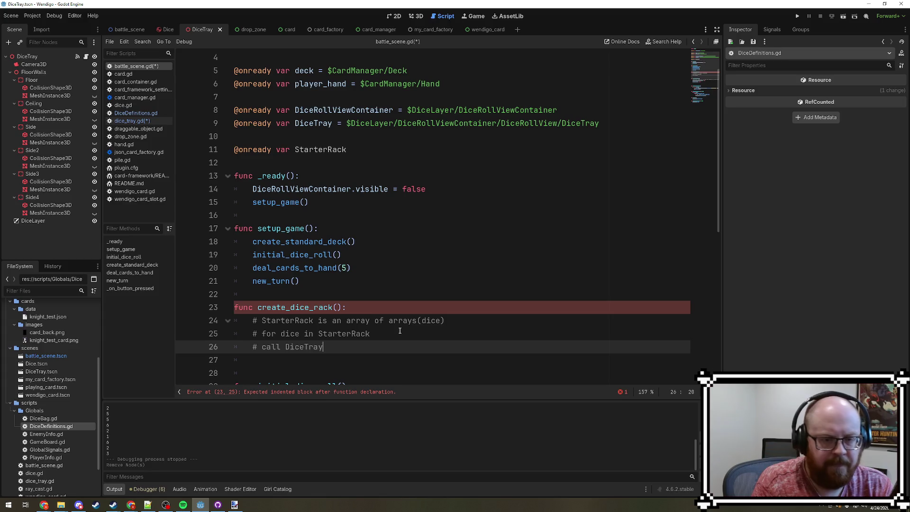
type("C")
key("BackSpace")
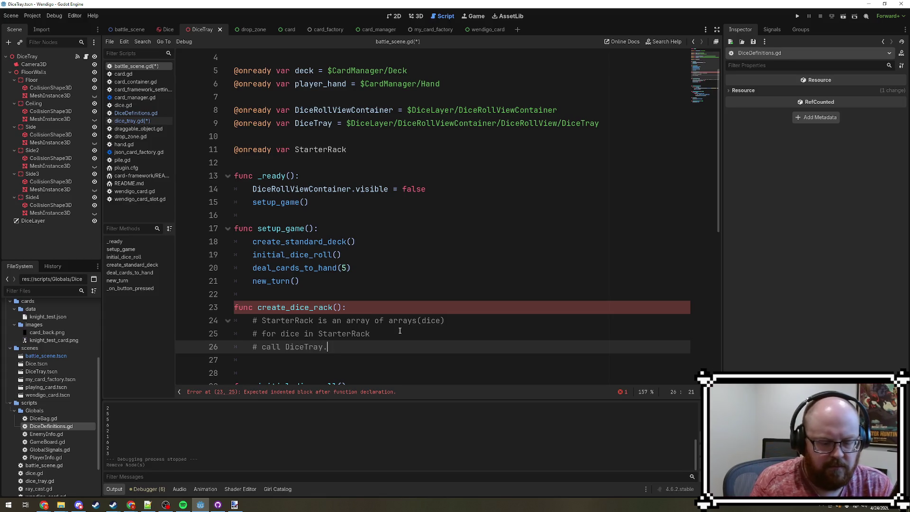
type("_create")
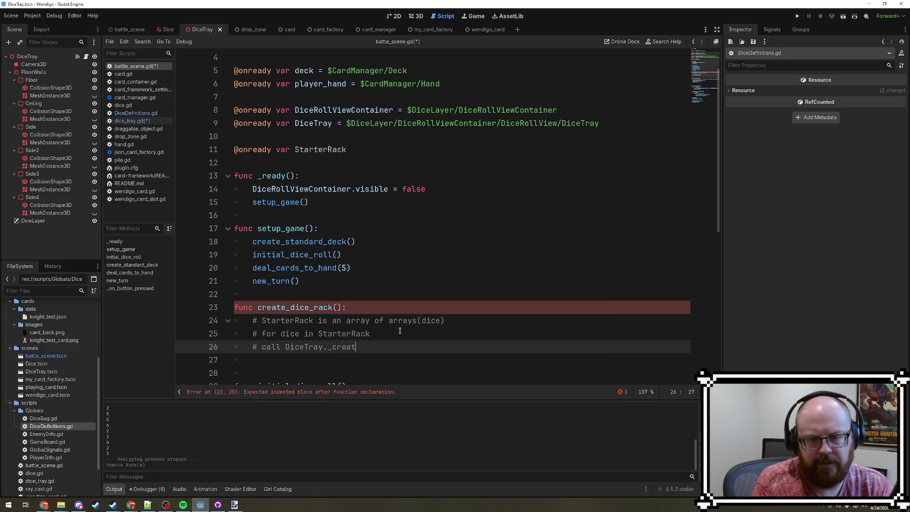
type("_dice")
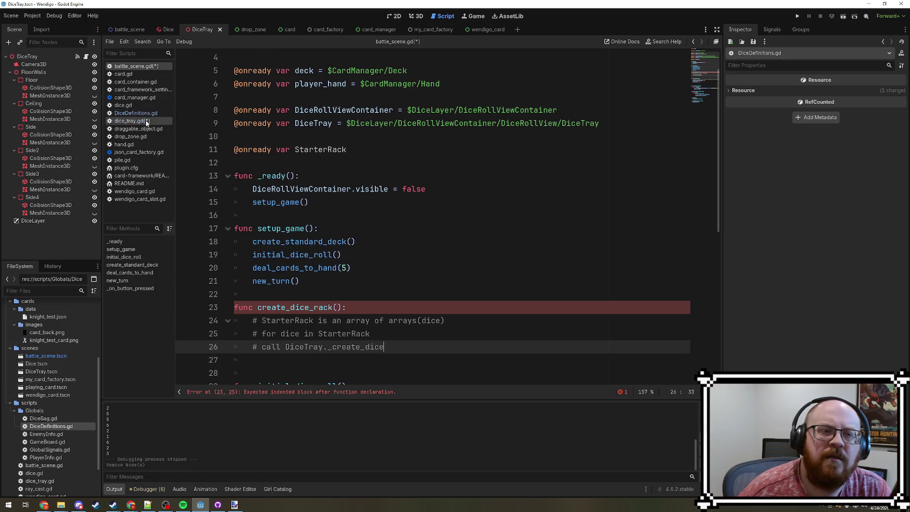
left_click(131, 121)
left_click(136, 67)
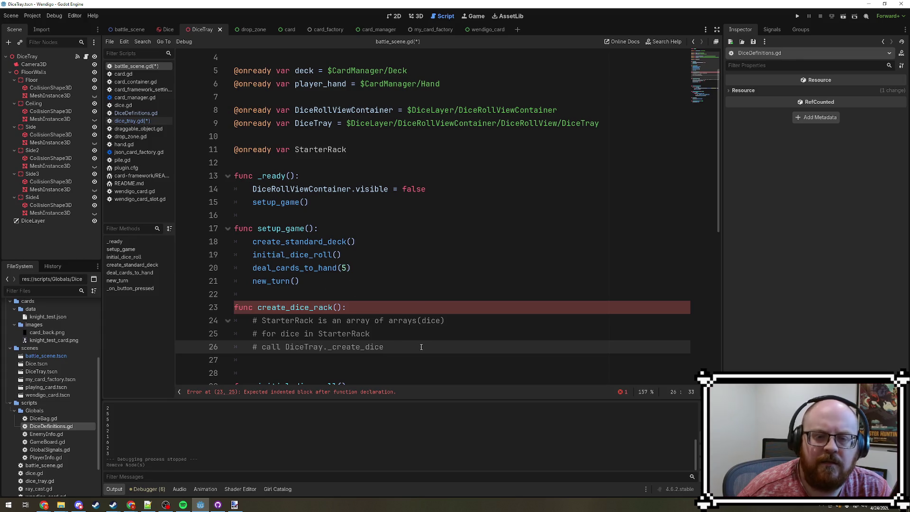
type("(dice")
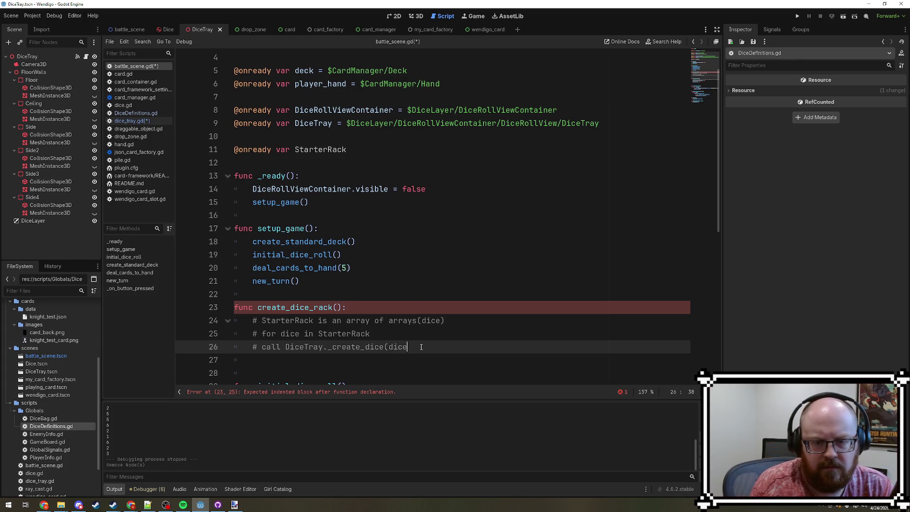
type(")")
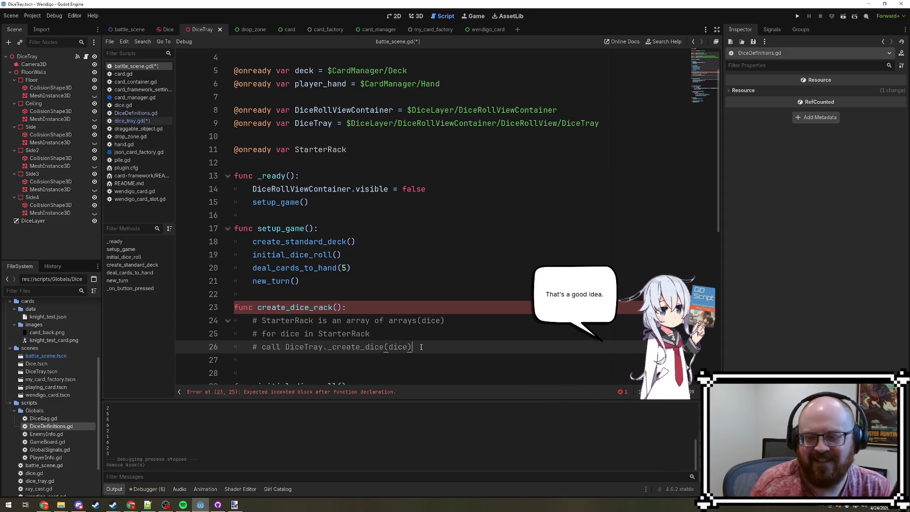
scroll(407, 336, "down", 3)
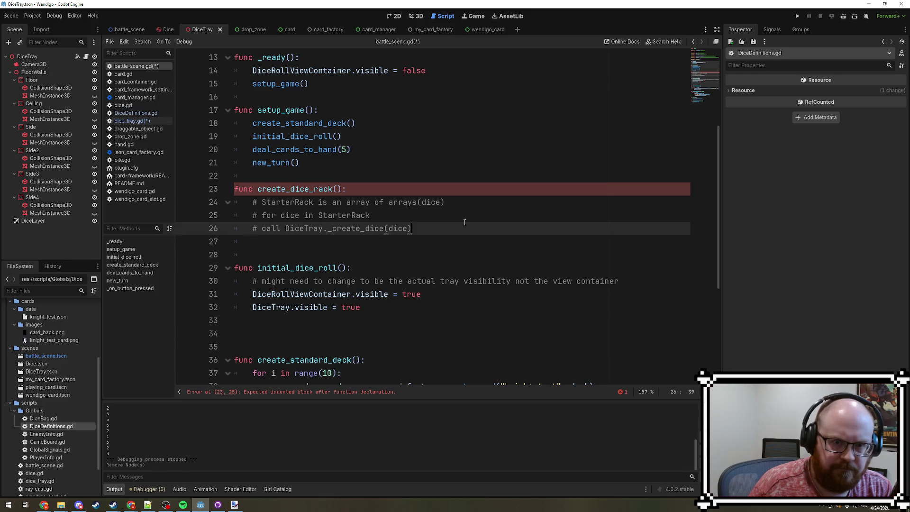
- Add '# add to PlayerInfo' and a 'pass' placeholder body to create_dice_rack
key("Return")
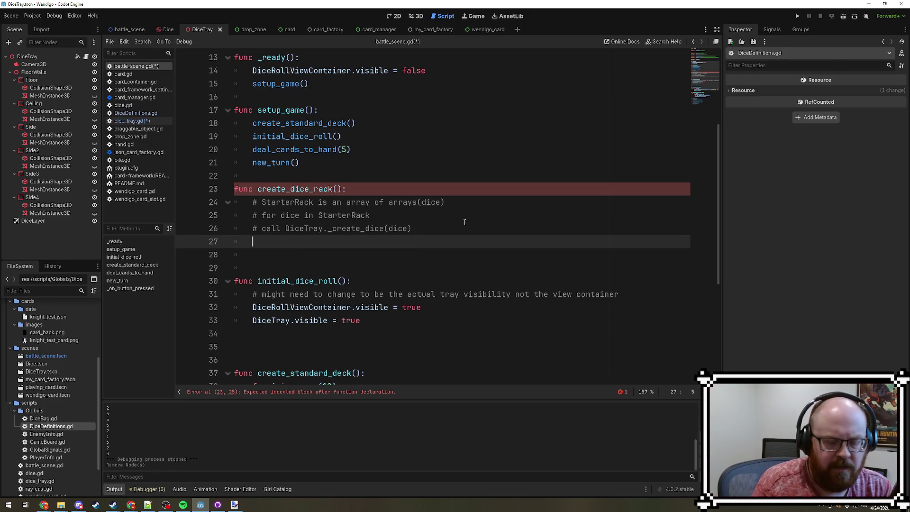
type("# add to")
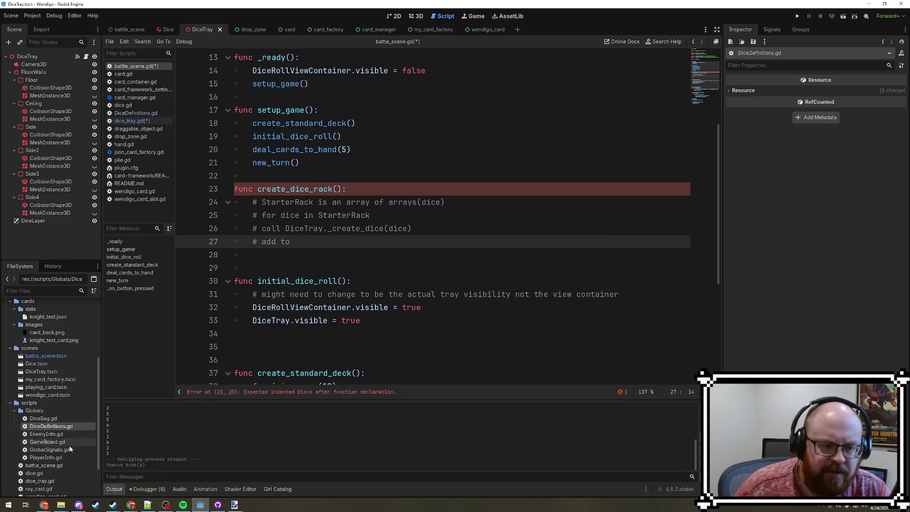
type("Play")
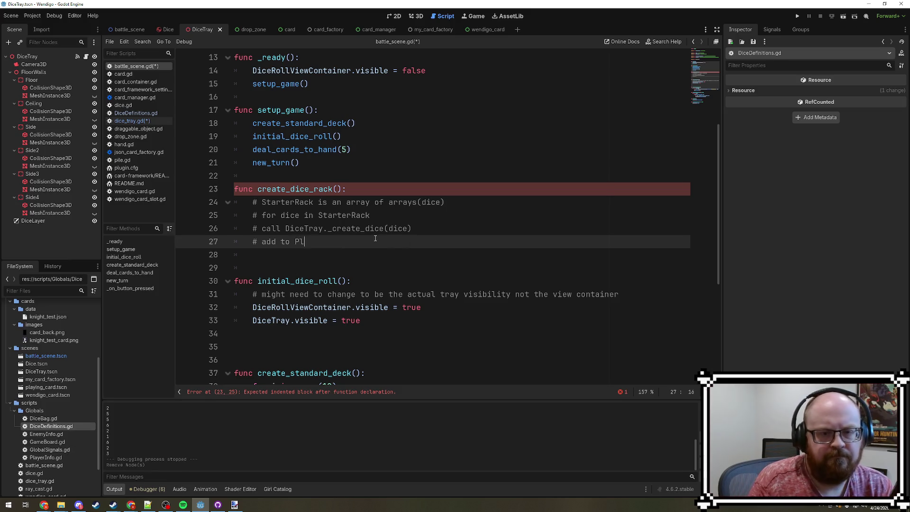
type("erInfo")
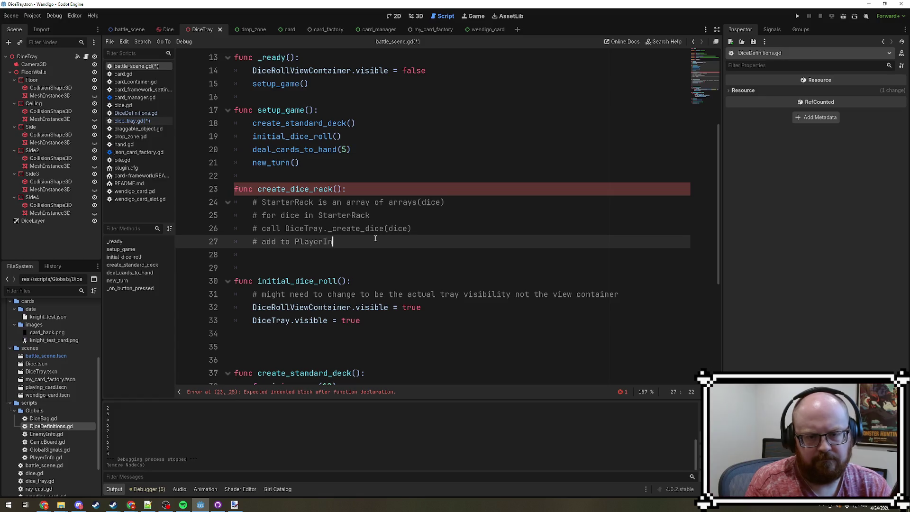
key("Return")
type("pass")
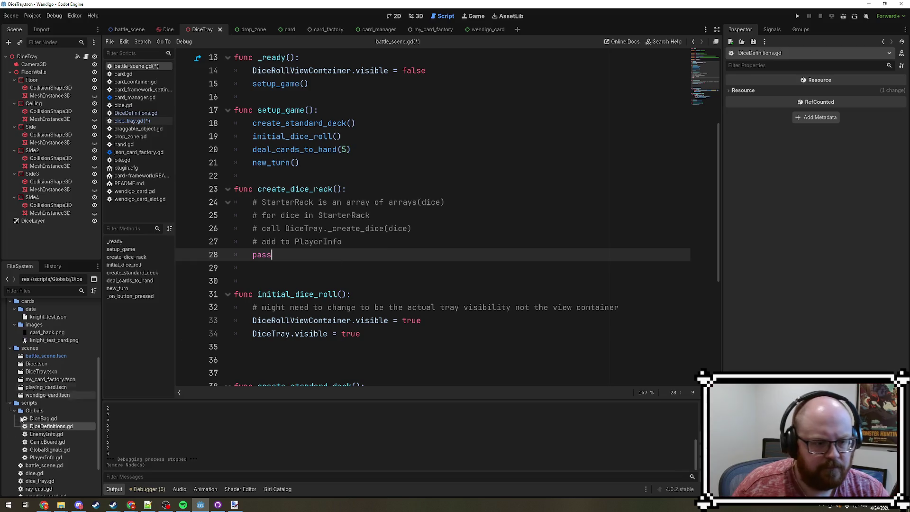
left_click(56, 458)
- In PlayerInfo.gd, uncomment the load_player declaration and remove its starting config parameter
double_click(55, 458)
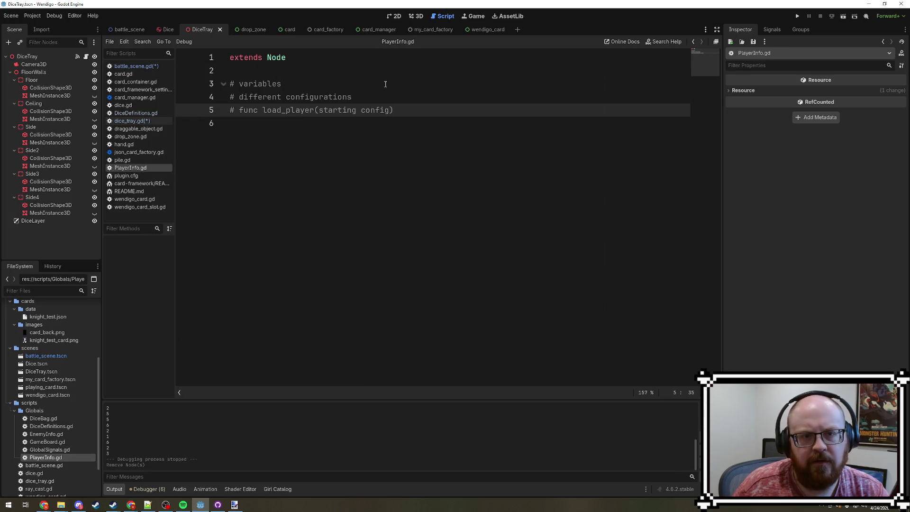
left_click(448, 77)
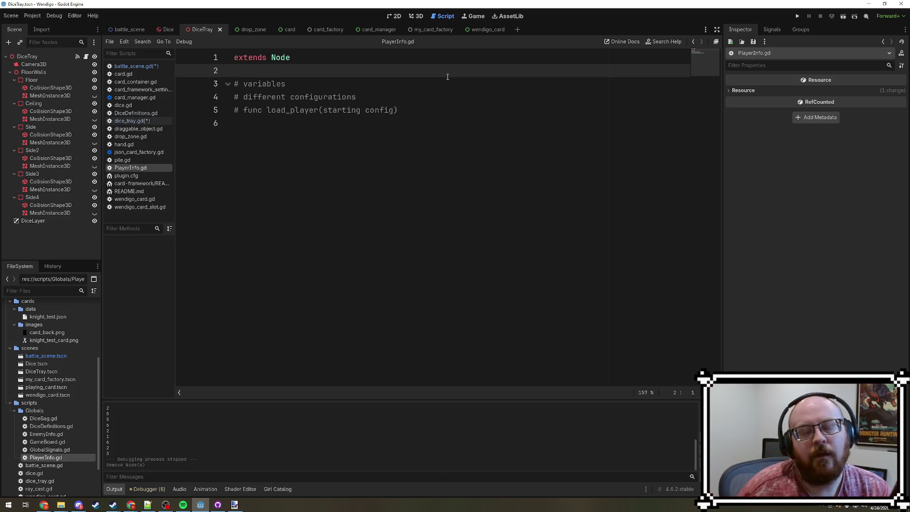
left_click_drag(273, 110, 393, 110)
left_click(465, 110)
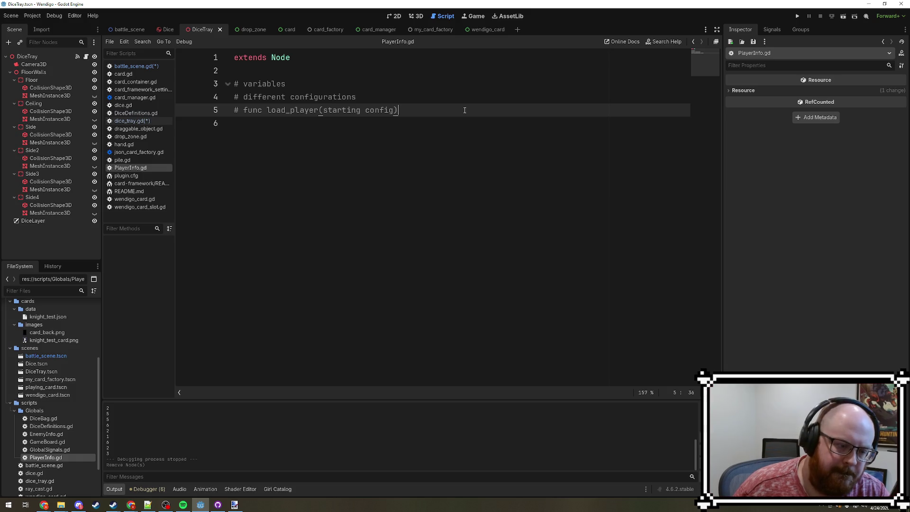
key("Return")
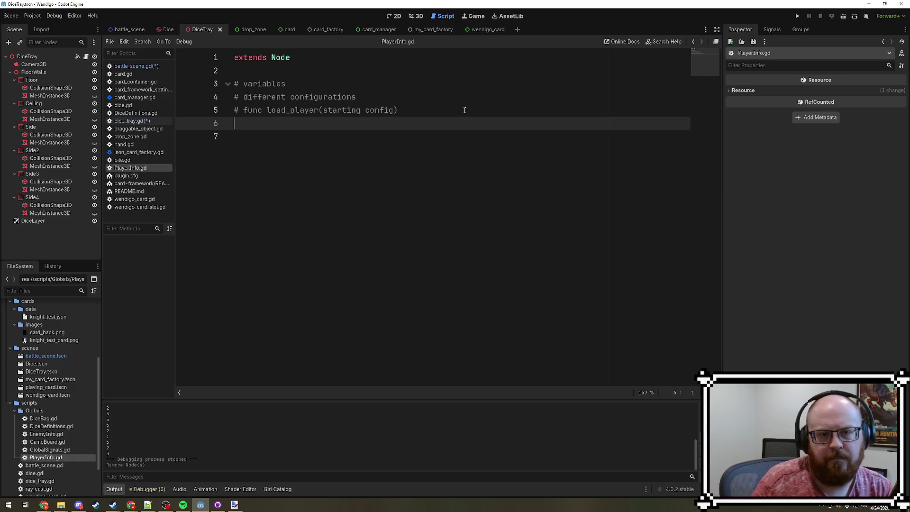
key("Up")
key("Delete")
key("Delete")
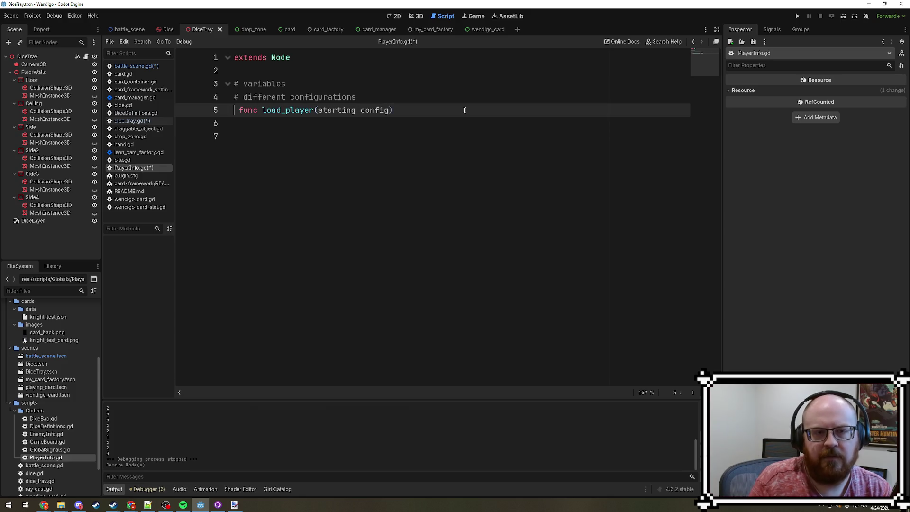
left_click_drag(384, 109, 313, 115)
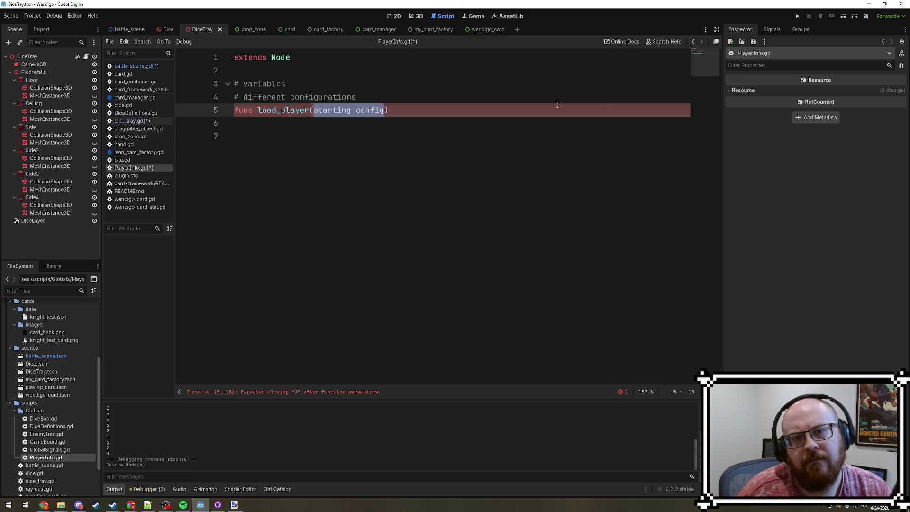
key("BackSpace")
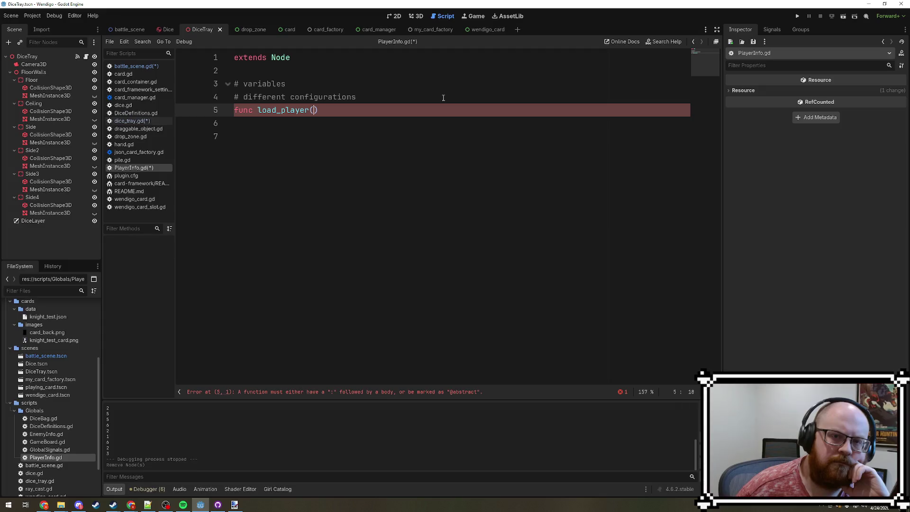
key("End")
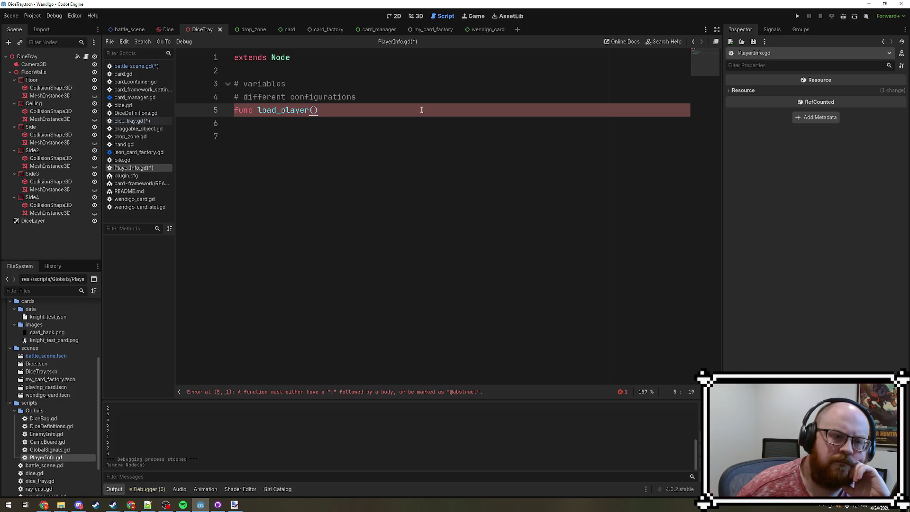
left_click(137, 66)
scroll(320, 108, "up", 4)
left_click_drag(354, 185, 209, 194)
key("ctrl+c")
key("BackSpace")
key("BackSpace")
key("BackSpace")
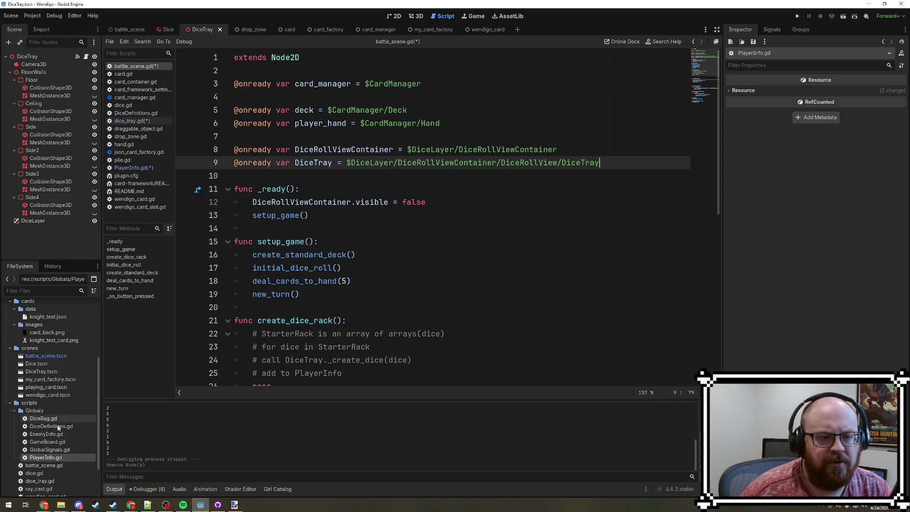
double_click(71, 457)
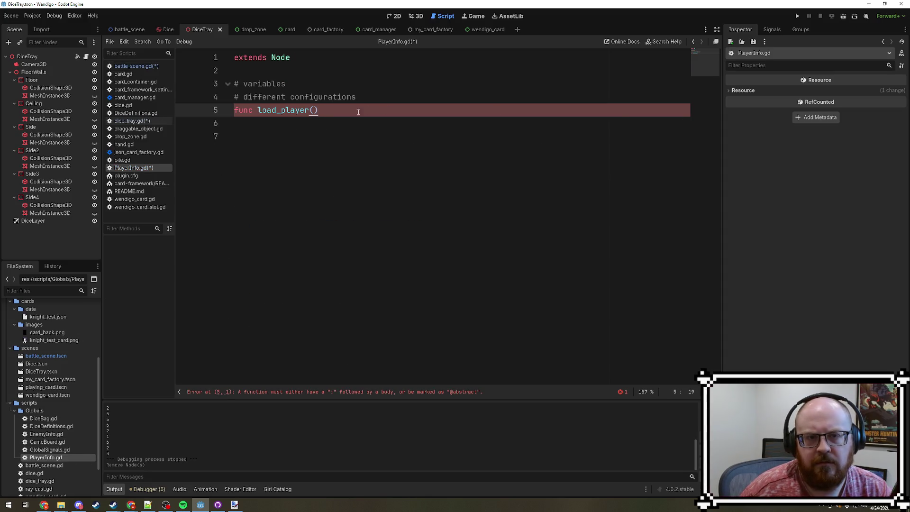
left_click(321, 86)
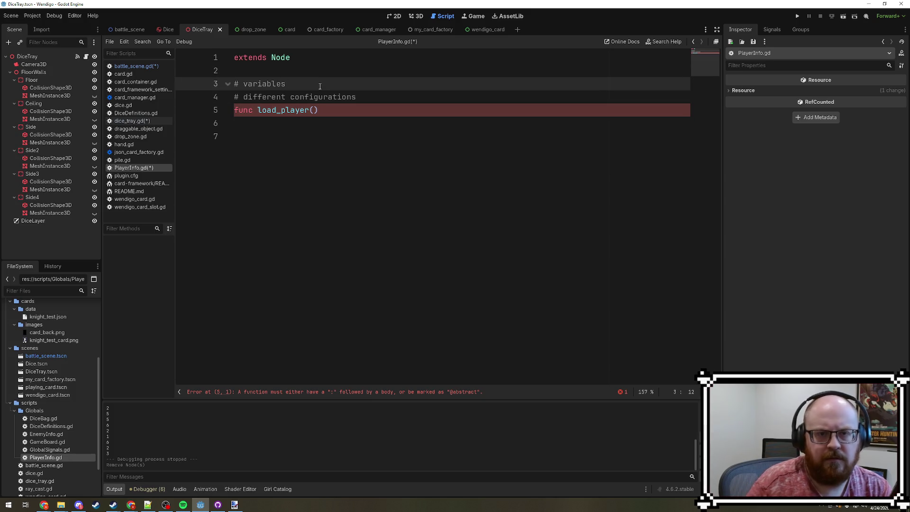
key("Return")
key("ctrl+v")
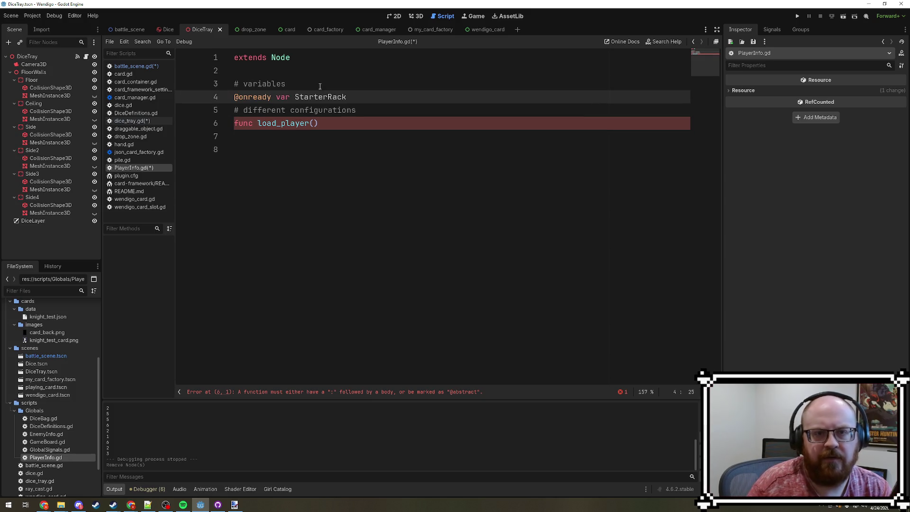
left_click_drag(276, 97, 198, 102)
key("BackSpace")
- Finish the load_player() header with a colon and a 'pass' body
left_click(349, 125)
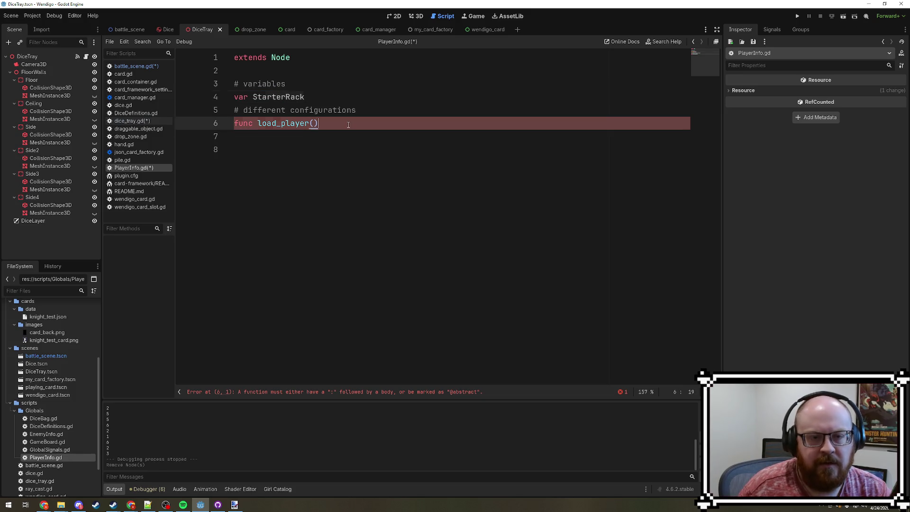
key("alt+Tab")
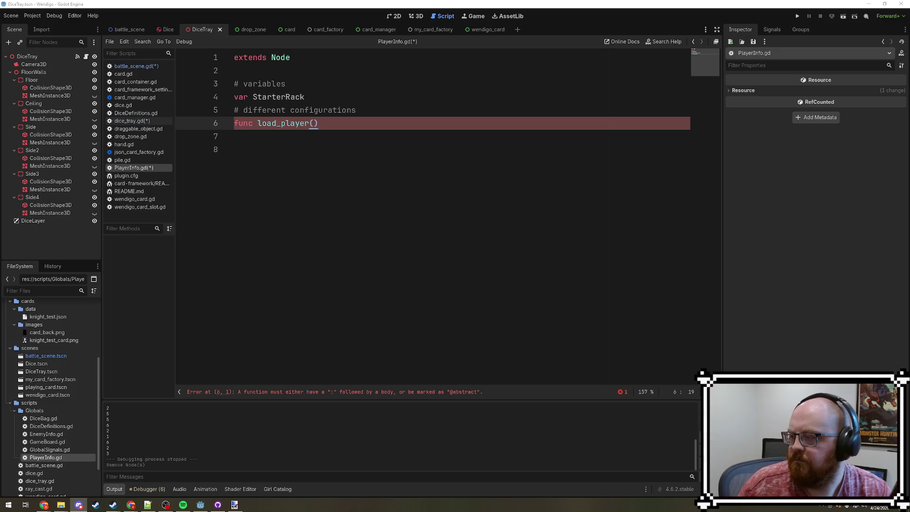
key("alt+Tab")
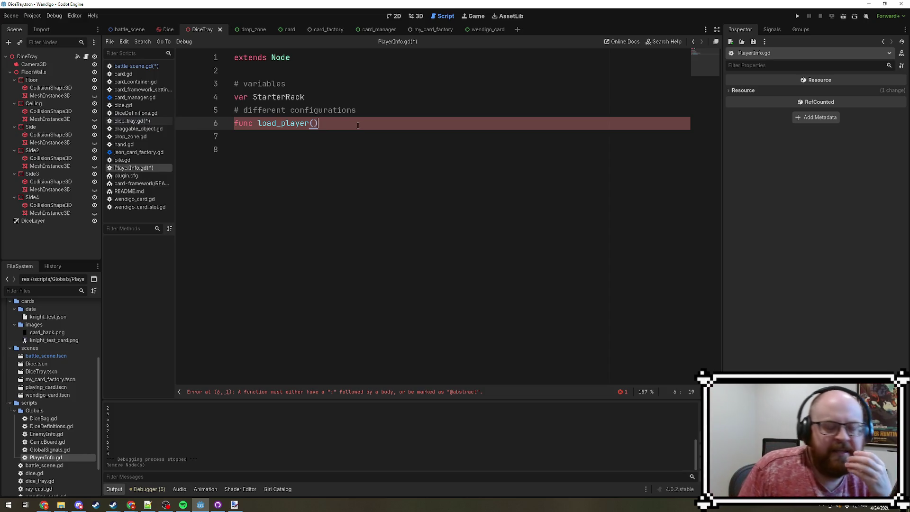
type(":")
key("Return")
type("pass")
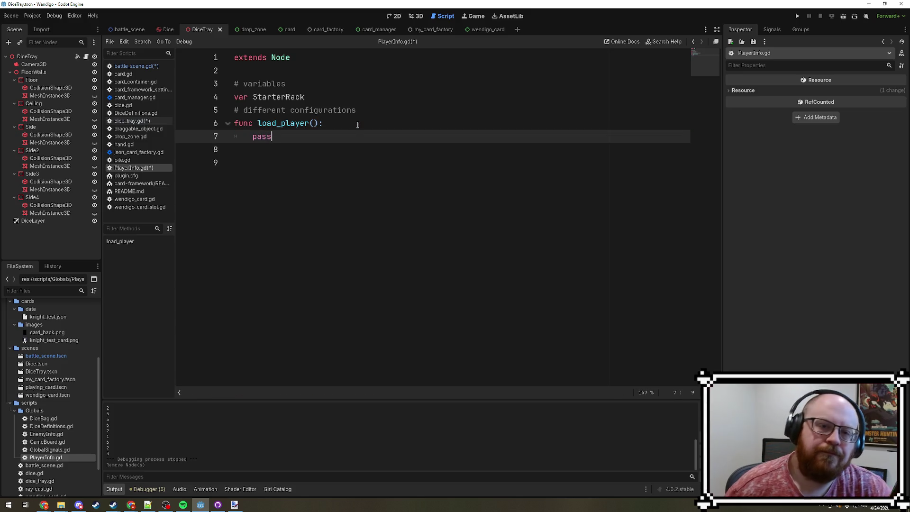
left_click(358, 125)
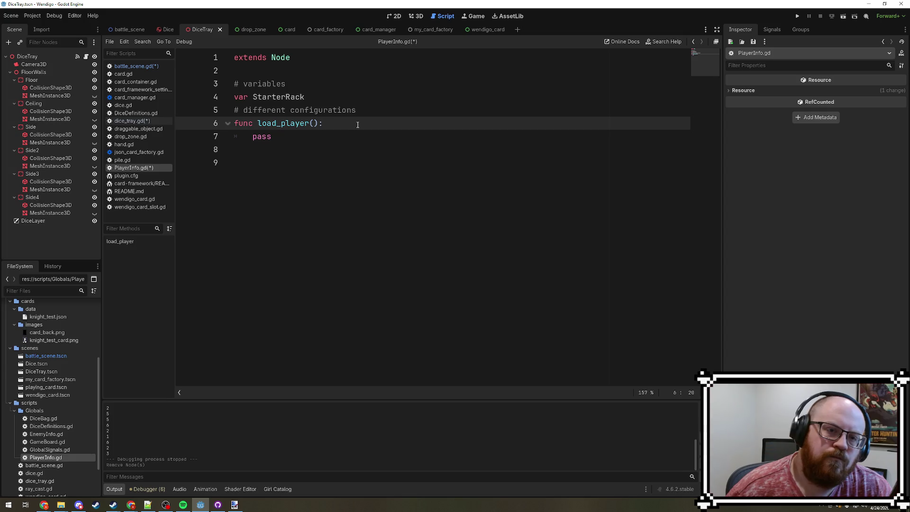
left_click(375, 112)
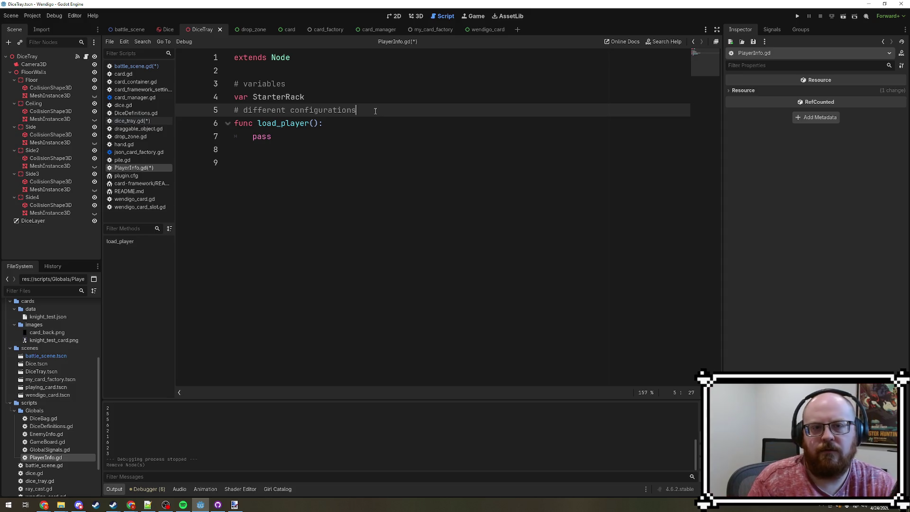
- Add a commented-out 'var StarterConfig =' line above load_player, then return to battle_scene.gd
key("Return")
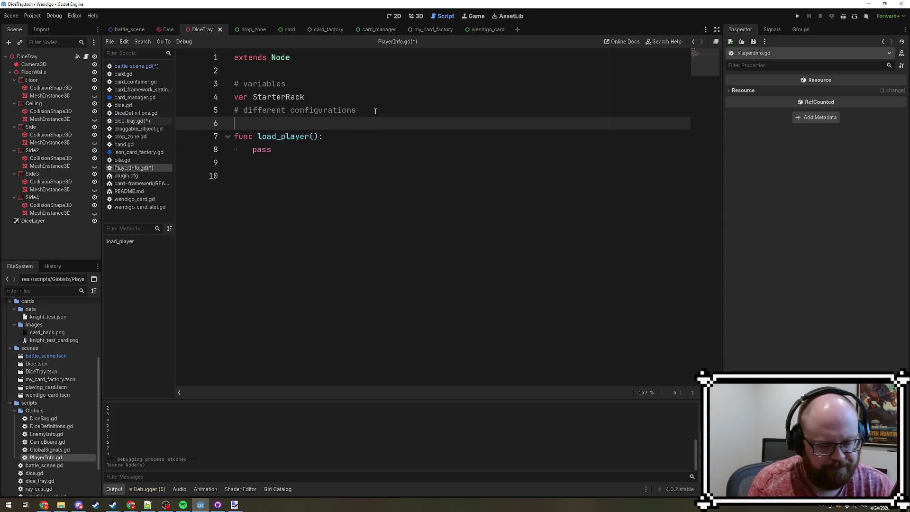
type("var St")
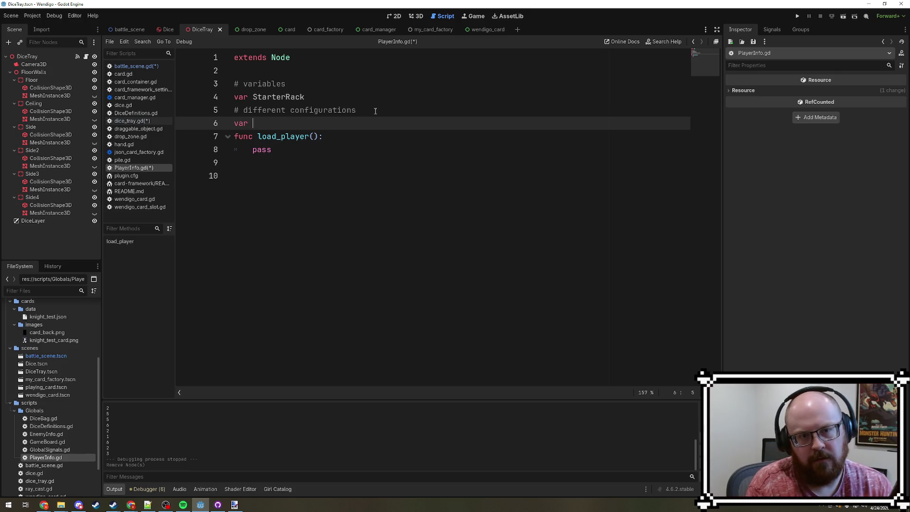
type("arter")
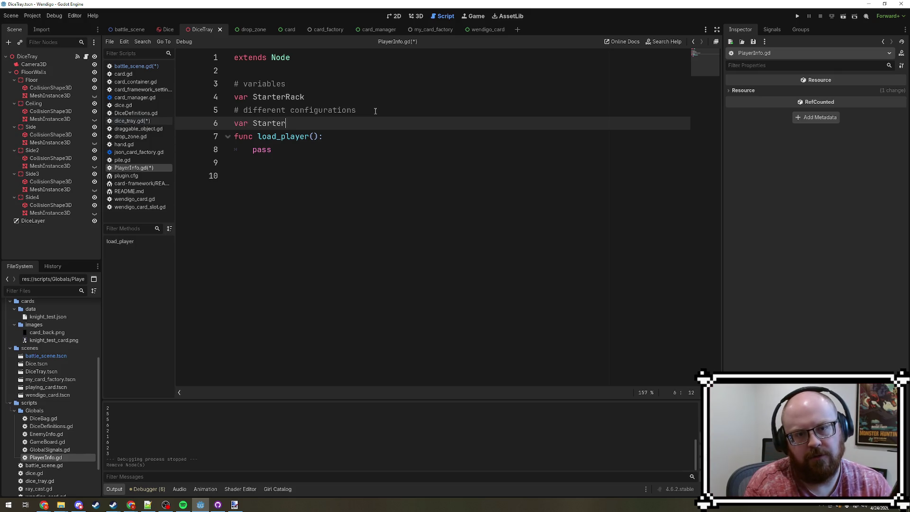
type("Config")
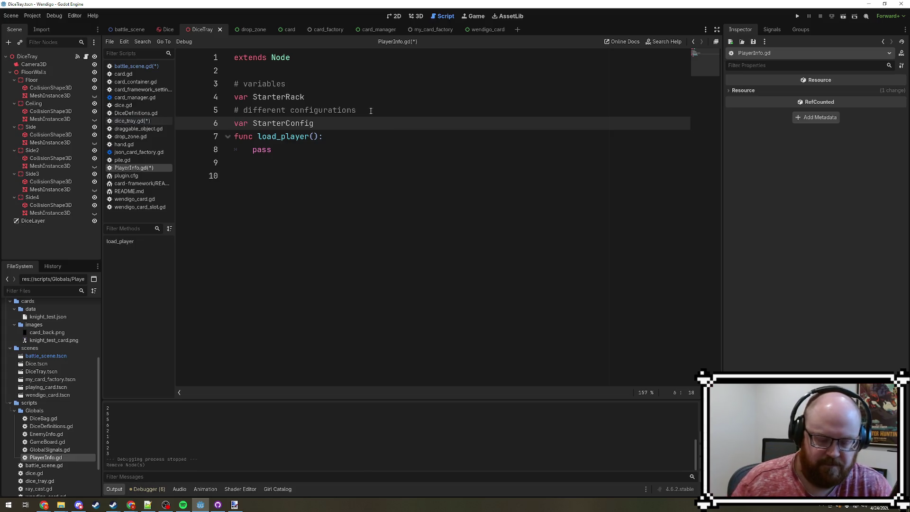
type("=")
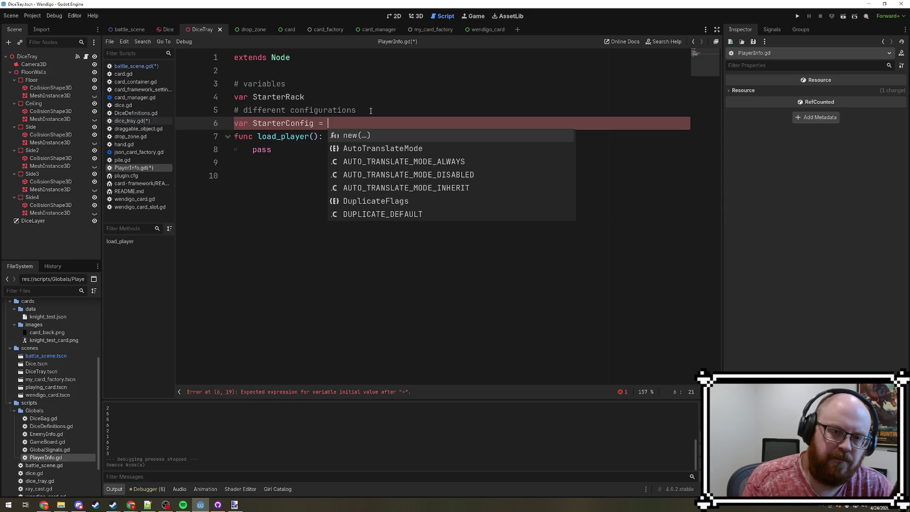
left_click(238, 123)
key("ctrl+k")
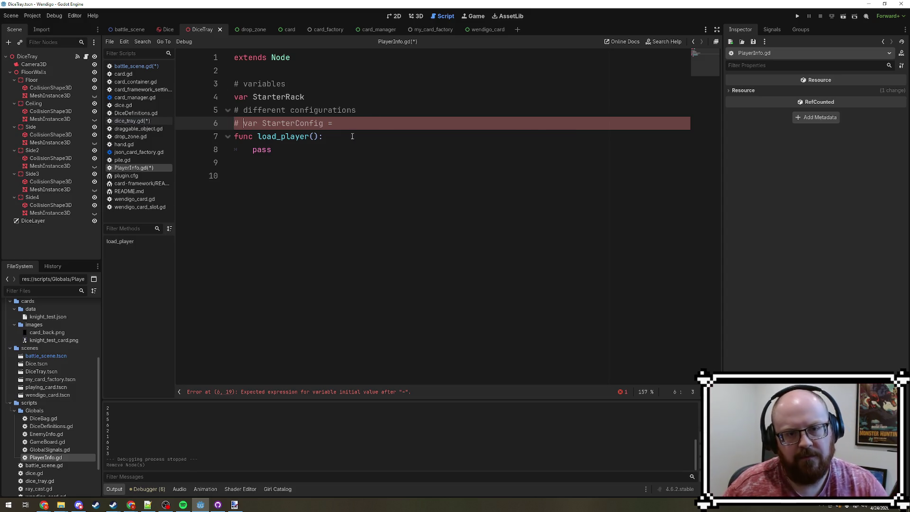
left_click(415, 137)
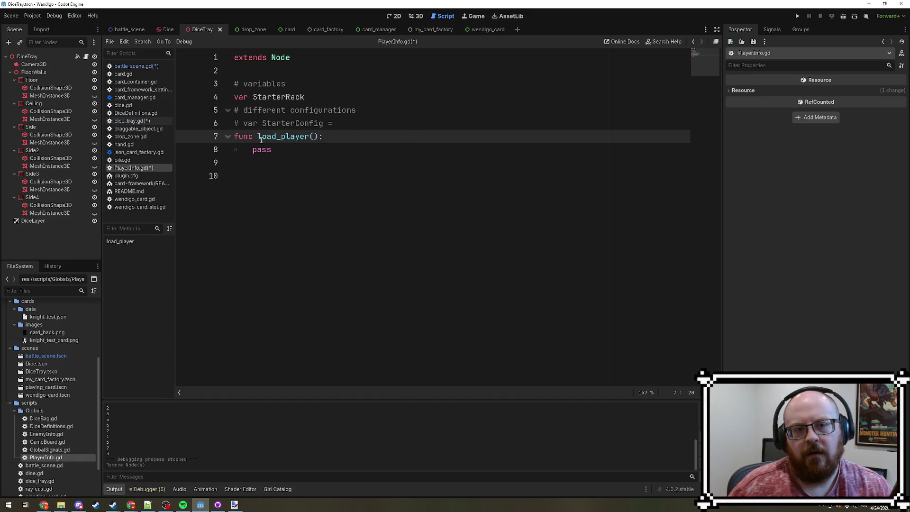
left_click(319, 98)
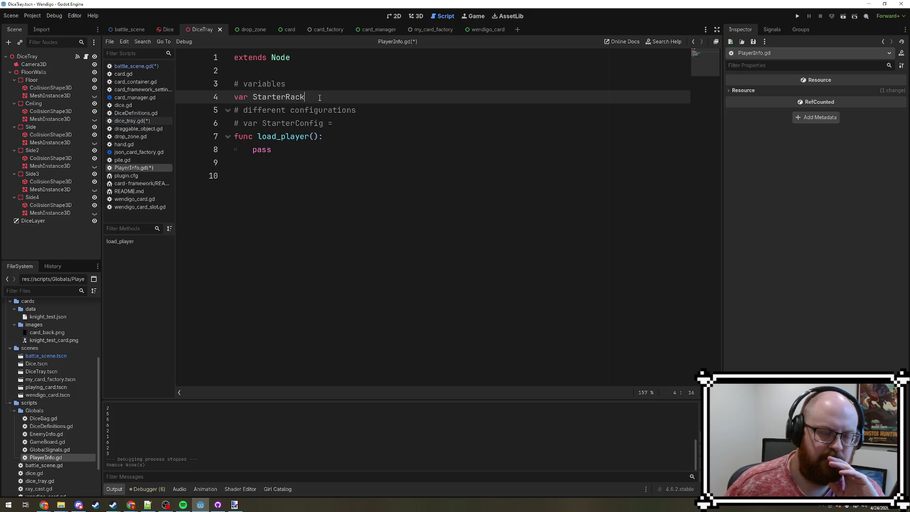
left_click(135, 66)
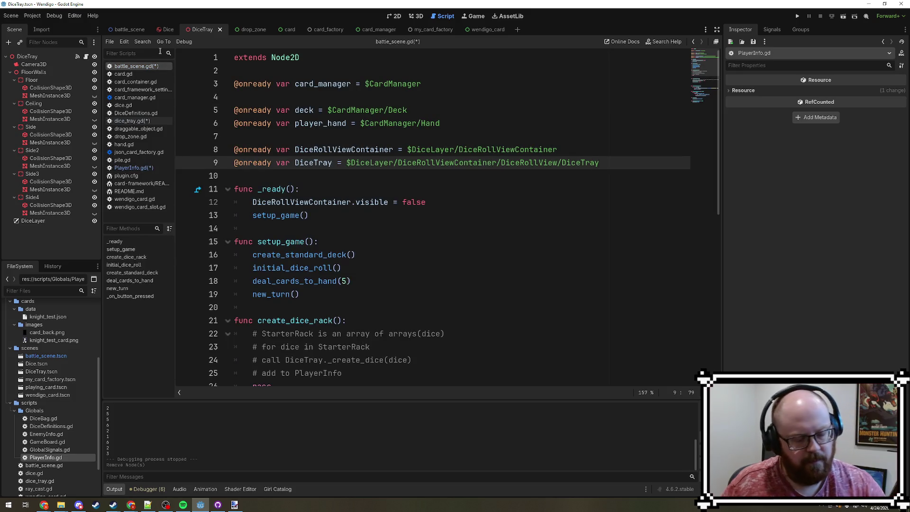
- Save all scripts, look over battle_scene.gd's setup_game code, and go back to PlayerInfo.gd
key("ctrl+s")
double_click(435, 216)
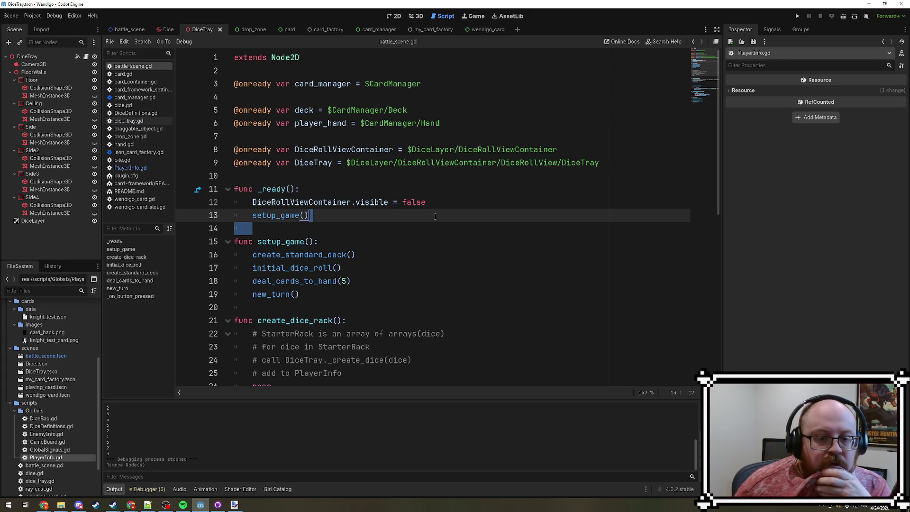
scroll(421, 252, "down", 2)
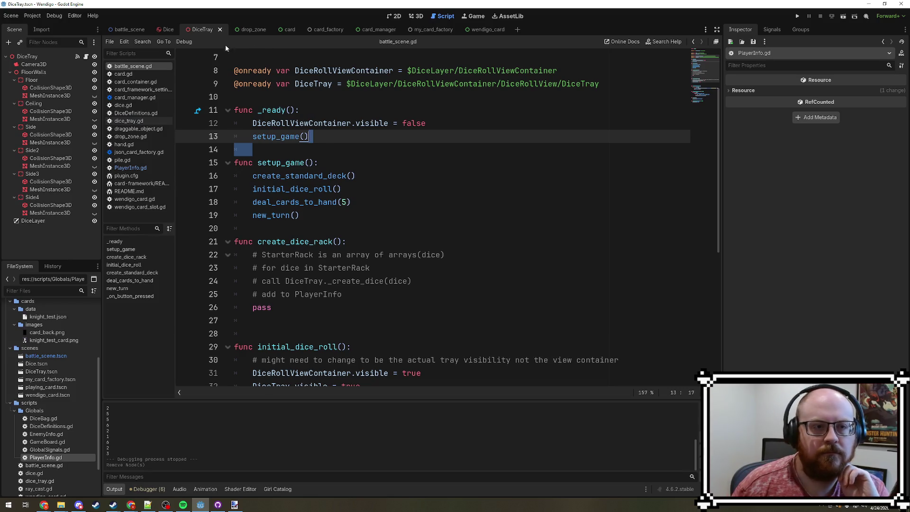
left_click(140, 168)
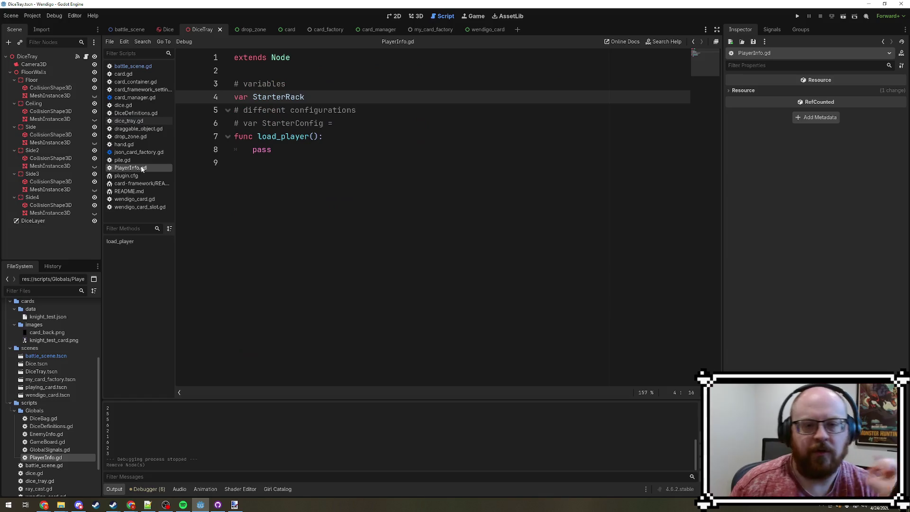
left_click(287, 217)
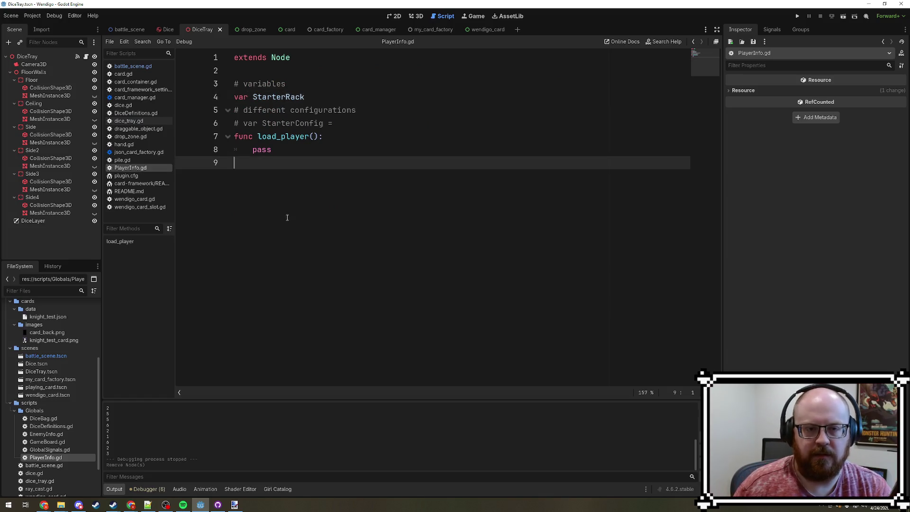
key("Return")
key("Return")
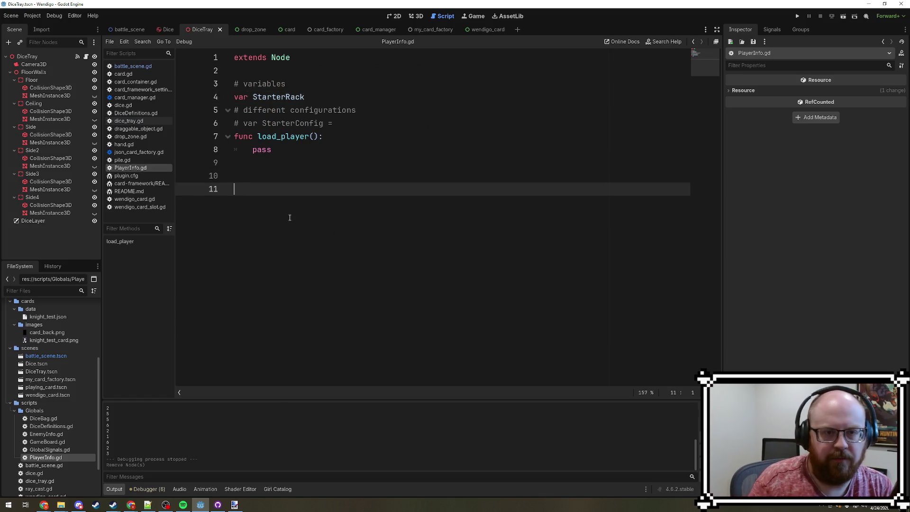
key("BackSpace")
type("var Di")
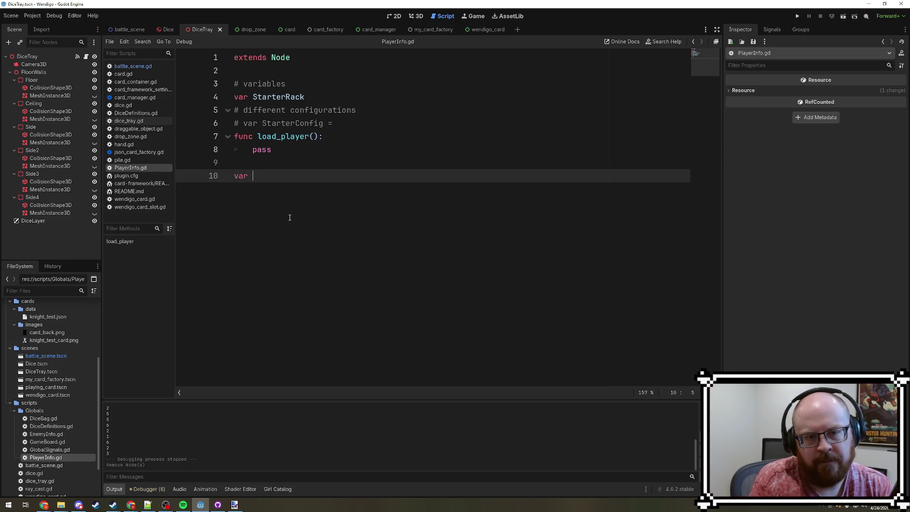
type("ceRack = {")
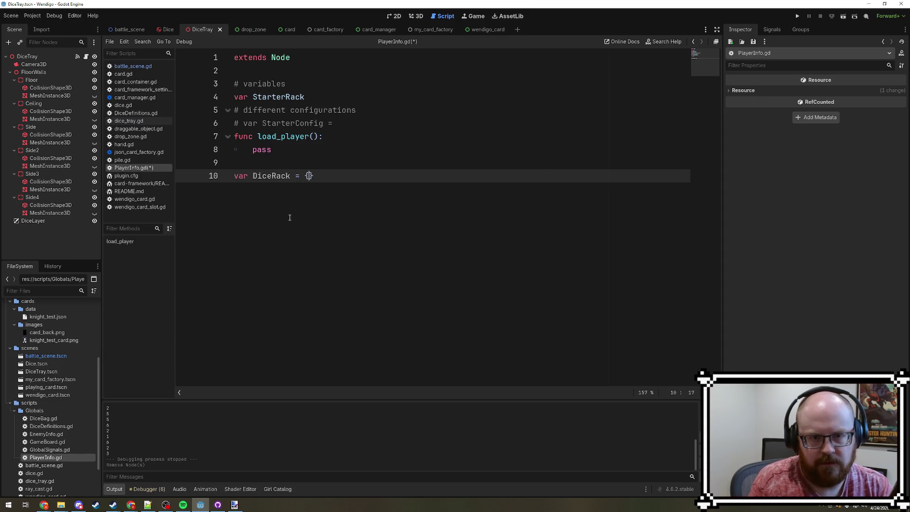
key("Return")
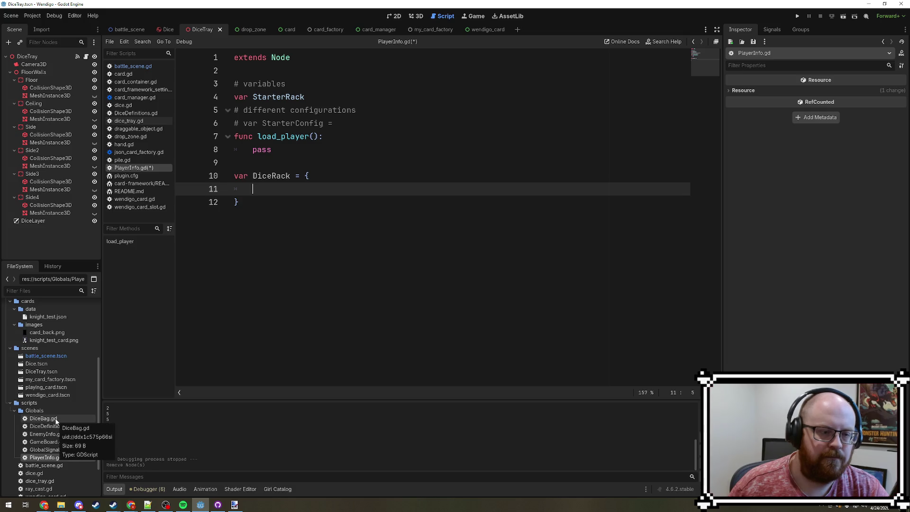
left_click_drag(239, 202, 182, 181)
key("BackSpace")
key("BackSpace")
key("BackSpace")
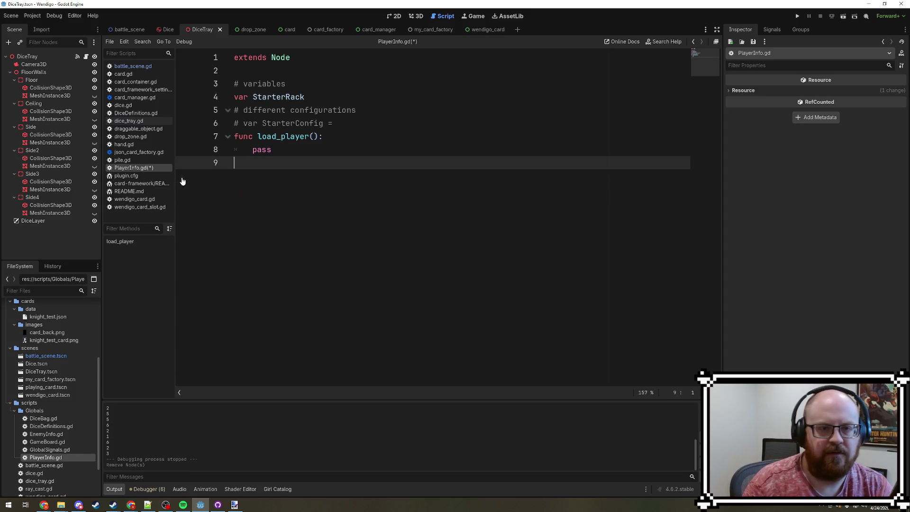
left_click(56, 421)
- In DiceBag.gd, start a DiceBag call on a new first line of add_new_die
double_click(56, 419)
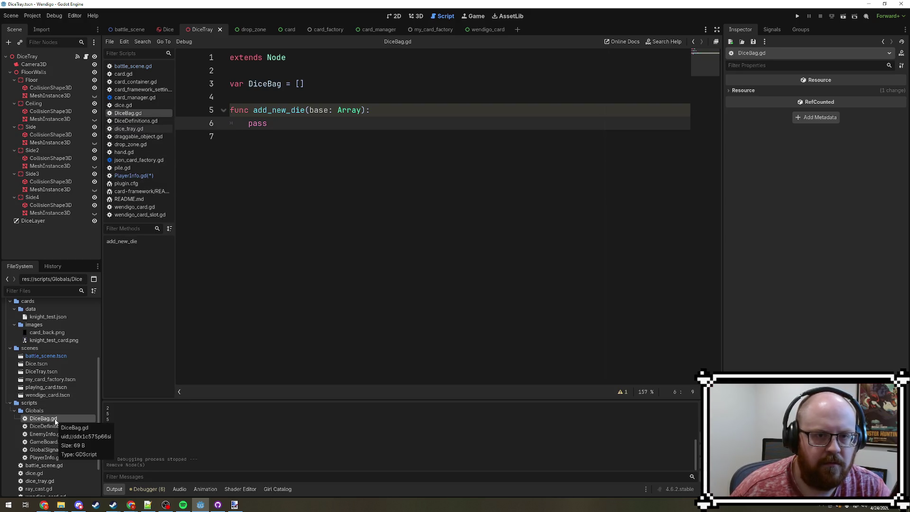
left_click(347, 192)
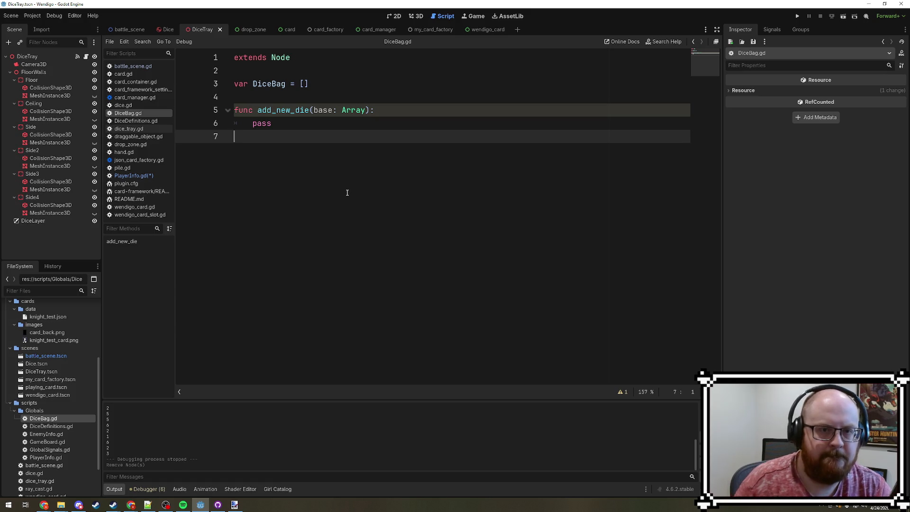
key("Return")
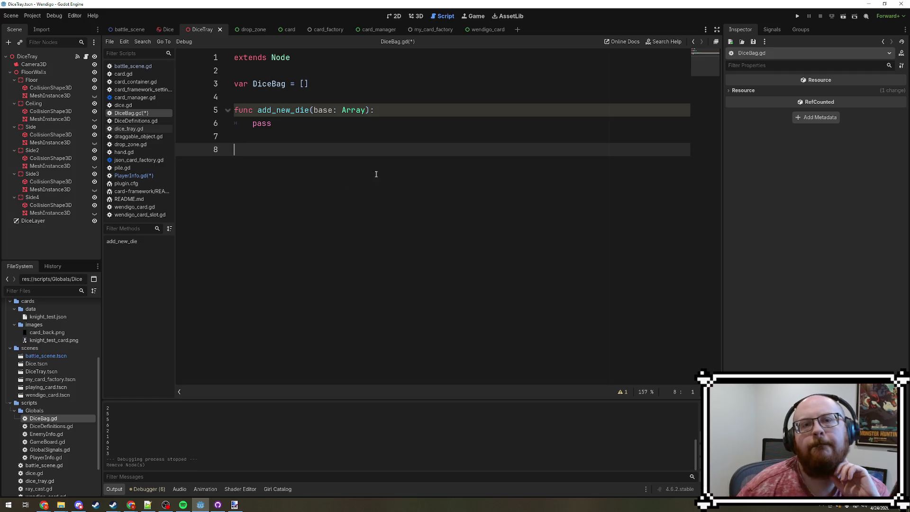
left_click(304, 85)
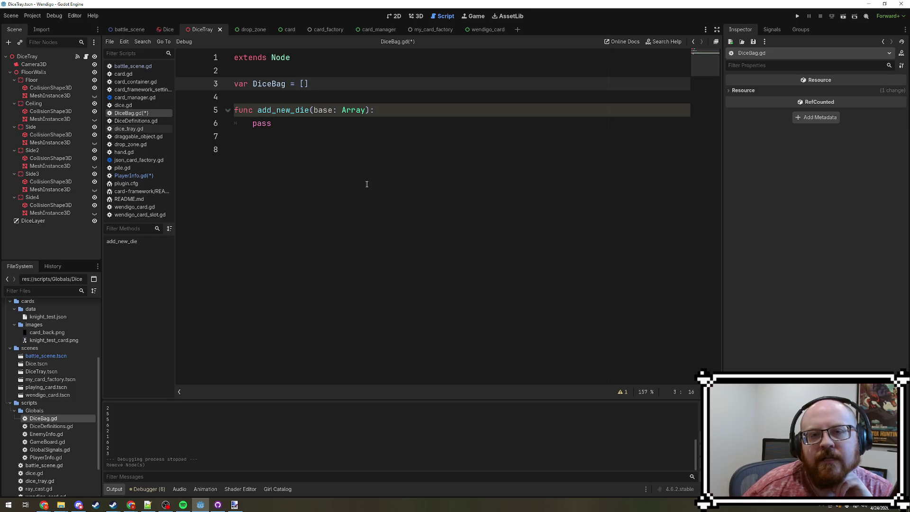
left_click(263, 147)
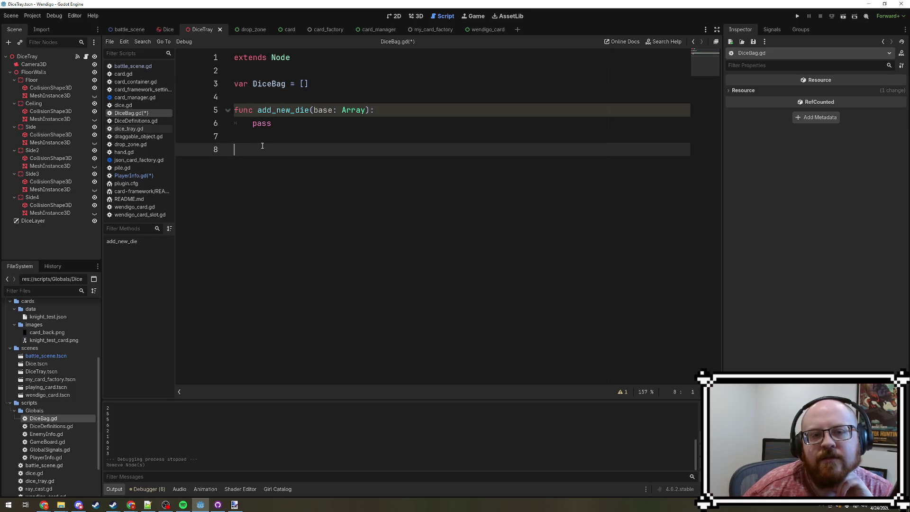
left_click(416, 112)
key("Return")
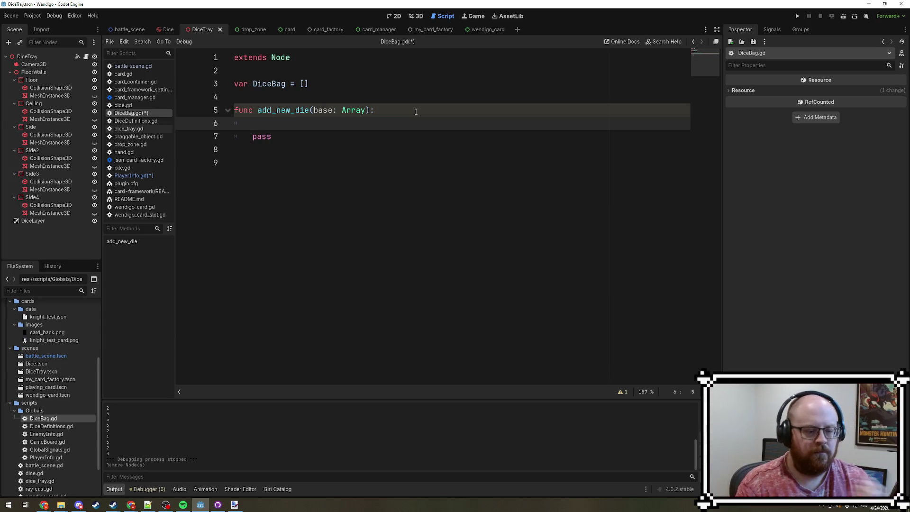
type("DiceBag")
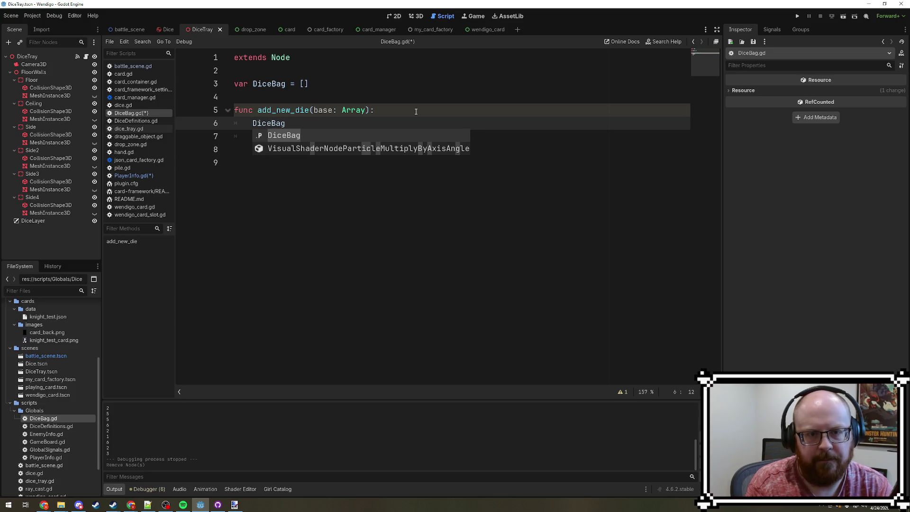
type(".a")
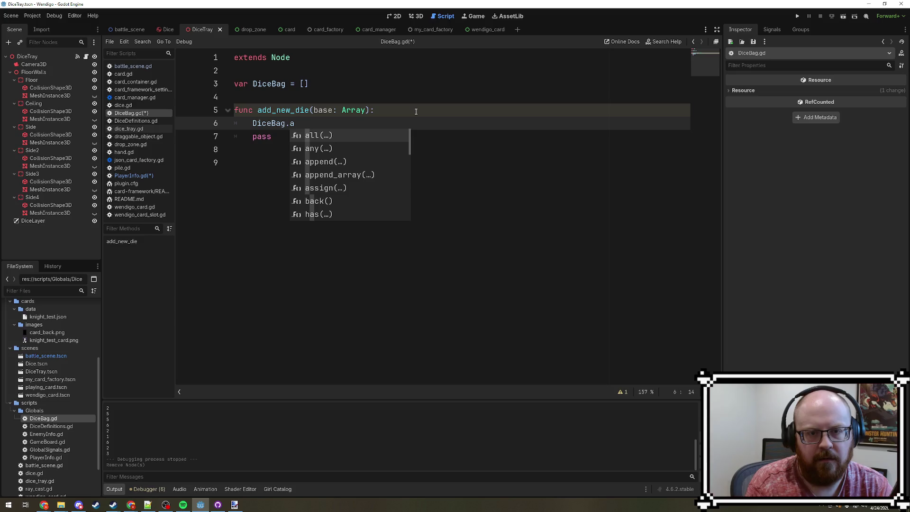
key("Down")
key("Down")
key("Down")
key("Return")
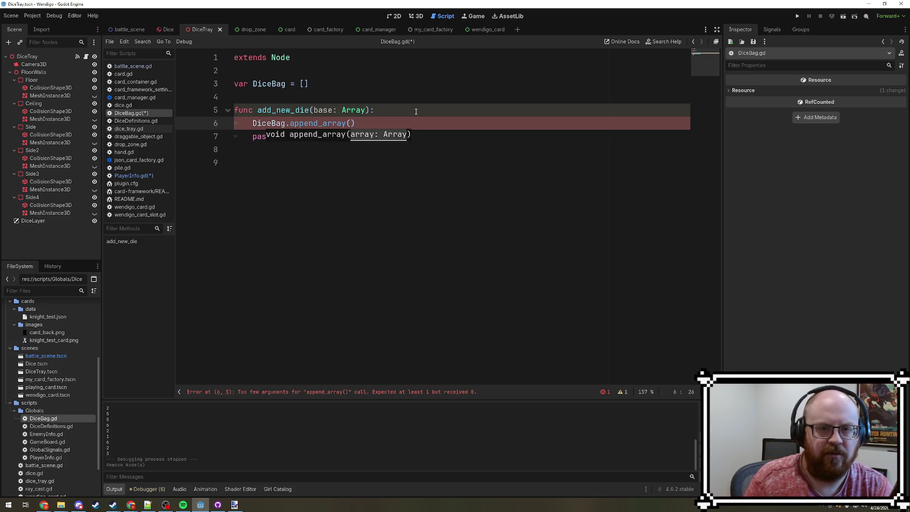
key("Down")
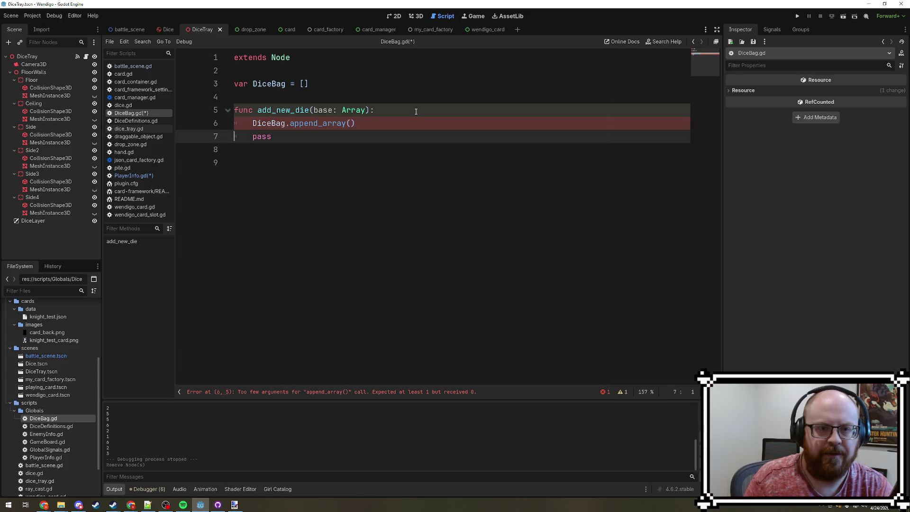
key("Up")
key("ctrl+BackSpace")
key("ctrl+BackSpace")
- Write DiceBag.append(dice), rename the add_new_die parameter to dice, and save the scripts
type("append(")
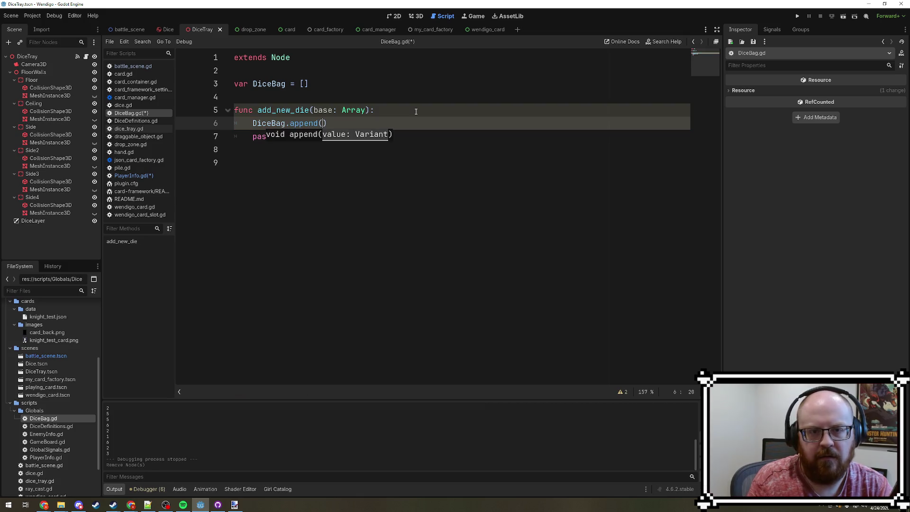
key("Escape")
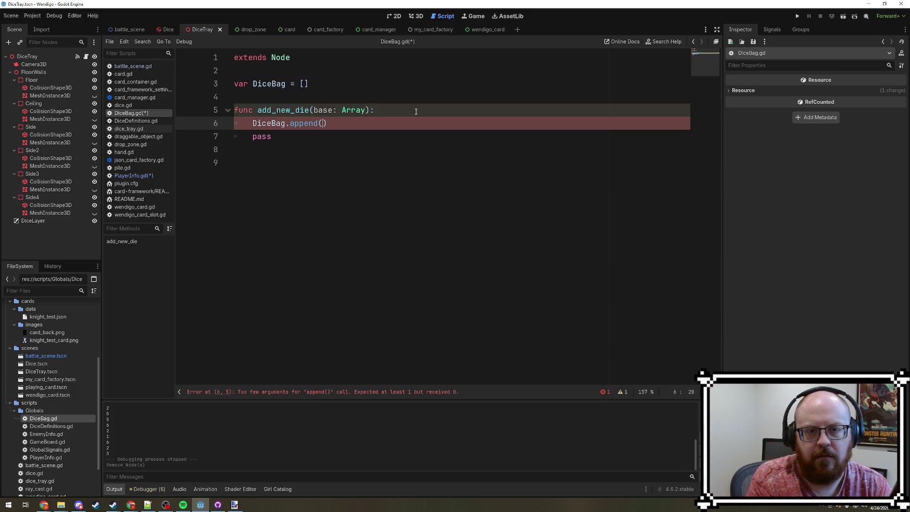
type("base")
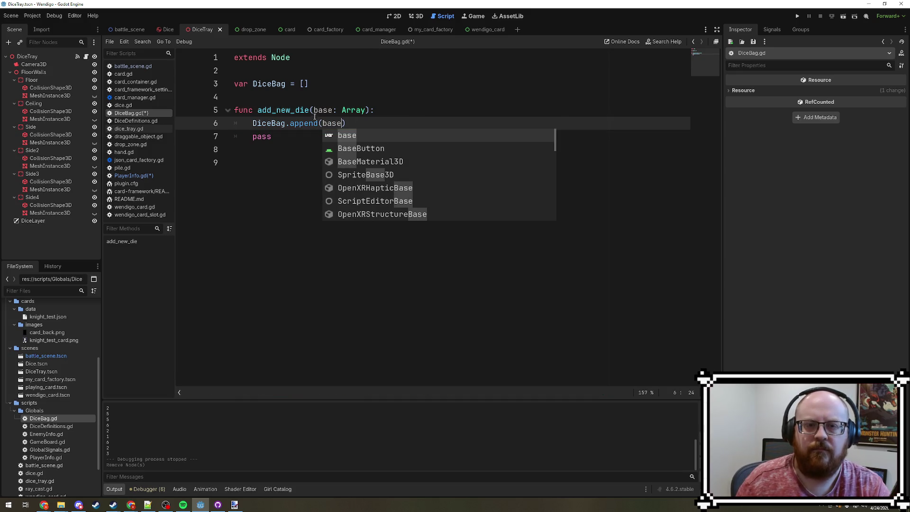
double_click(321, 110)
type("dice")
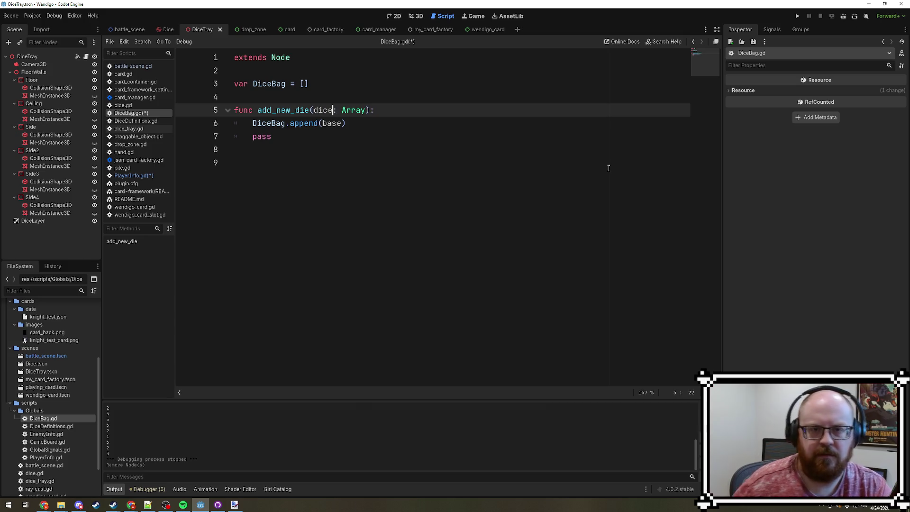
double_click(324, 110)
key("ctrl+c")
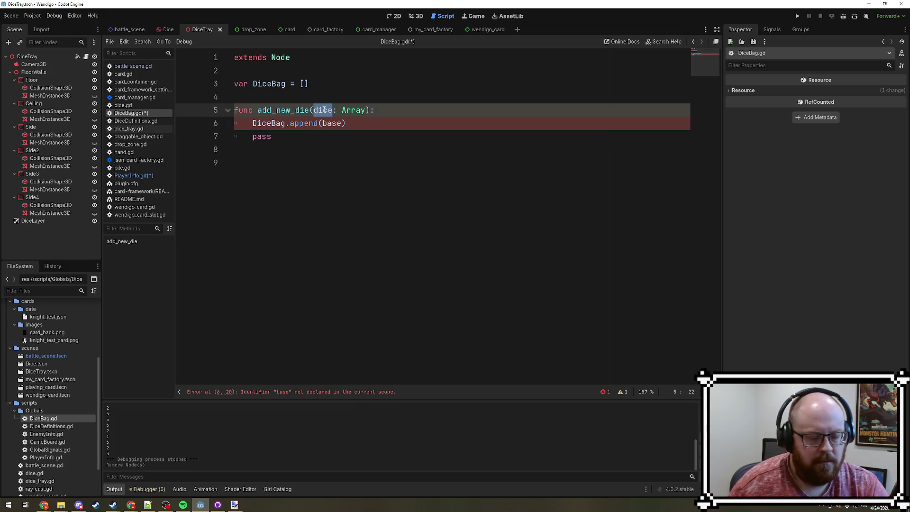
double_click(335, 123)
key("ctrl+v")
left_click(437, 111)
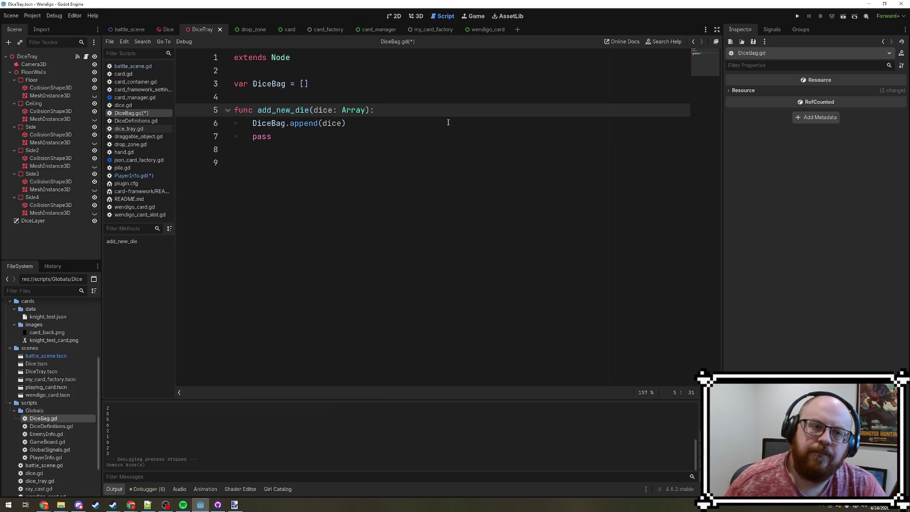
key("ctrl+s")
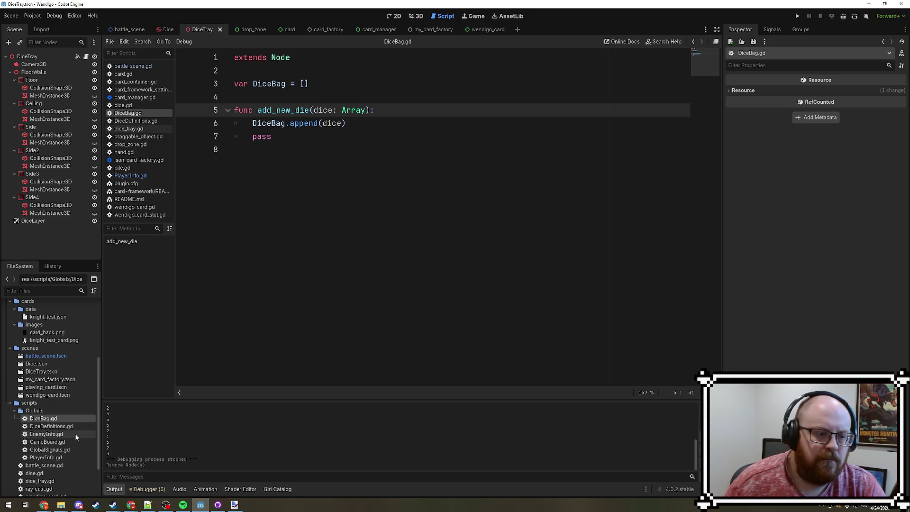
double_click(66, 457)
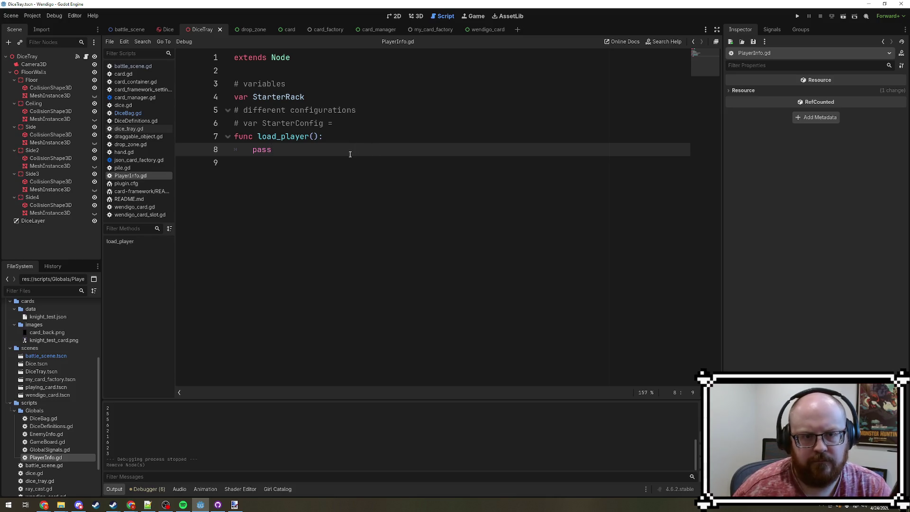
- Assign var StarterRack = "testing" on line 4 of PlayerInfo.gd
left_click_drag(244, 123, 233, 122)
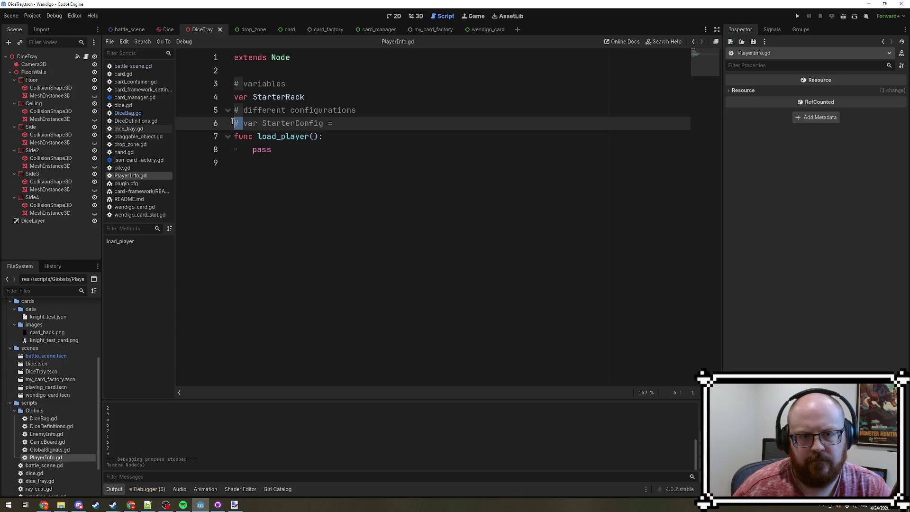
left_click(319, 96)
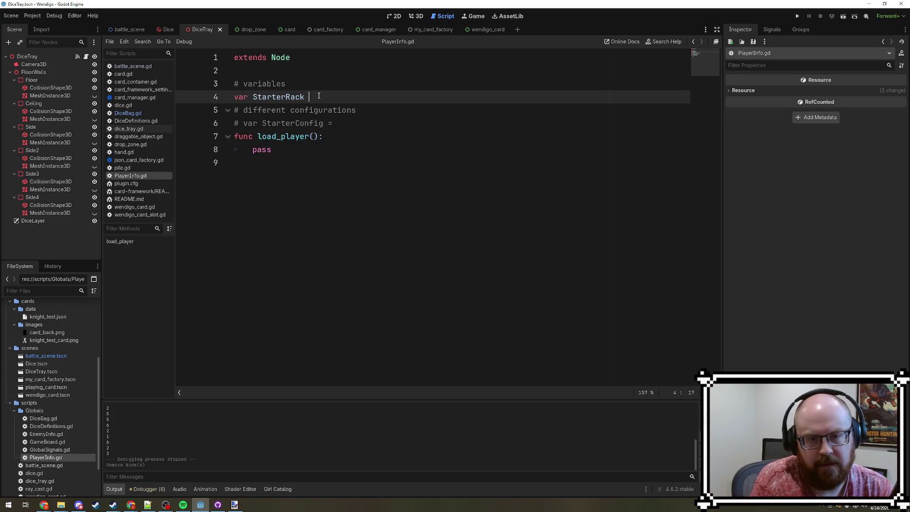
type("= \"testing")
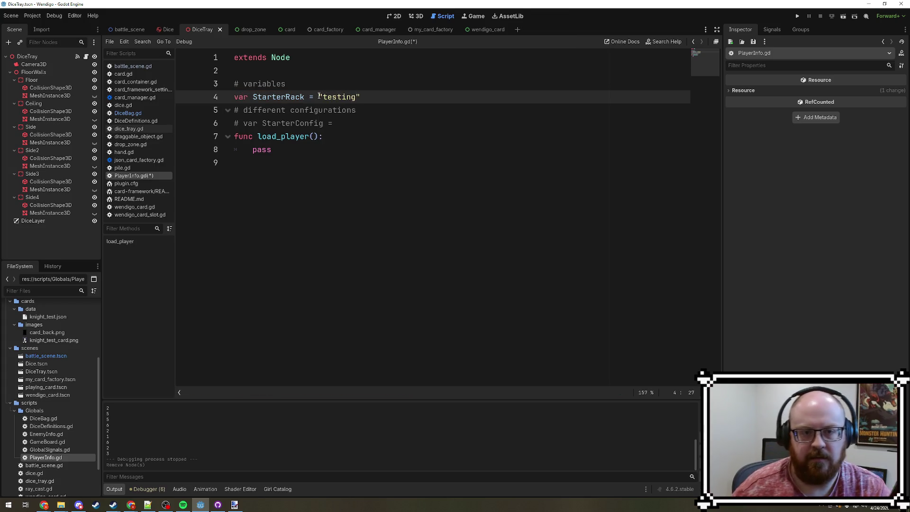
left_click(244, 164)
key("Return")
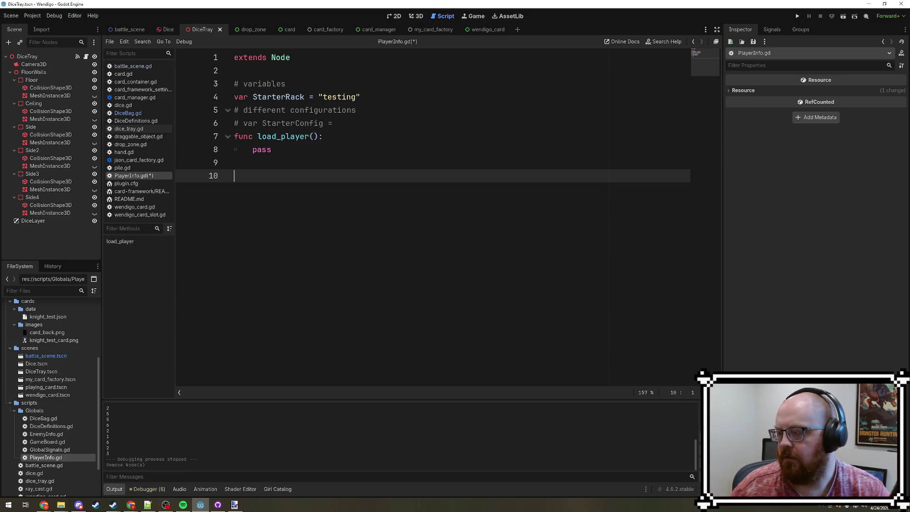
key("alt+Tab")
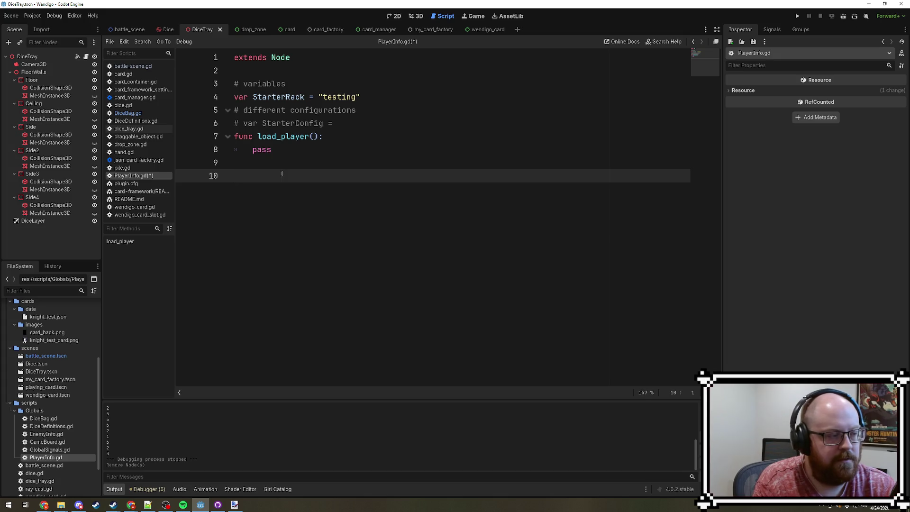
type("varin")
key("BackSpace")
key("BackSpace")
key("BackSpace")
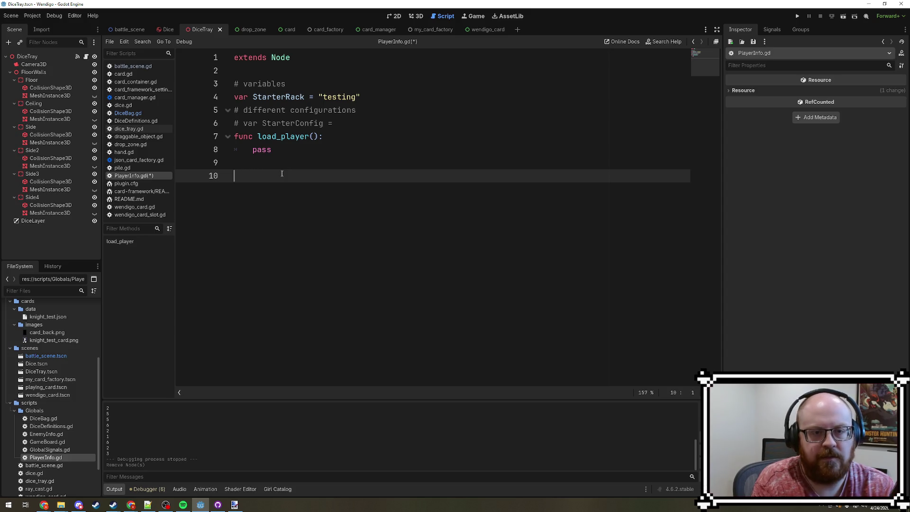
key("BackSpace")
left_click(324, 123)
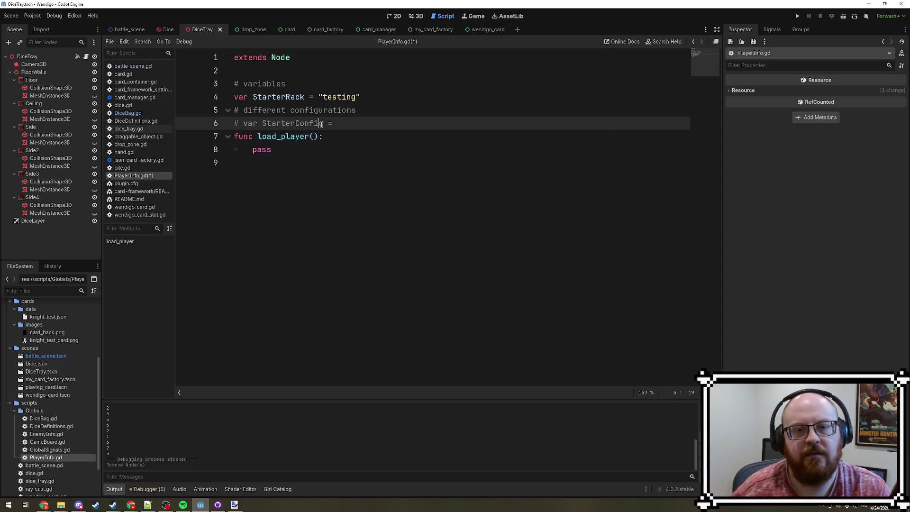
- Uncomment line 6 as StarterConfigs, open a dictionary with a "testing" key, and save
type("s")
left_click(243, 123)
key("BackSpace")
key("BackSpace")
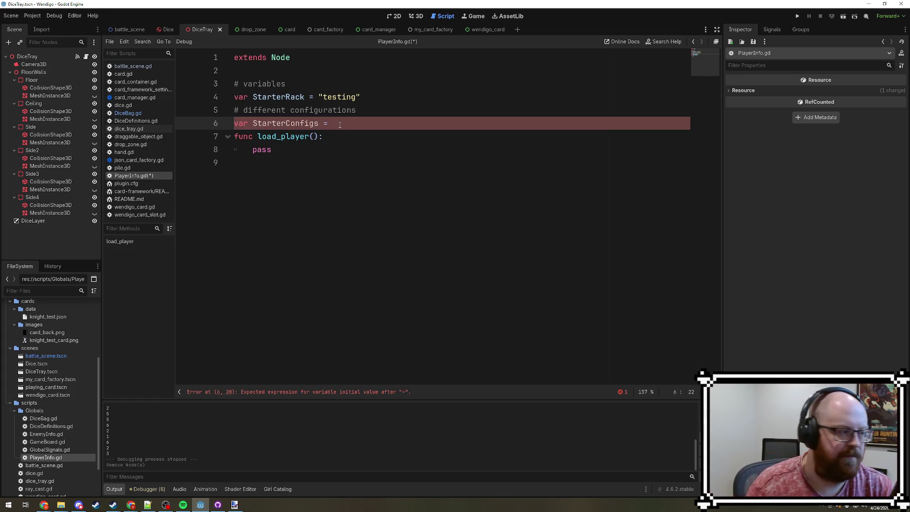
type("{")
key("Return")
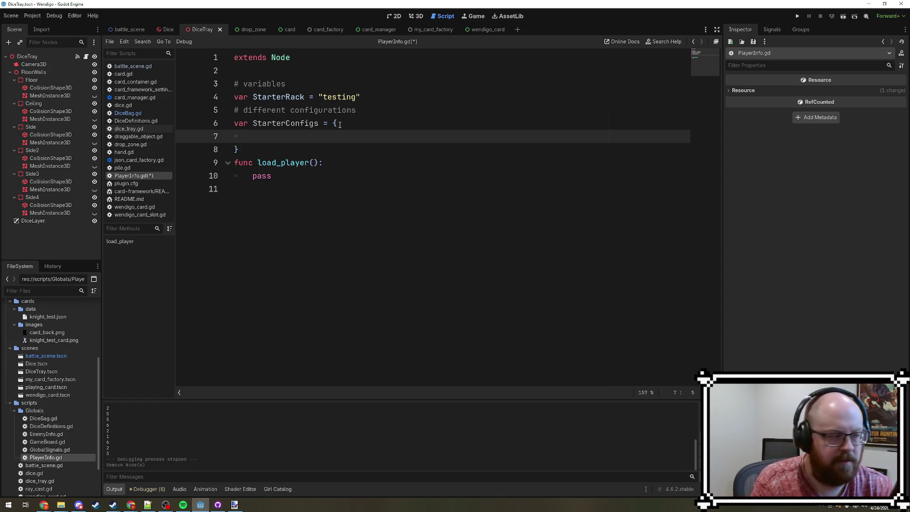
type("\"testing")
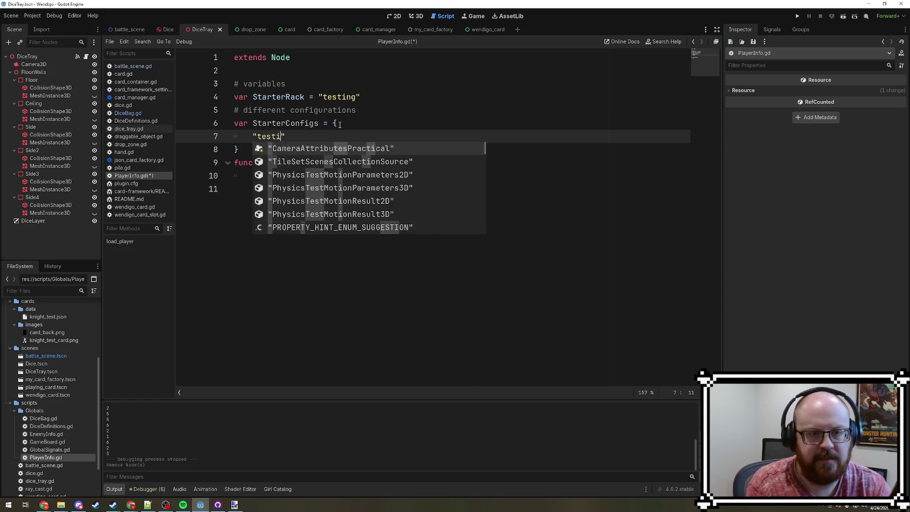
type("\"")
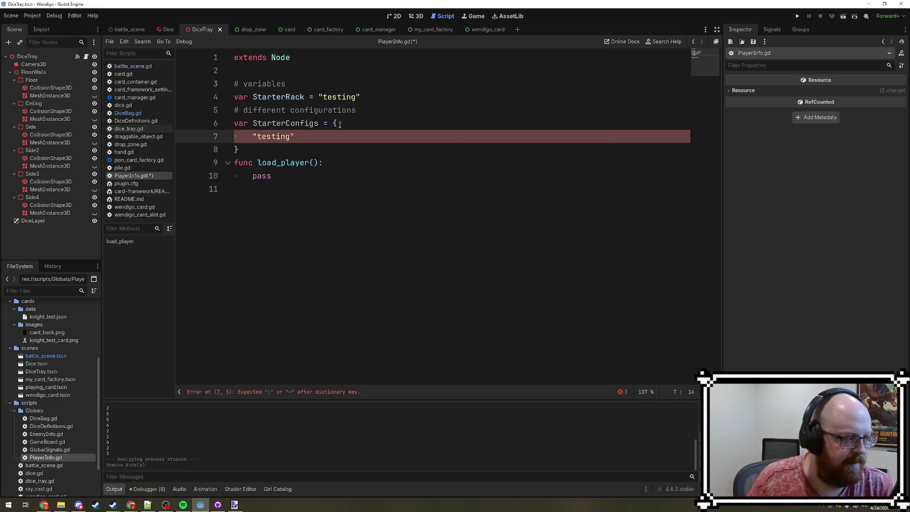
type(":")
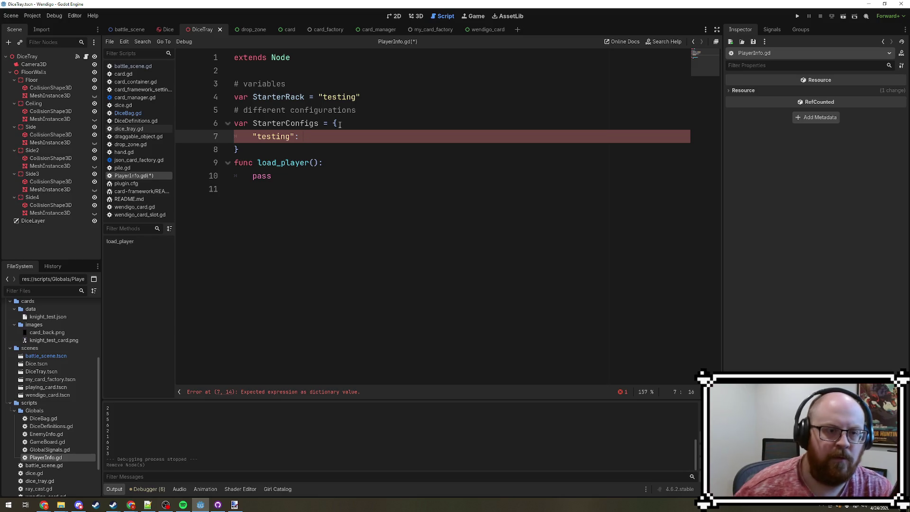
key("ctrl+s")
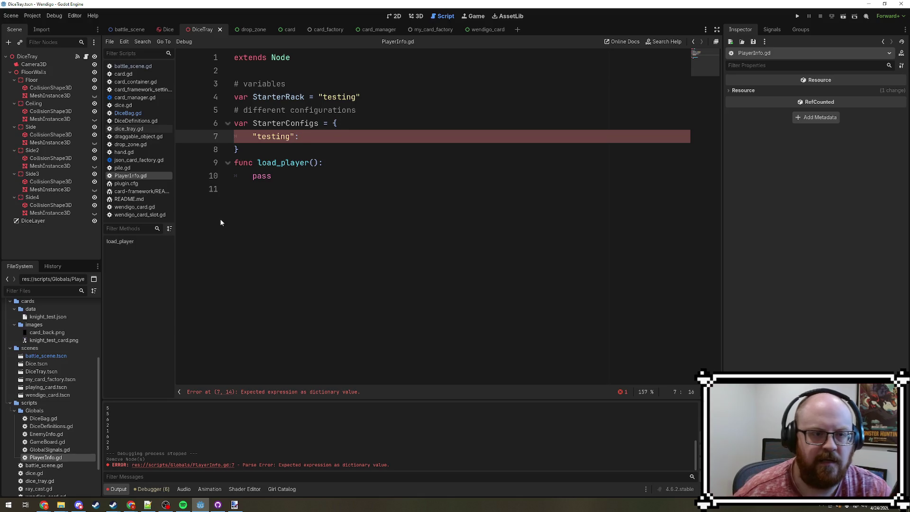
- Give the "testing" entry an empty list and add a line inside the dictionary
double_click(62, 427)
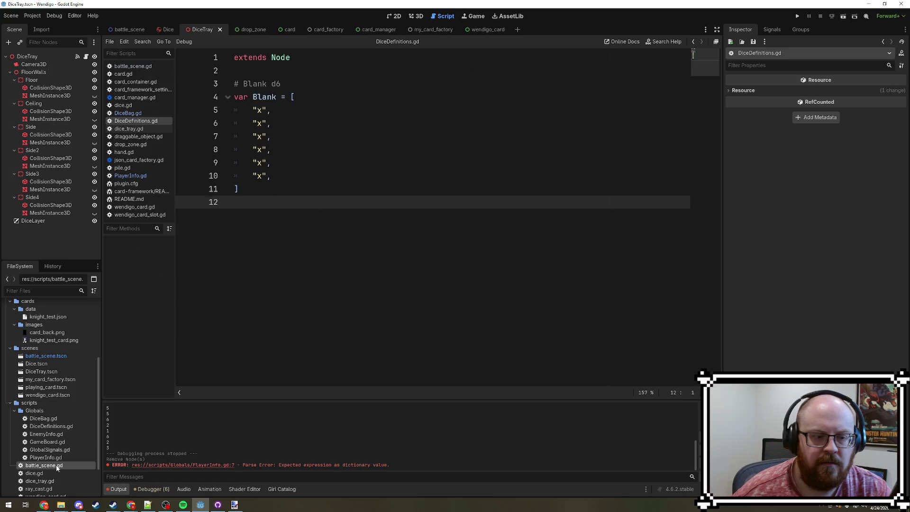
double_click(44, 465)
double_click(45, 458)
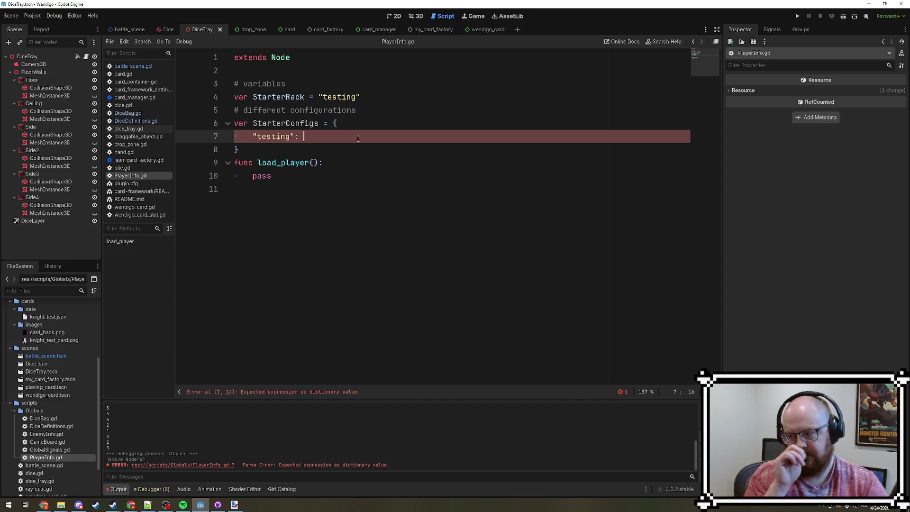
type("[")
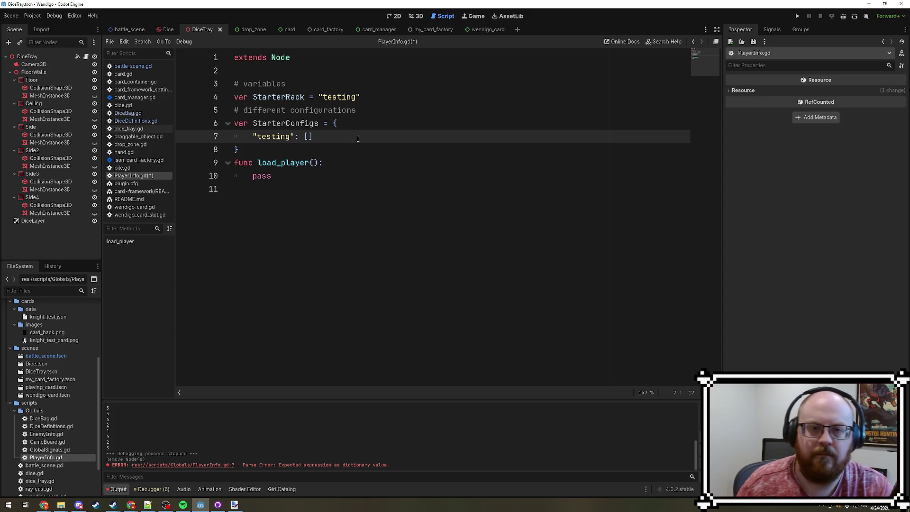
left_click(361, 120)
key("Return")
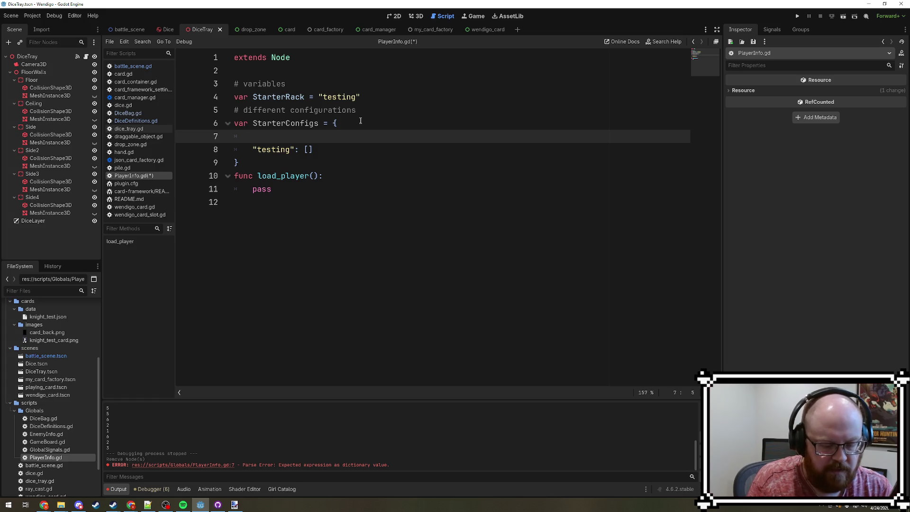
- Add the comment '# [ STARTING MONEY, STARTING HP, [STARTING DICE, STARTING DICE, ETC]]' inside StarterConfigs
type("[")
key("BackSpace")
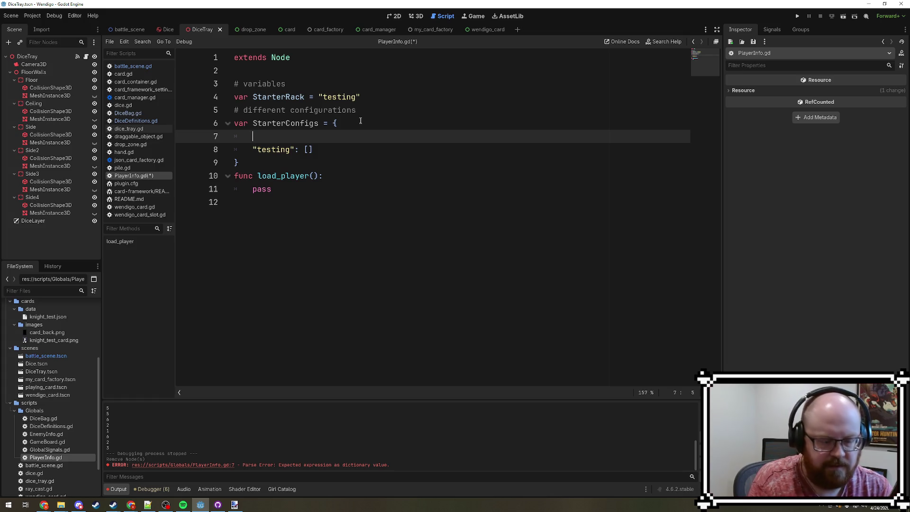
type("# ")
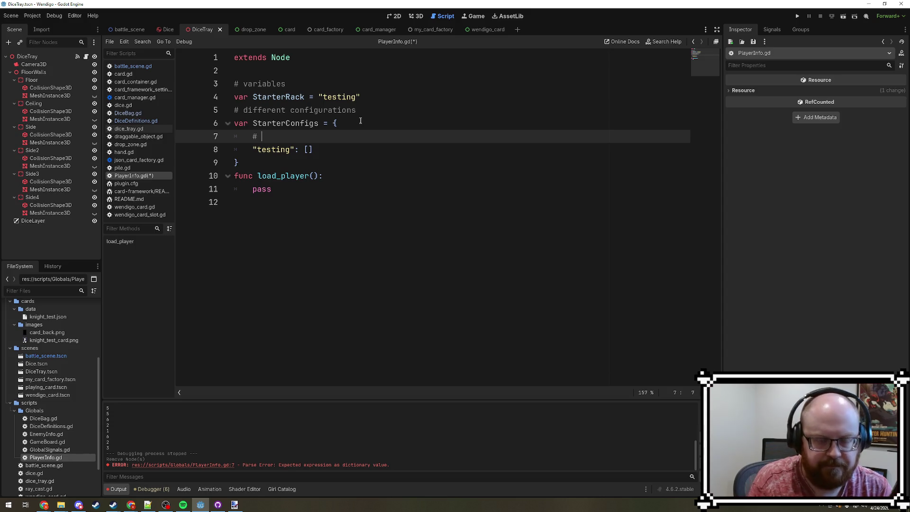
type("[ ")
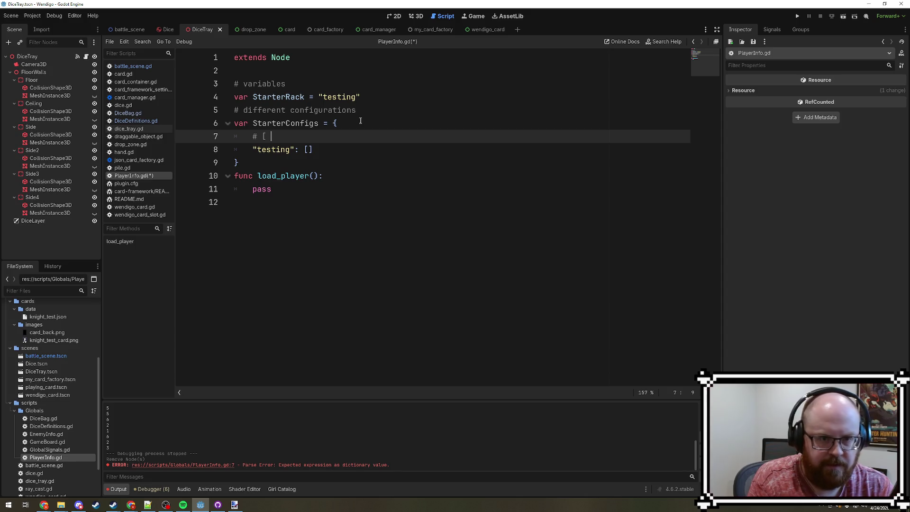
type("STARTING M")
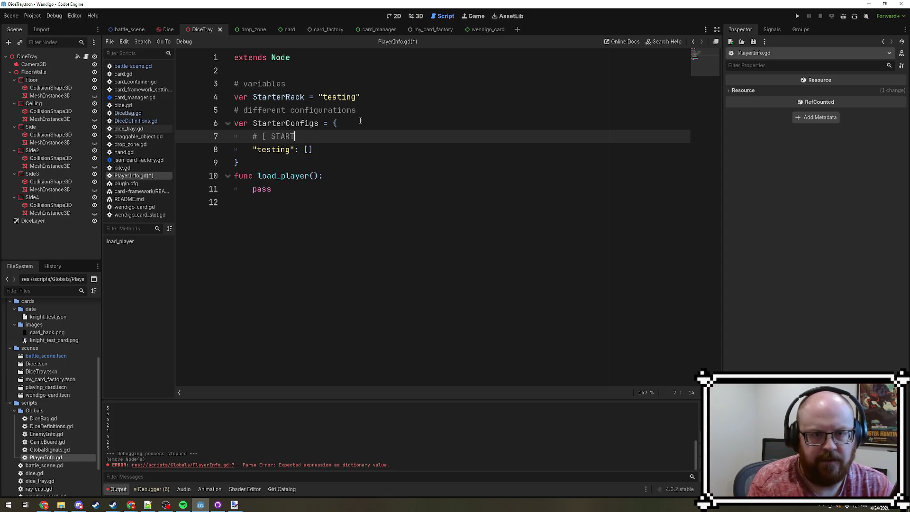
type("ONEY")
key("Caps_Lock")
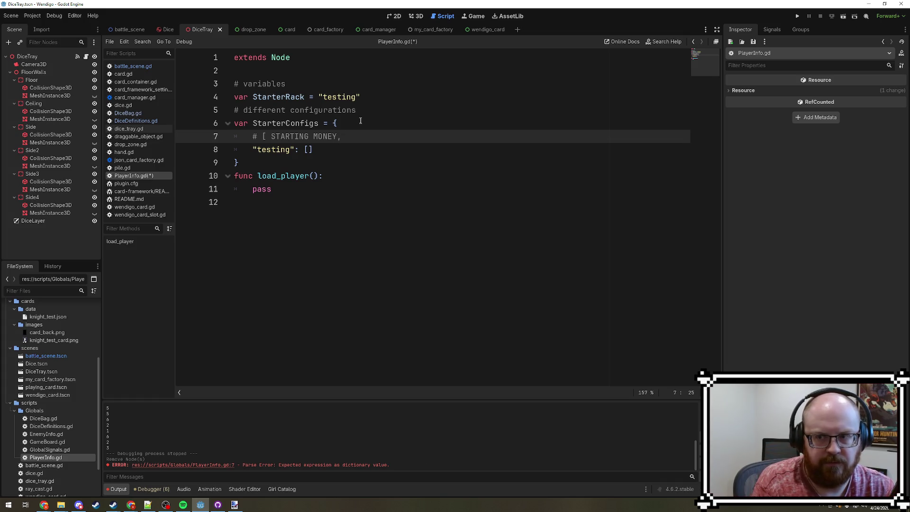
type("ARTING HP,")
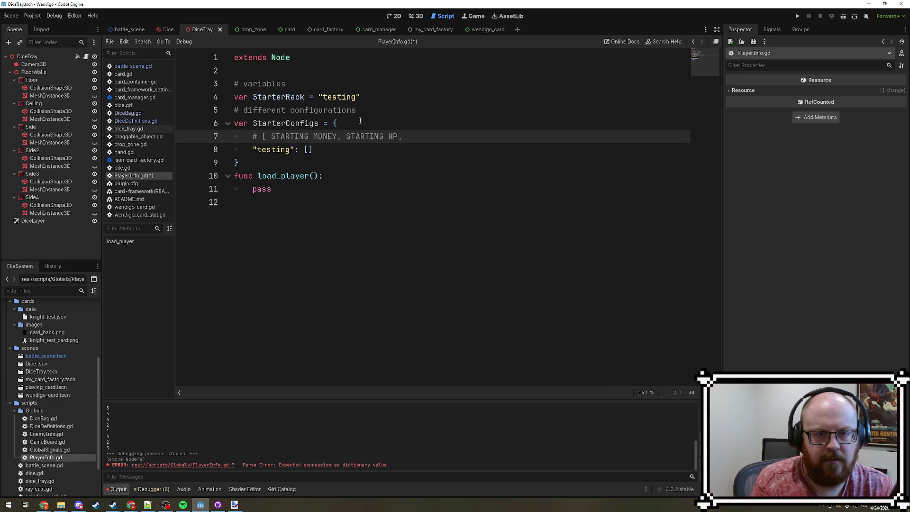
type("[")
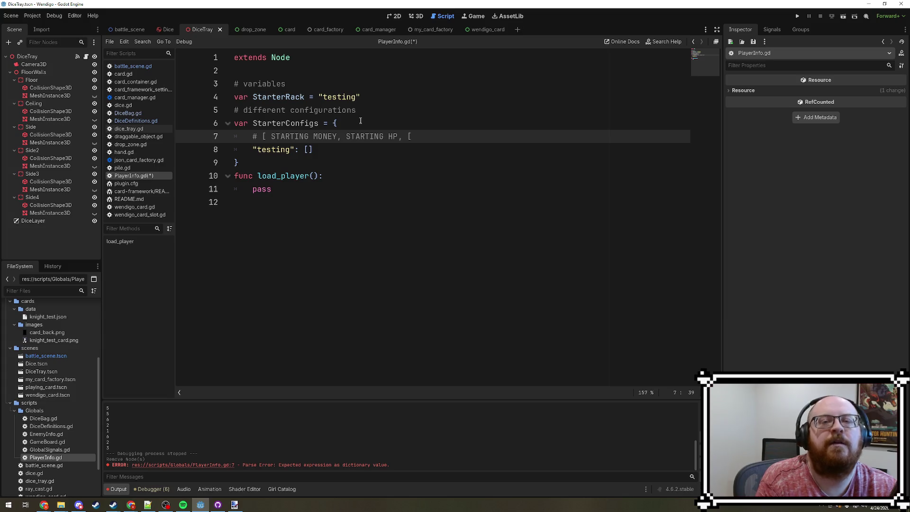
type("STARTING DICE,")
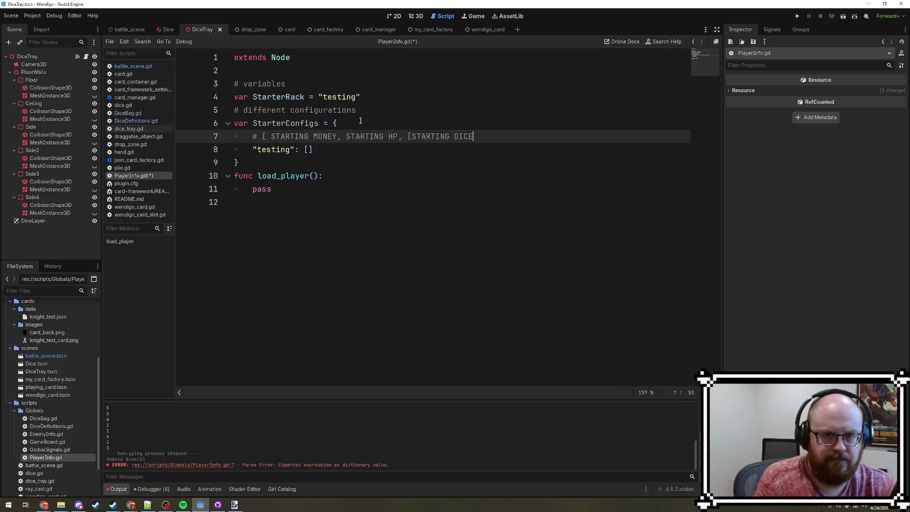
type(" STARTING DICE, STARTING DIC")
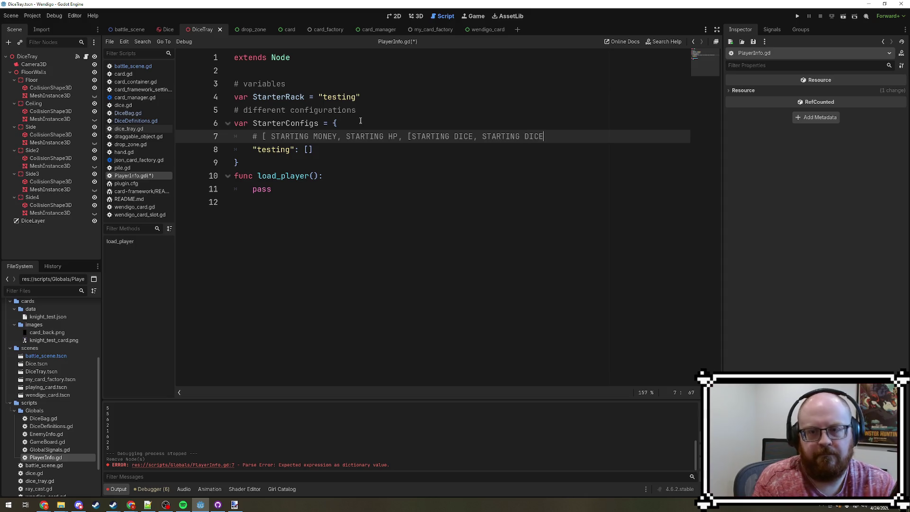
type(" ETC")
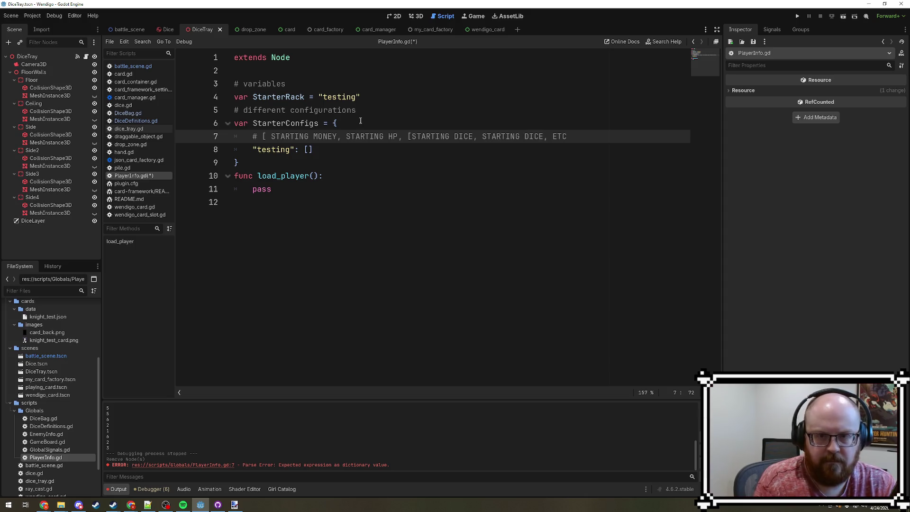
type("]]")
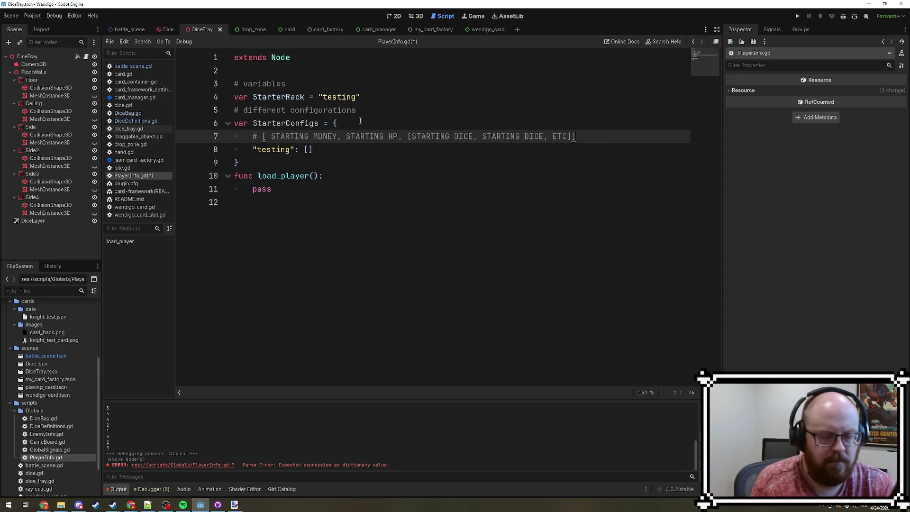
key("Caps_Lock")
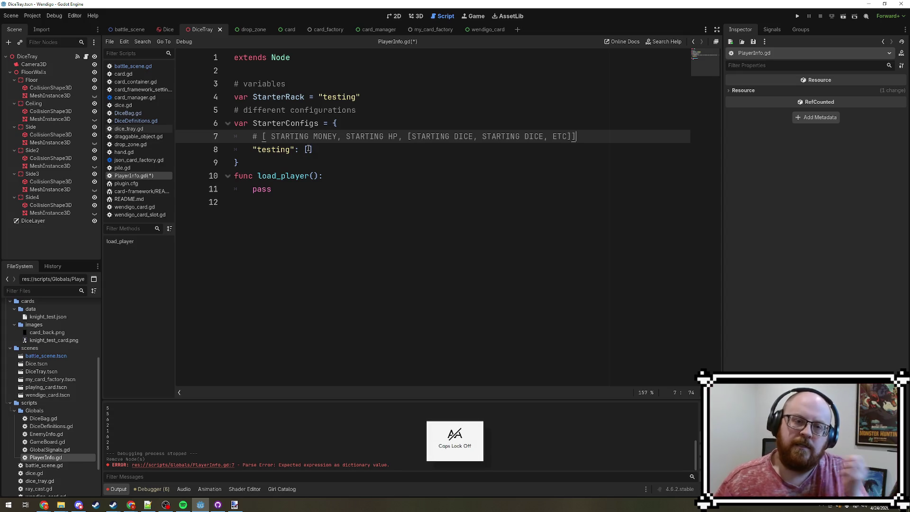
- Fill the "testing" entry as [10, 10, ] for 10 money and 10 HP
left_click(308, 149)
type("10, 10, ")
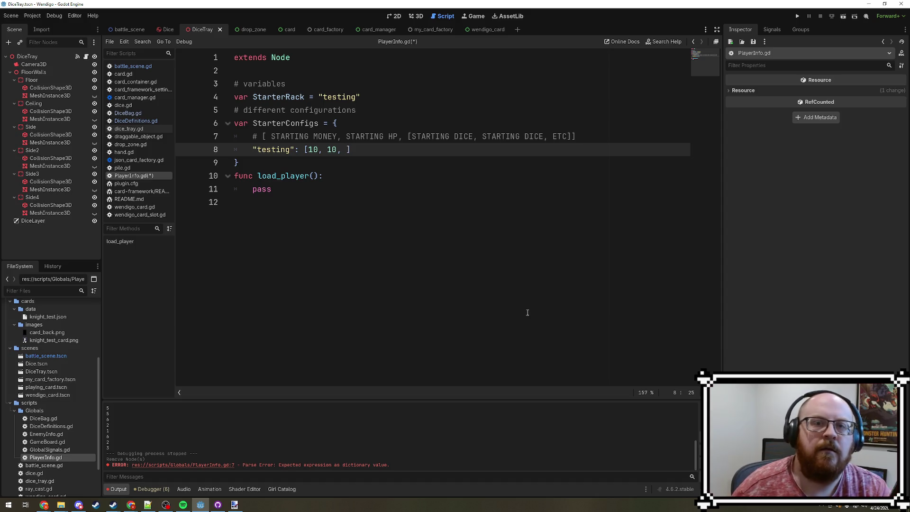
type("Dic")
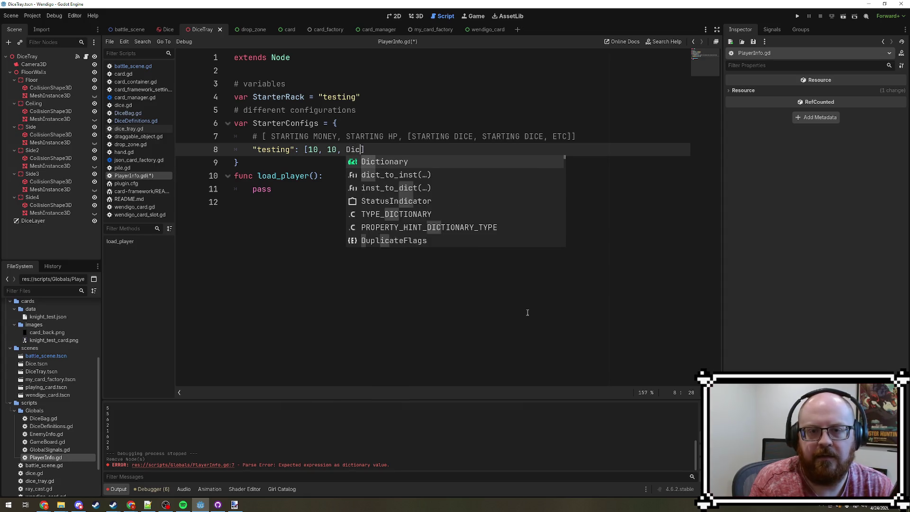
type("e")
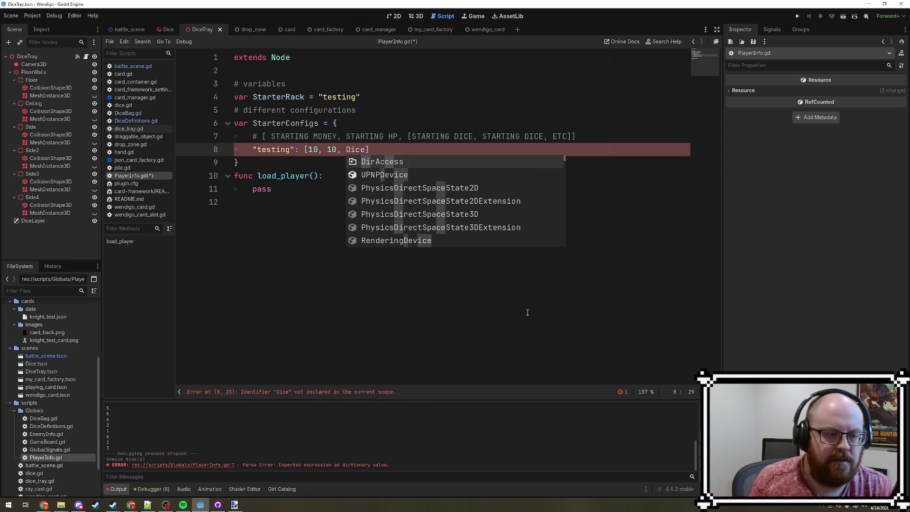
type("Defi")
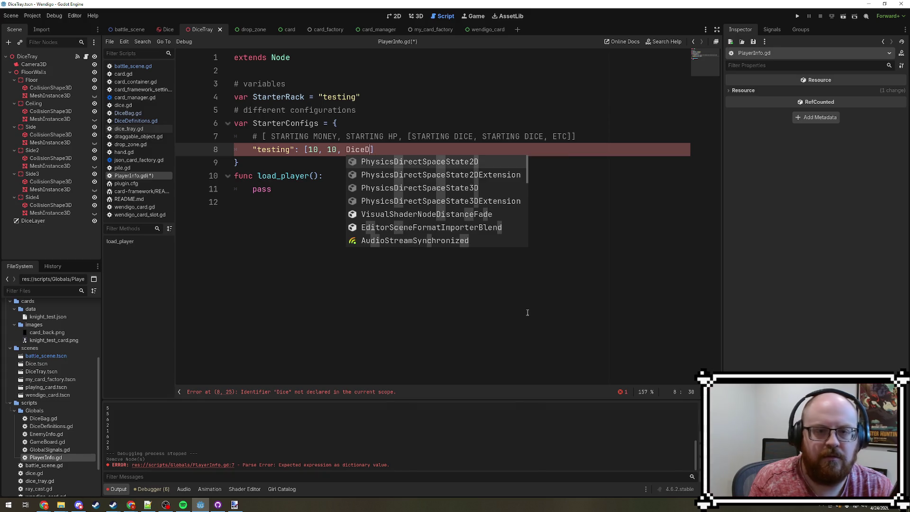
key("ctrl+BackSpace")
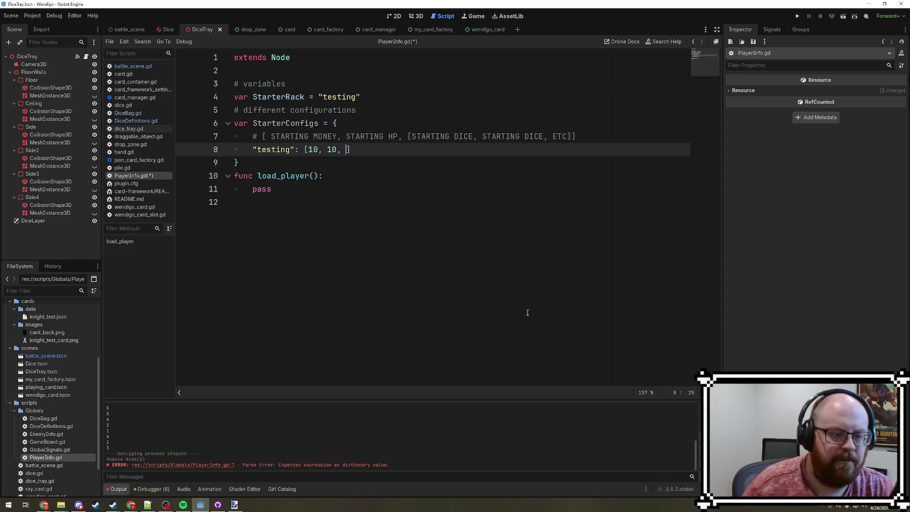
left_click(51, 429)
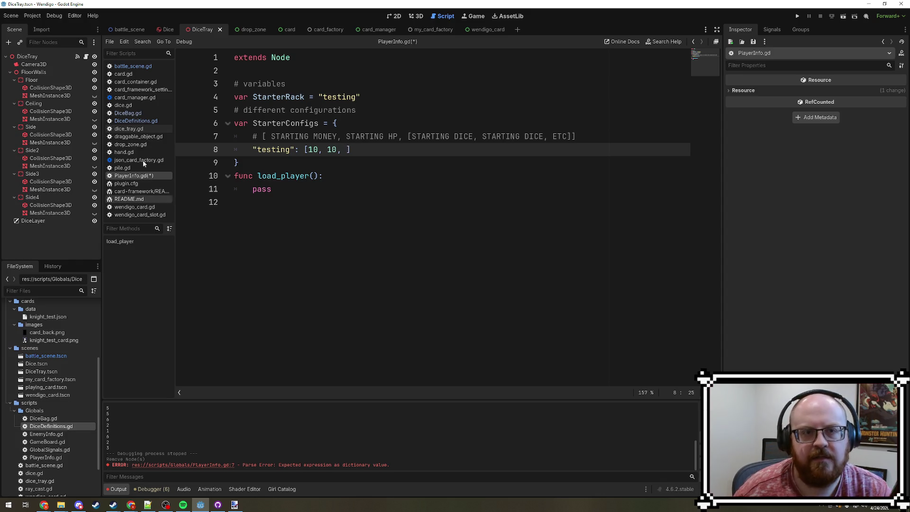
left_click(74, 18)
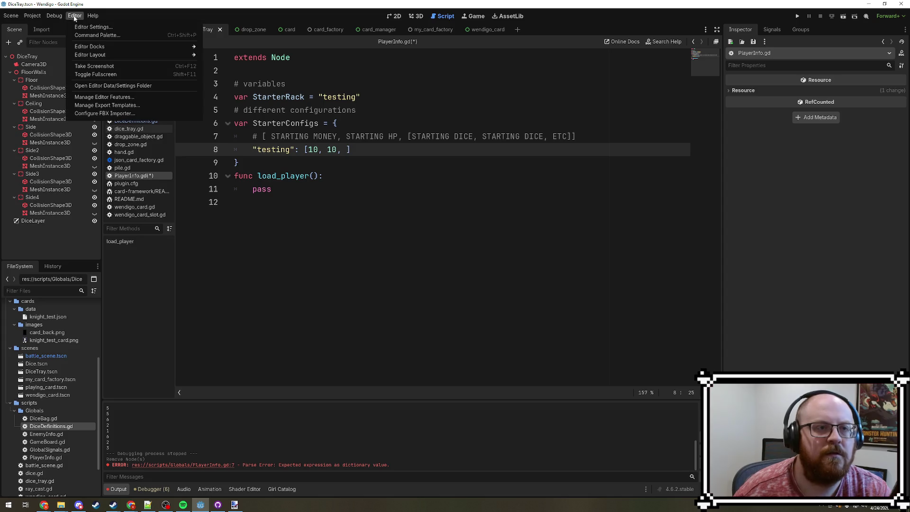
- Add scripts/Globals/DiceDefinitions.gd as an autoload global in Project Settings
left_click(37, 28)
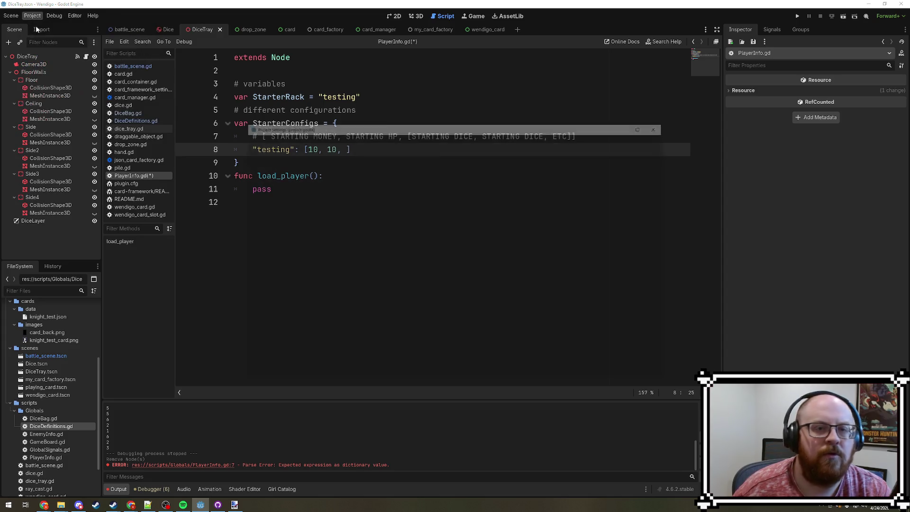
left_click(364, 140)
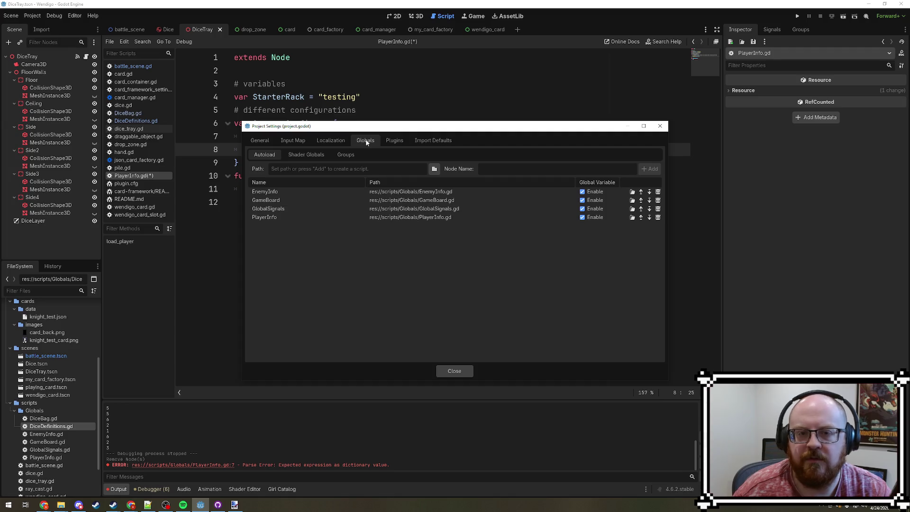
left_click(434, 170)
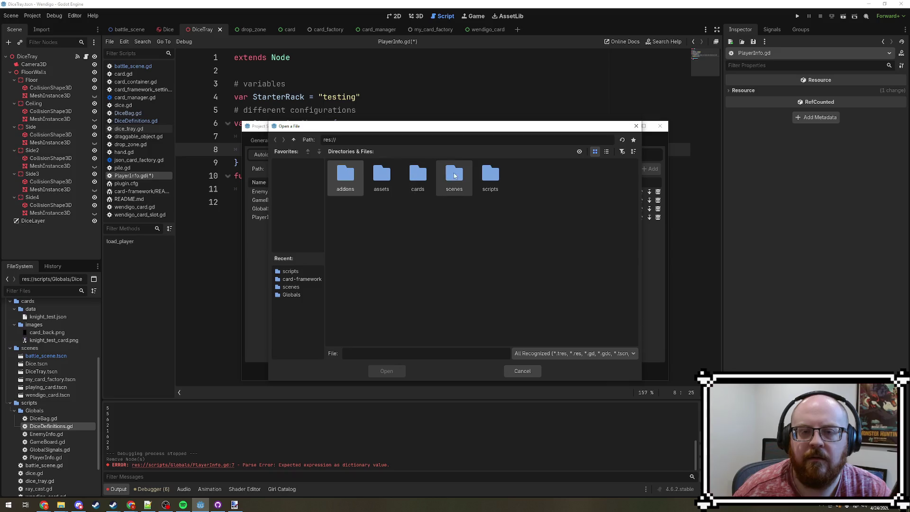
double_click(488, 175)
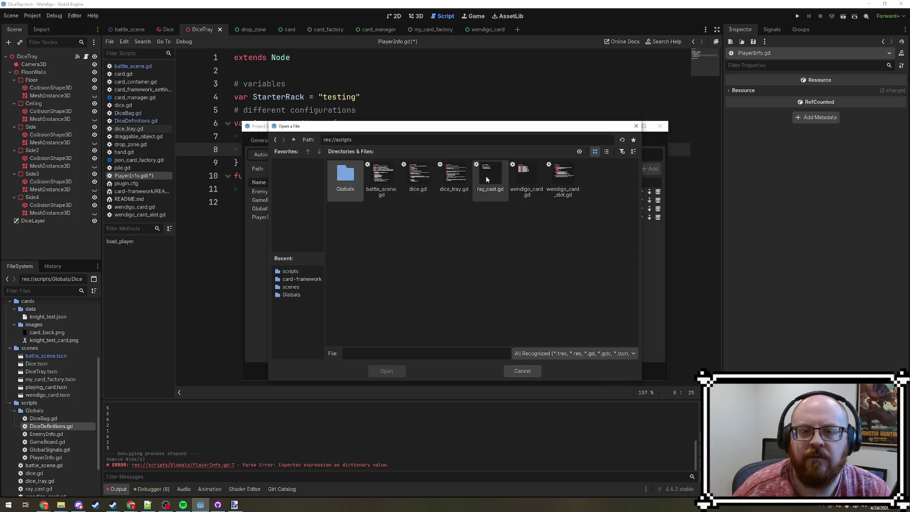
double_click(351, 198)
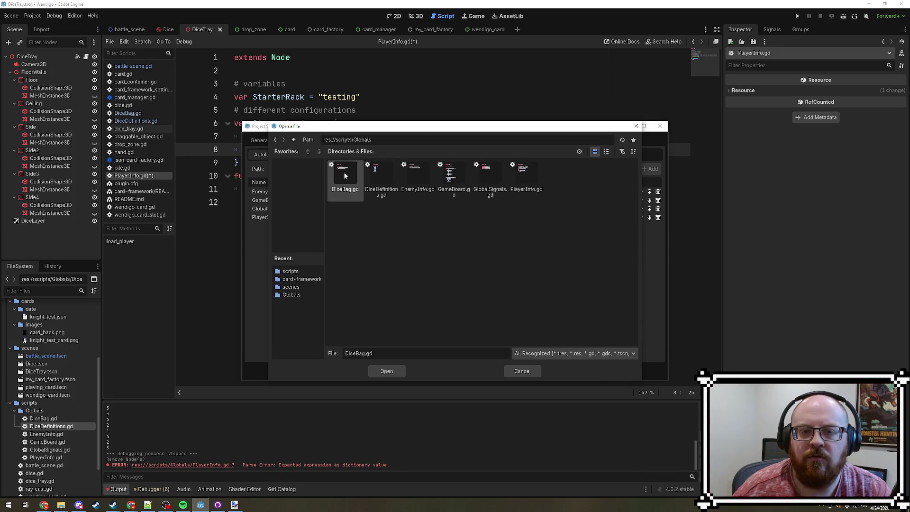
left_click(382, 176)
left_click(386, 371)
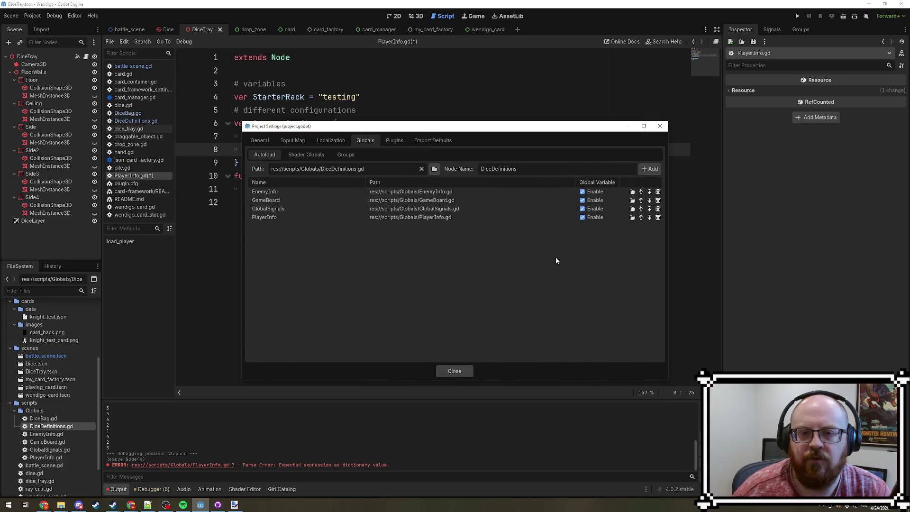
left_click(654, 170)
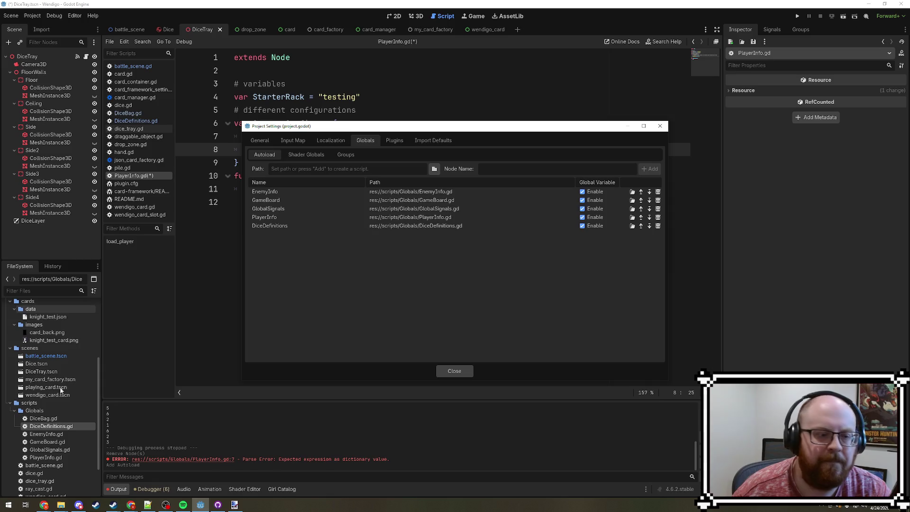
- Add DiceBag.gd as an autoload global named DiceBag and close Project Settings
left_click(55, 424)
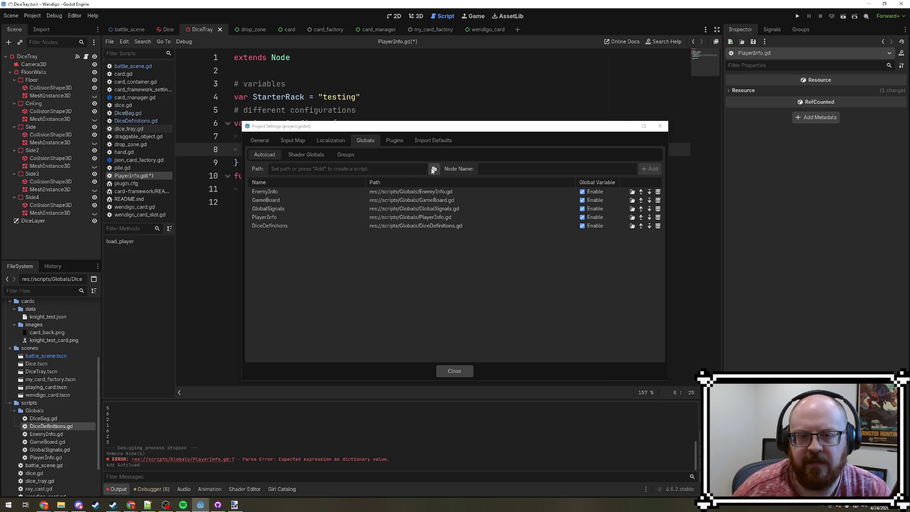
left_click(433, 169)
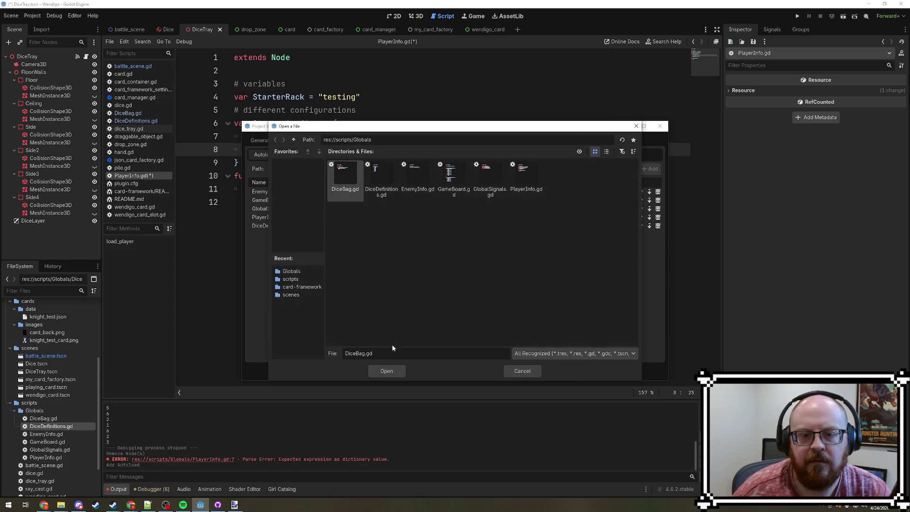
left_click(386, 371)
left_click(657, 169)
left_click(454, 373)
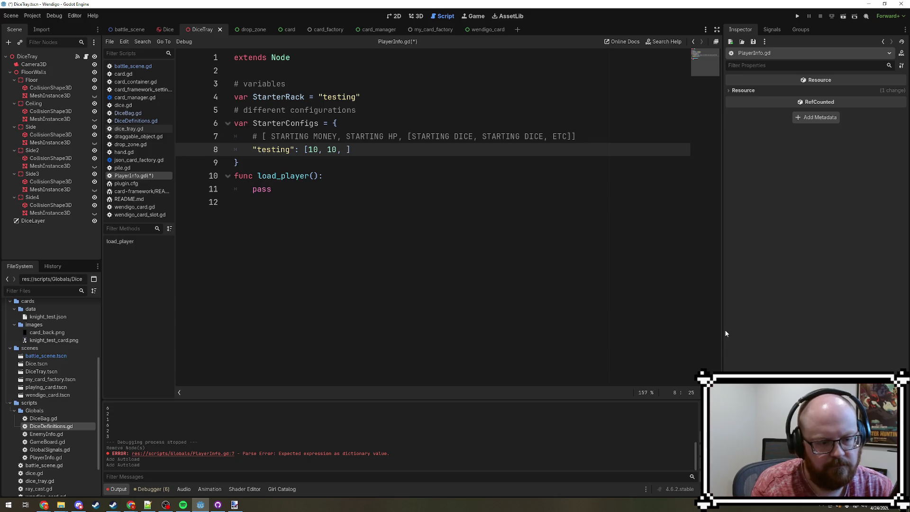
- Reference DiceDefinitions' blank die on line 8 and rename Blank to BlankD6 in DiceDefinitions.gd
type("DiceDe")
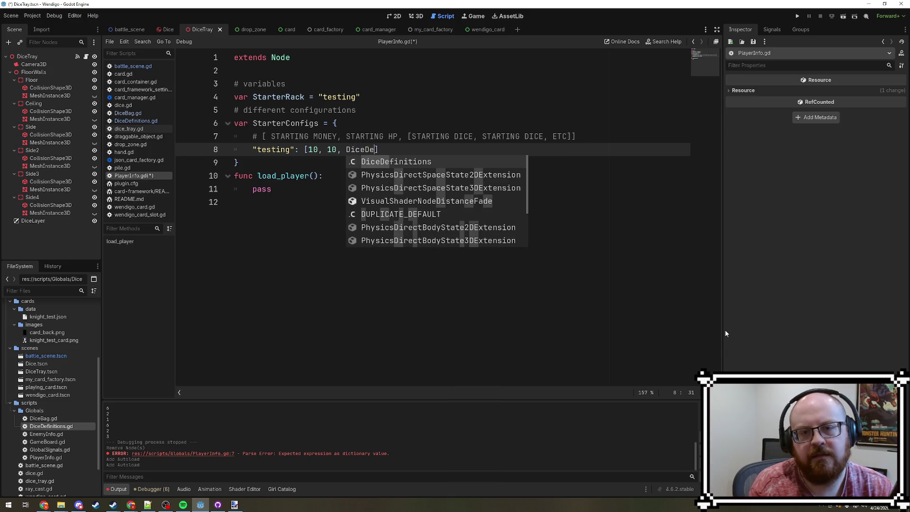
key("Return")
type(".")
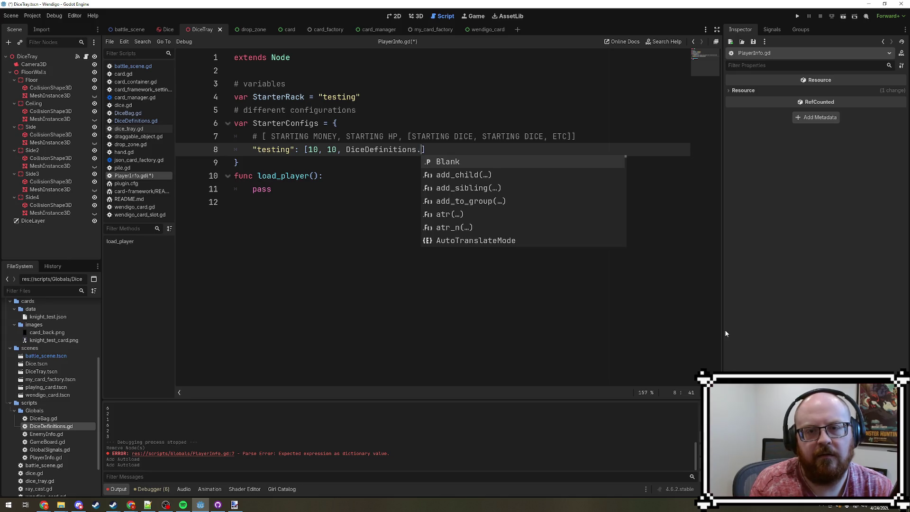
key("Return")
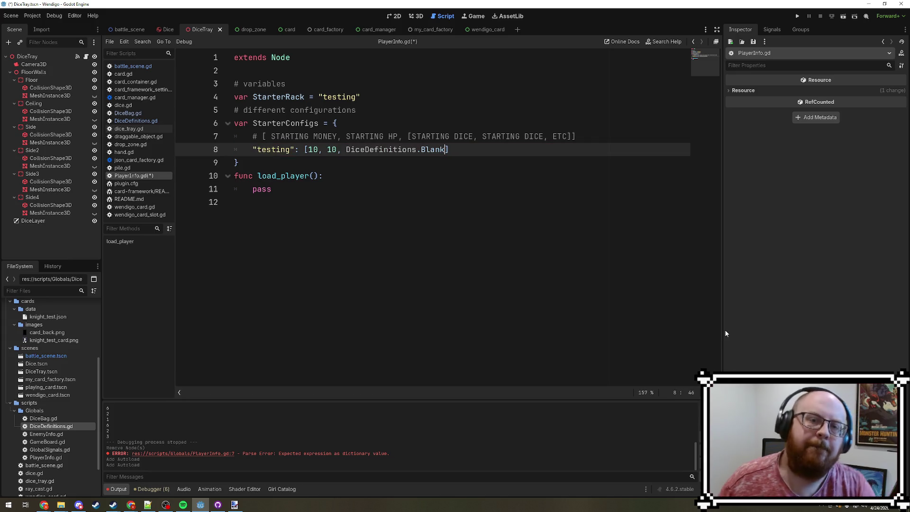
left_click(138, 120)
left_click(276, 96)
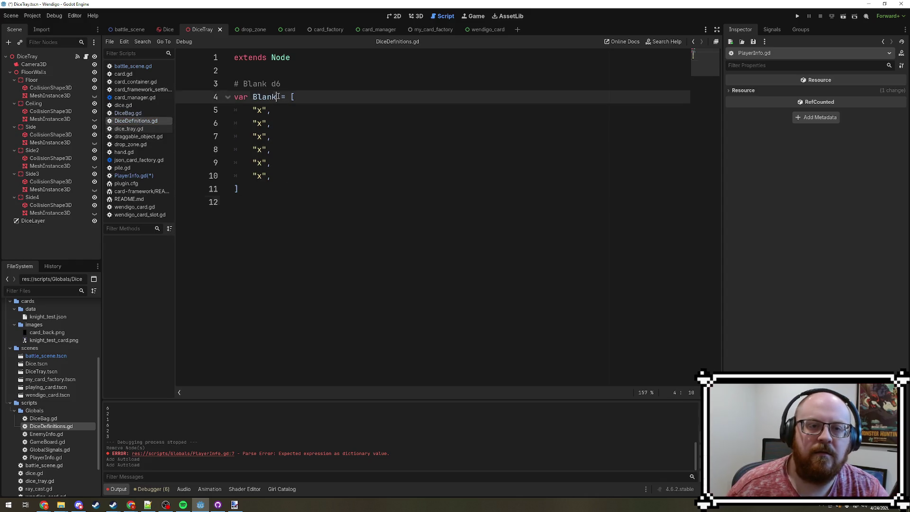
type("D")
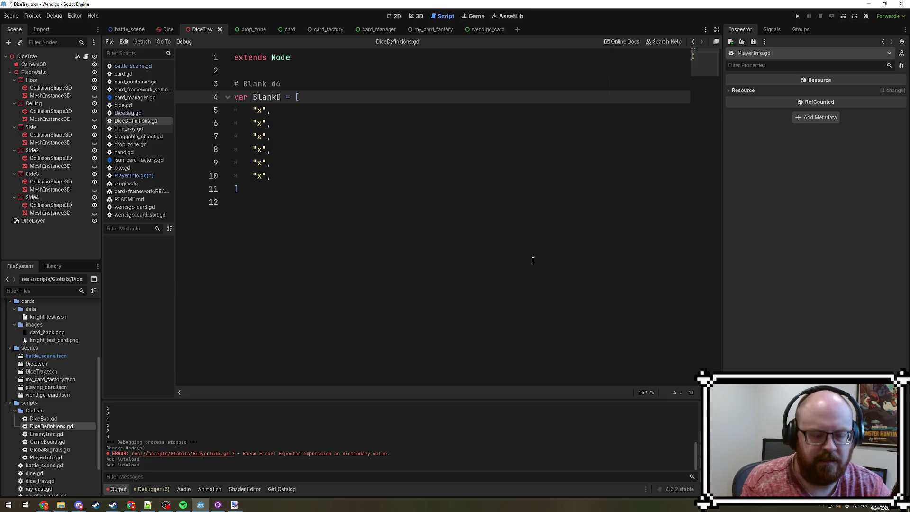
type("6")
left_click(350, 163)
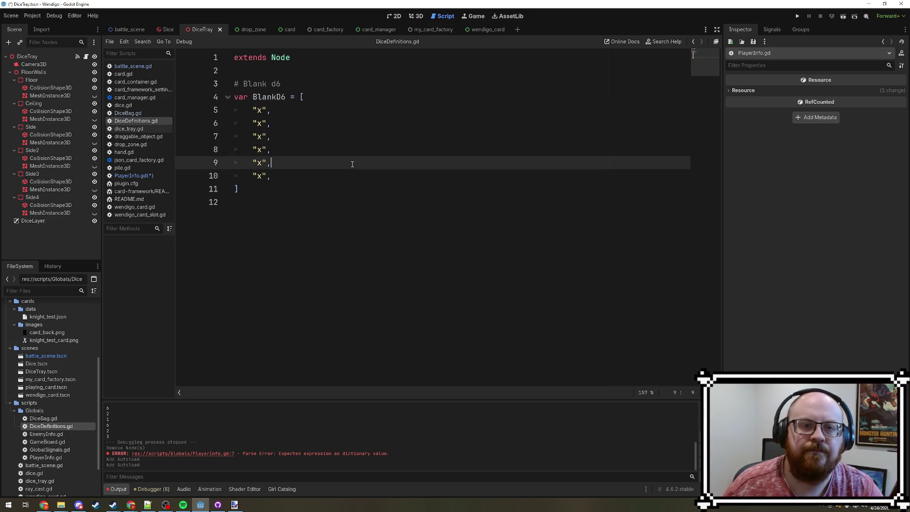
double_click(267, 96)
key("ctrl+c")
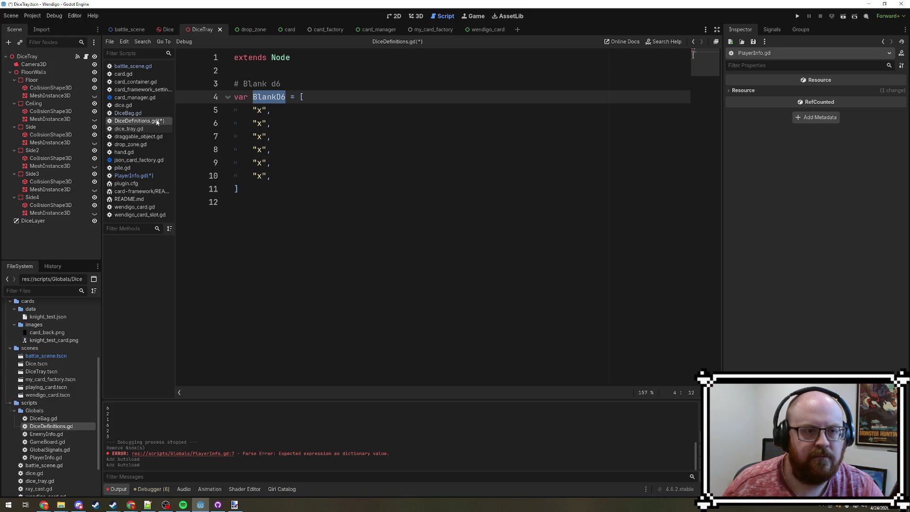
- Point line 8 at DiceDefinitions.BlankD6 and save PlayerInfo.gd
left_click(134, 175)
double_click(433, 150)
key("ctrl+v")
key("ctrl+s")
left_click(488, 148)
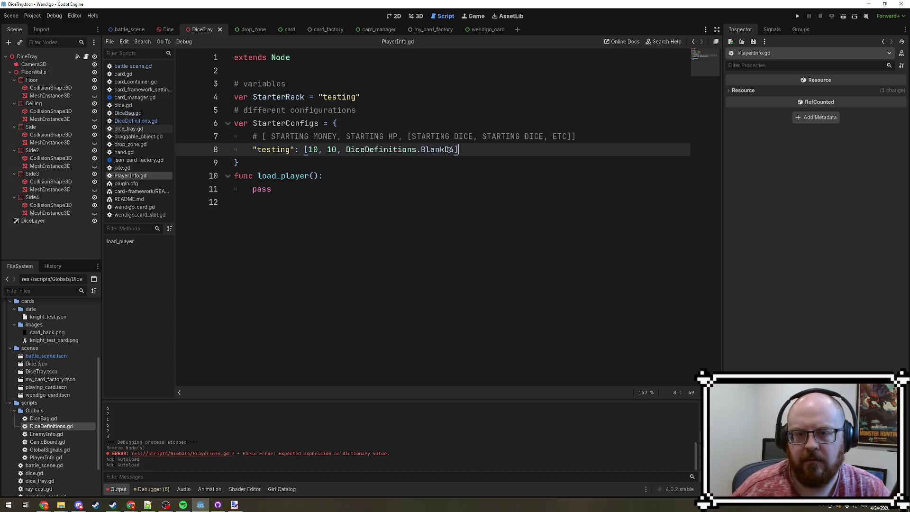
type(",")
key("ctrl+v")
key("ctrl+BackSpace")
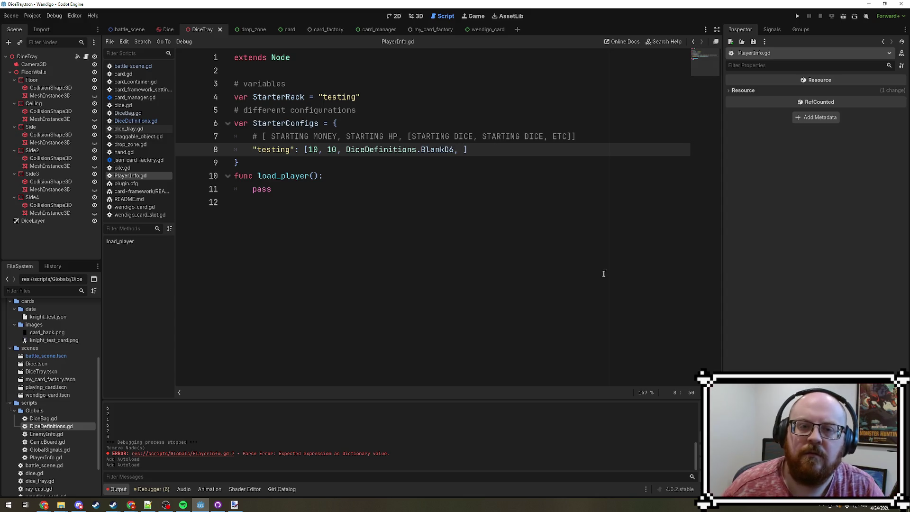
- Make the testing dice a bracketed list of two DiceDefinitions.BlankD6 entries
left_click(346, 149)
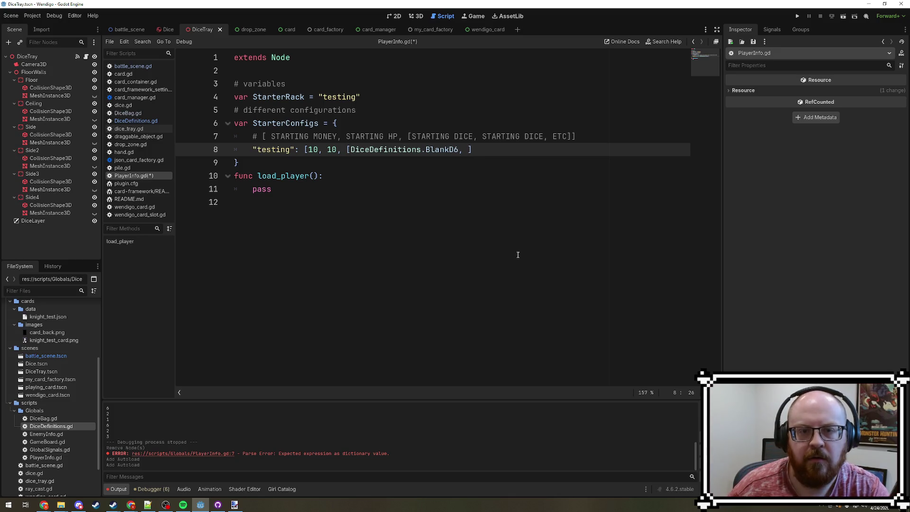
left_click(461, 150)
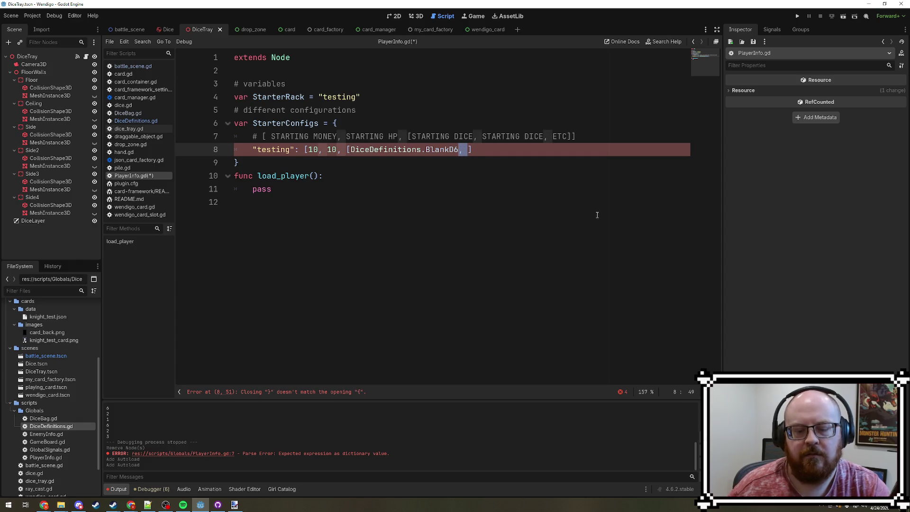
left_click_drag(459, 149, 349, 150)
key("ctrl+c")
left_click(467, 150)
key("ctrl+v")
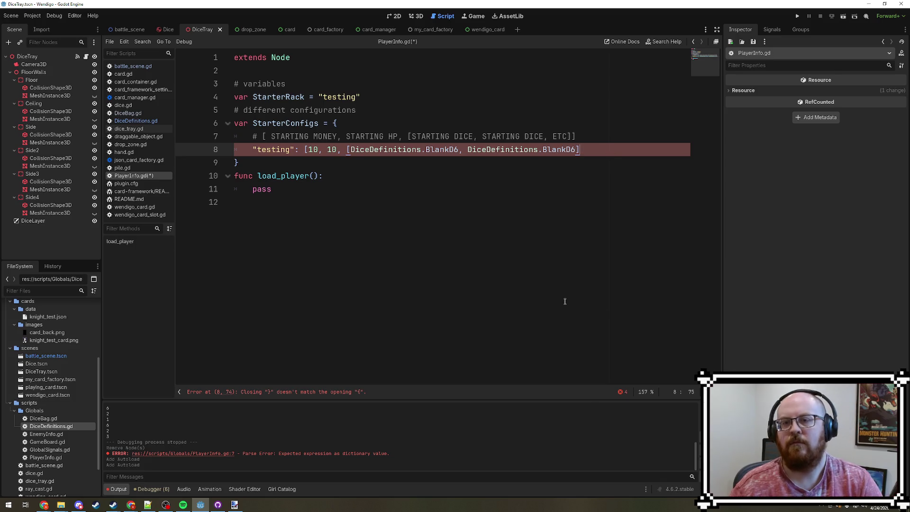
type("]")
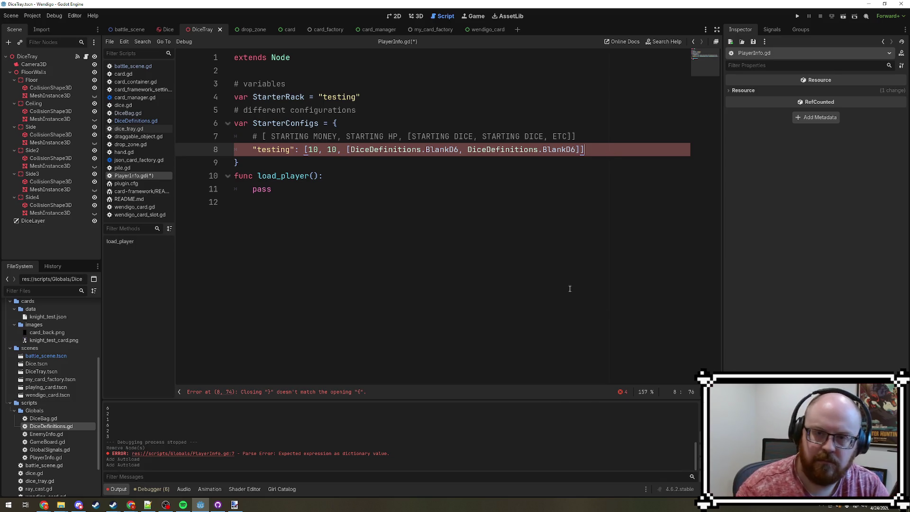
left_click(567, 289)
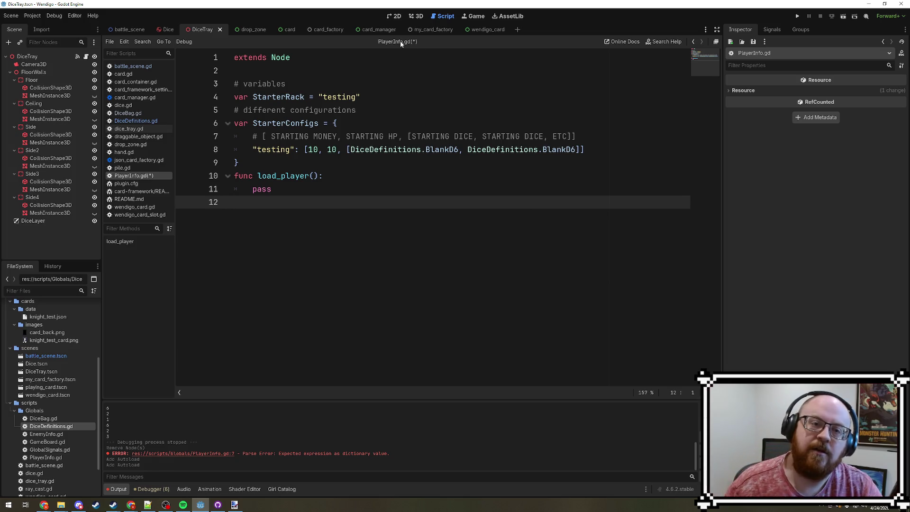
left_click_drag(304, 96, 286, 97)
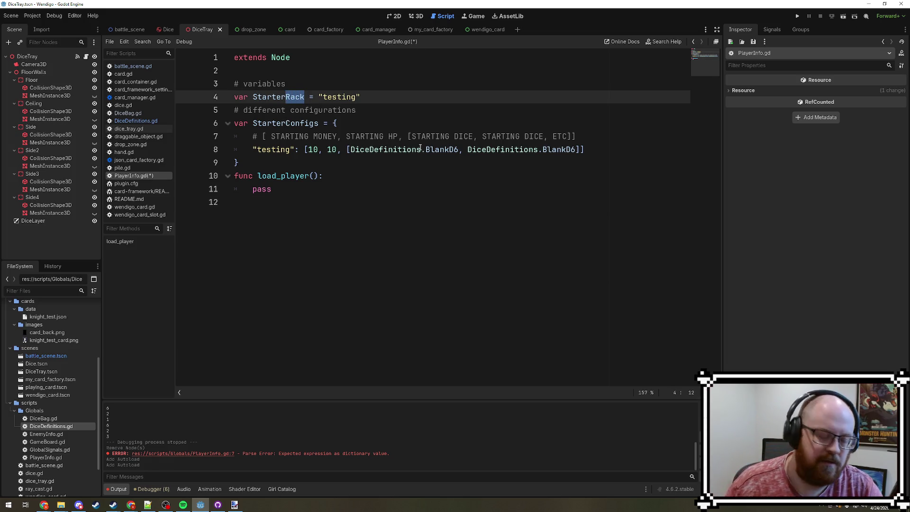
- Change StarterRack to StarterConfig on line 4 and save PlayerInfo.gd
type("Config")
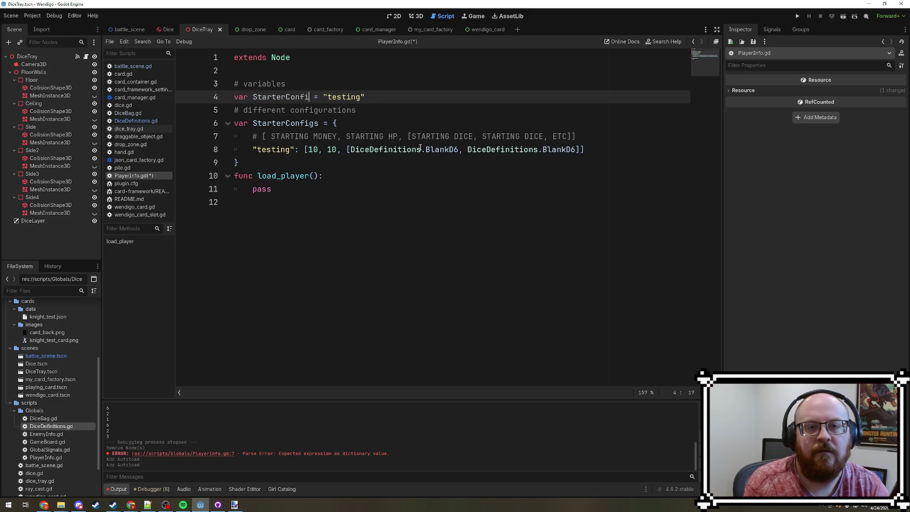
left_click(408, 84)
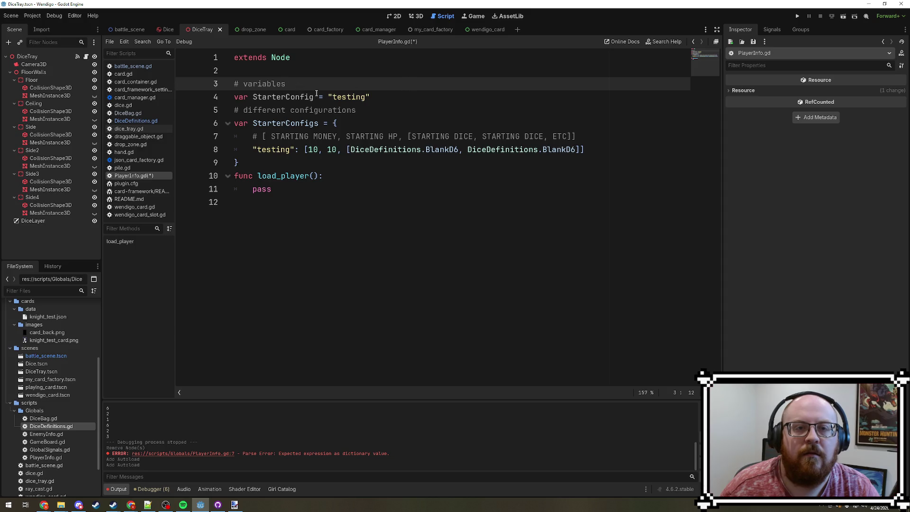
left_click_drag(314, 96, 278, 98)
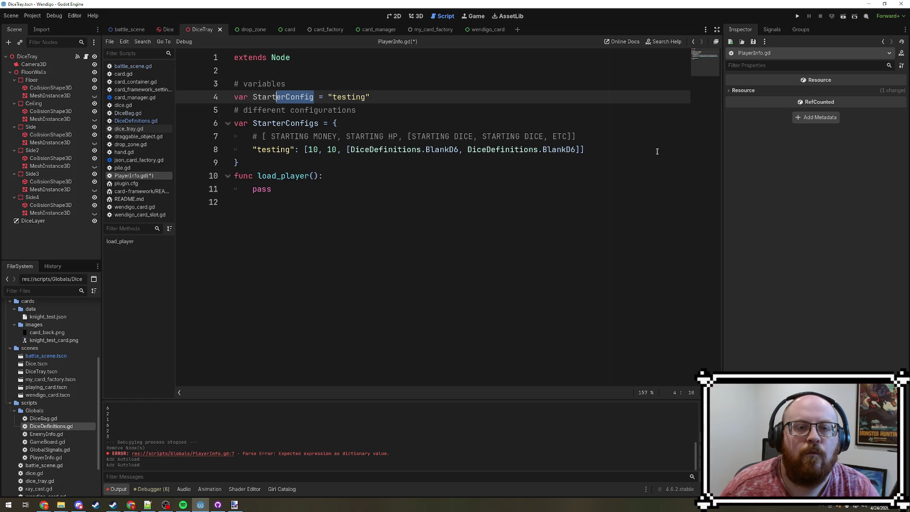
left_click(402, 83)
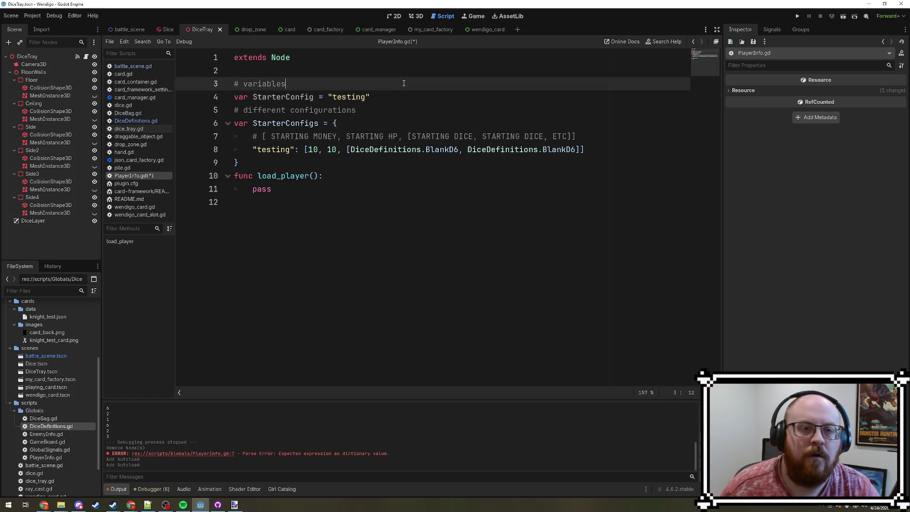
key("ctrl+s")
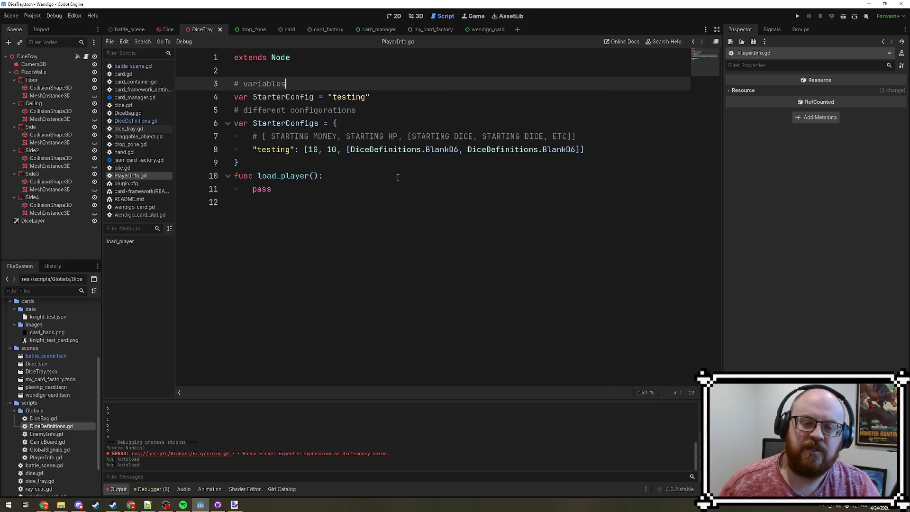
left_click(359, 177)
- Add comments '# search for starterconfig', '# assign money', '# assign hp', '# assign dicebag' in load_player
key("Return")
type("#")
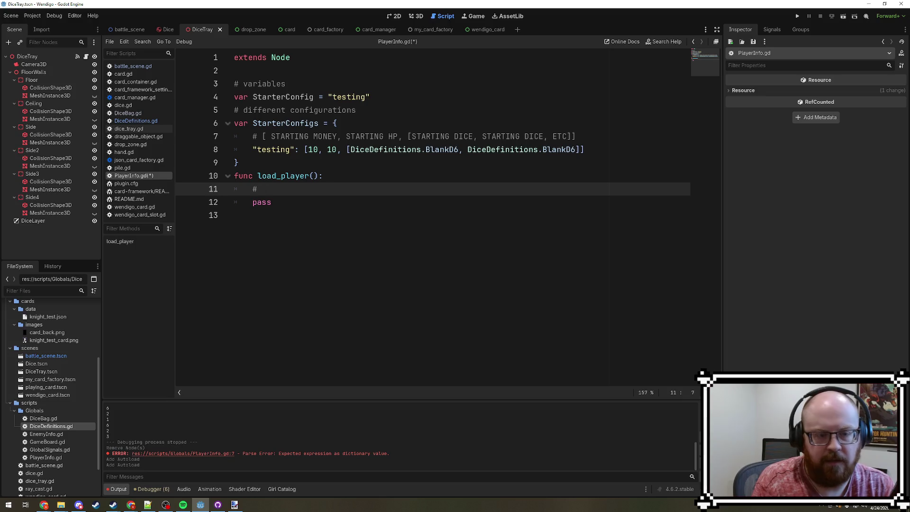
type("search for ")
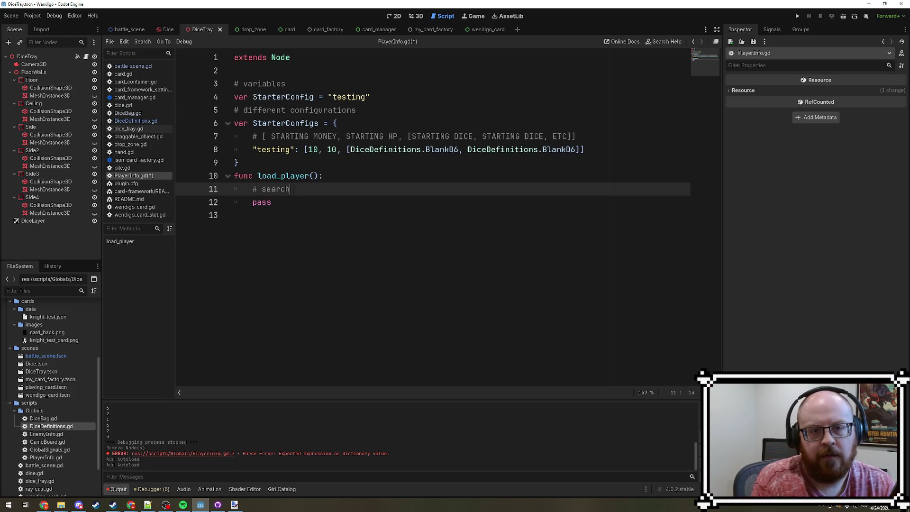
type("starterconfig")
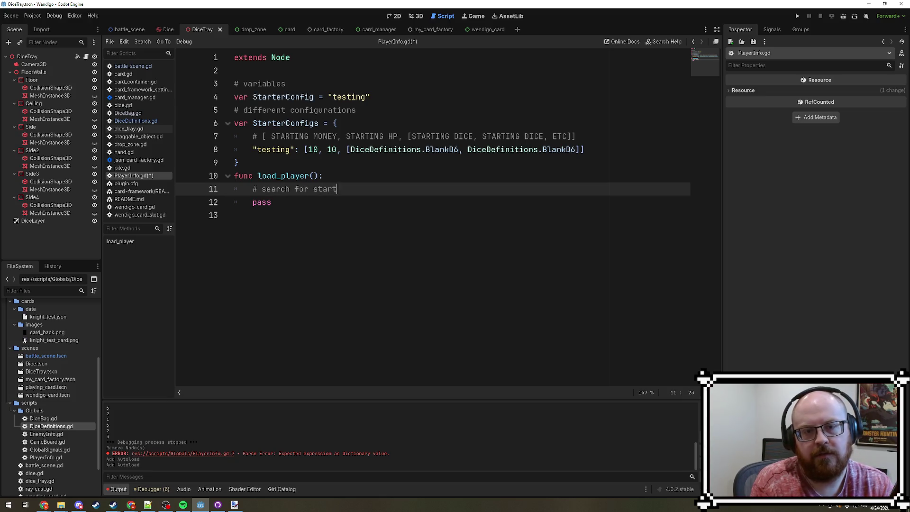
key("Return")
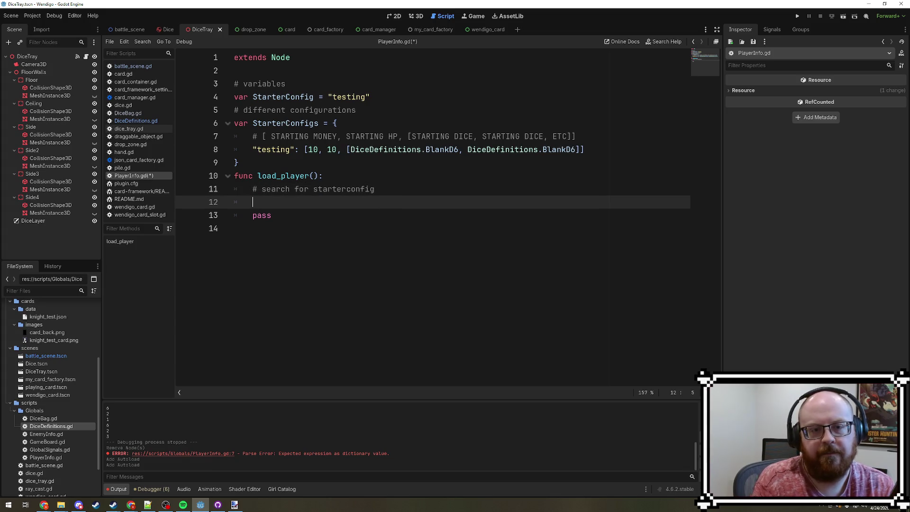
type("# assign ")
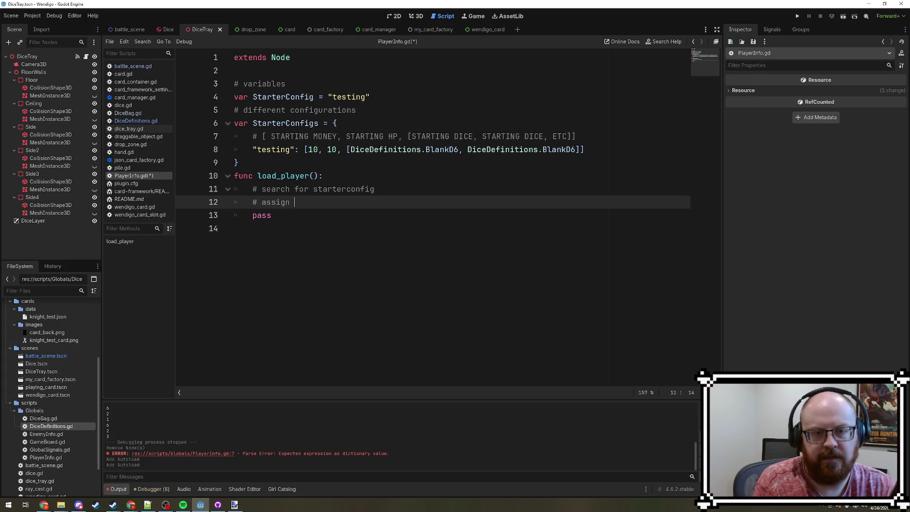
type("money")
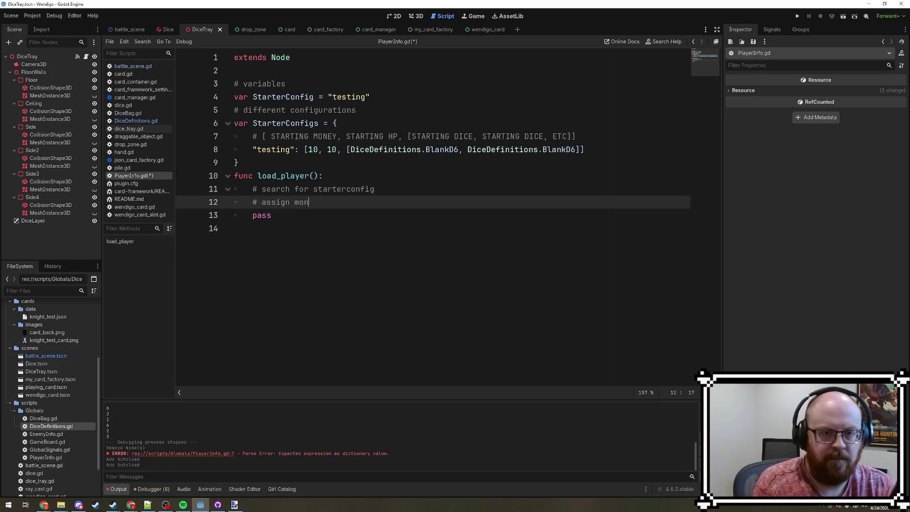
key("Return")
type("# assign hp")
key("Return")
type("# assign ")
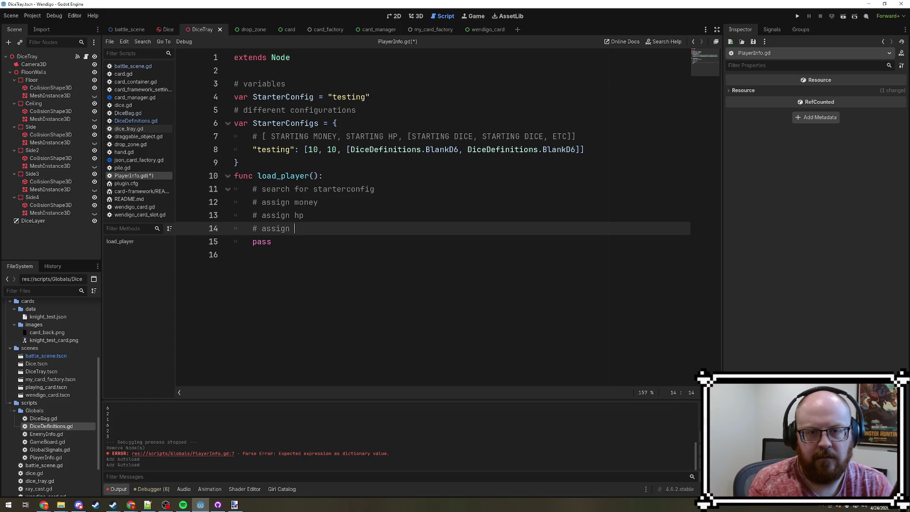
type("dice ba")
key("BackSpace")
key("BackSpace")
key("BackSpace")
type("bag")
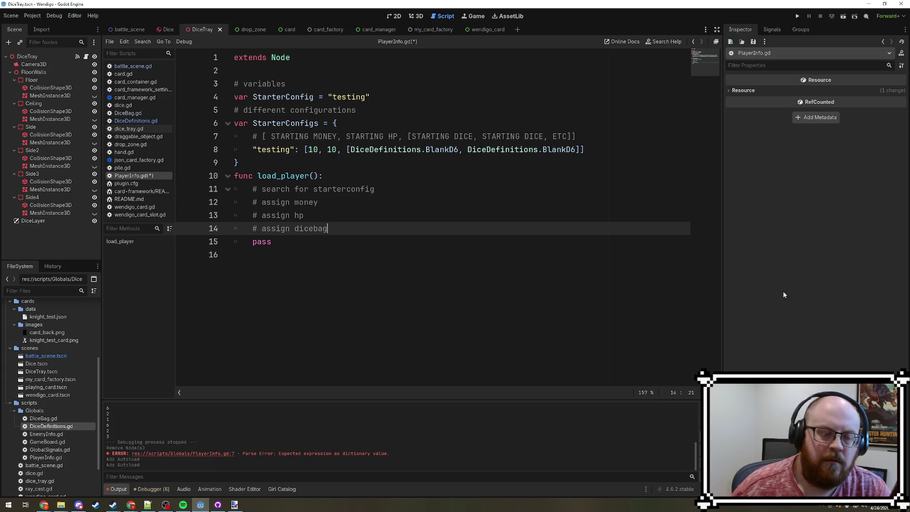
left_click(435, 297)
- Save PlayerInfo.gd and review DiceBag.gd, DiceDefinitions.gd and create_dice_rack in battle_scene.gd
key("ctrl+s")
double_click(57, 419)
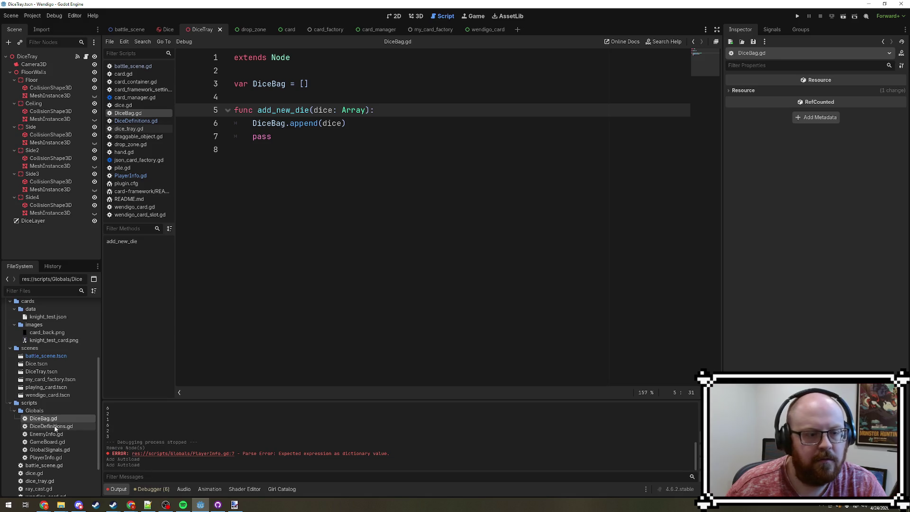
double_click(48, 427)
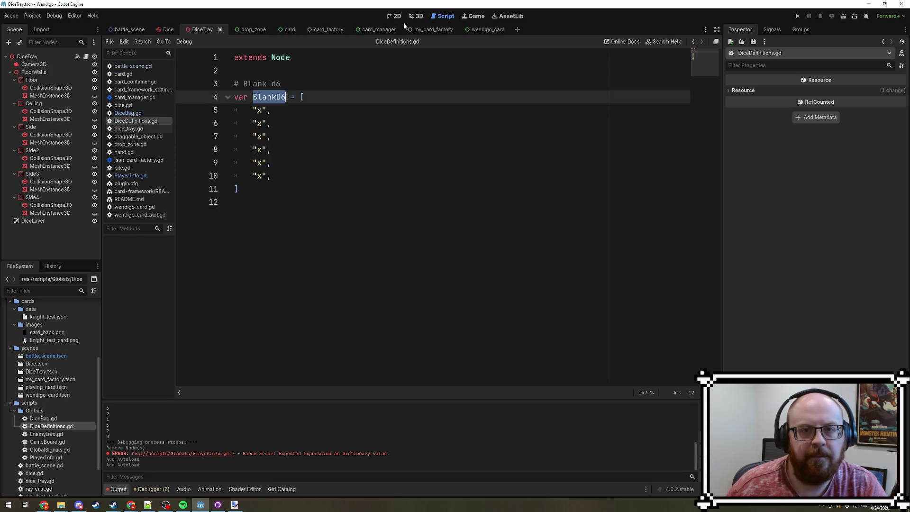
left_click(134, 66)
left_click(499, 175)
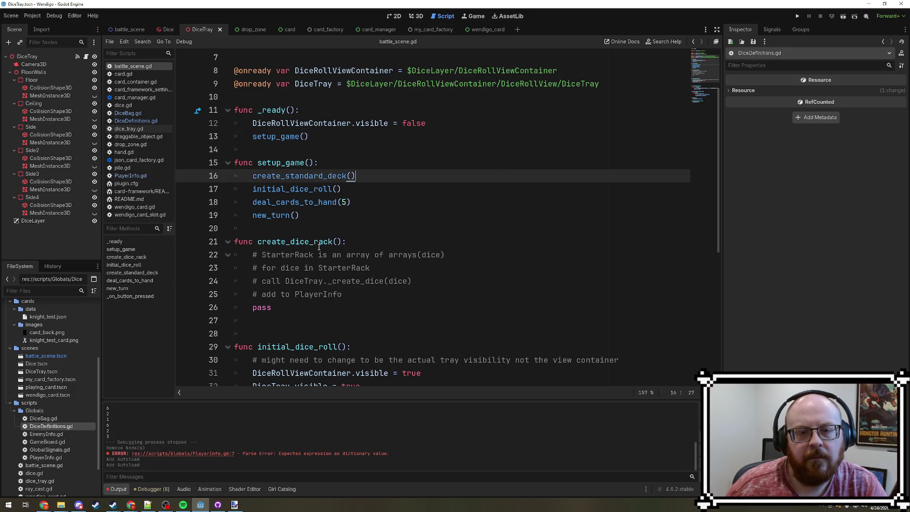
left_click(335, 242)
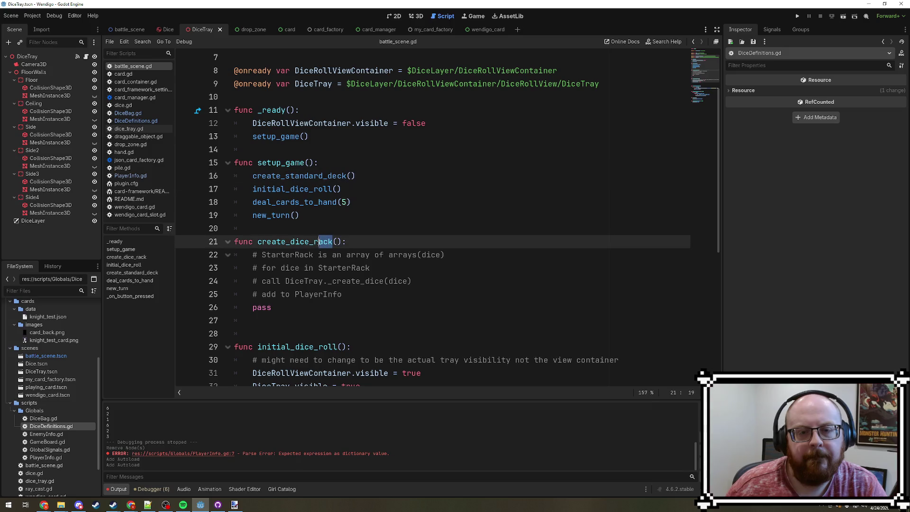
left_click(481, 267)
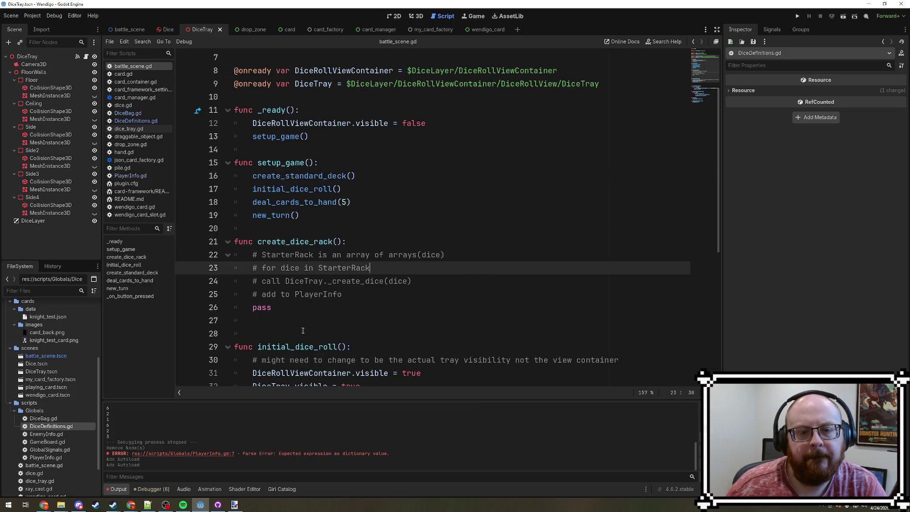
left_click(342, 306)
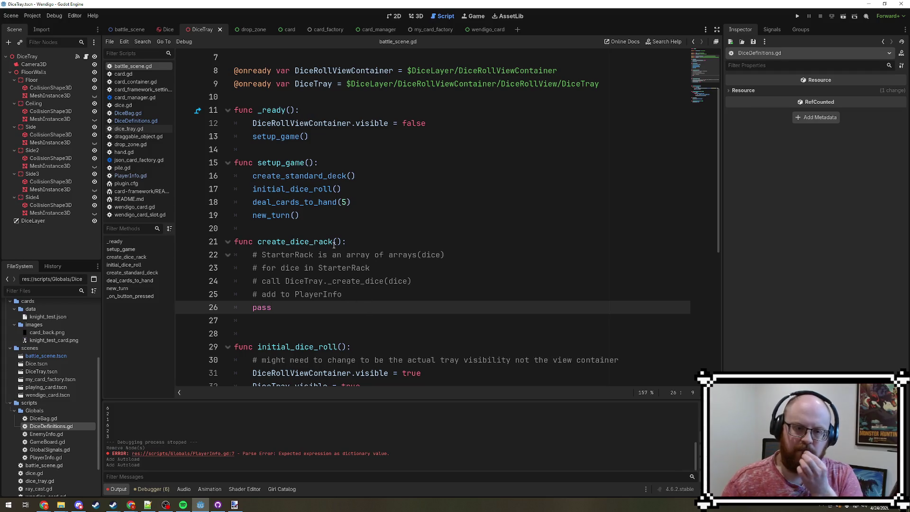
- Rename create_dice_rack to create_initial_dice and save battle_scene.gd
left_click_drag(335, 241, 311, 242)
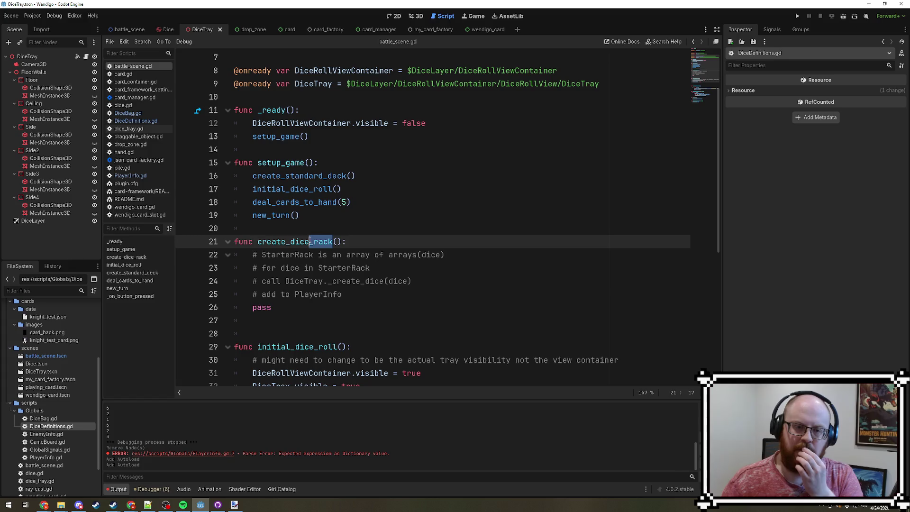
left_click(322, 246)
left_click_drag(333, 242, 315, 242)
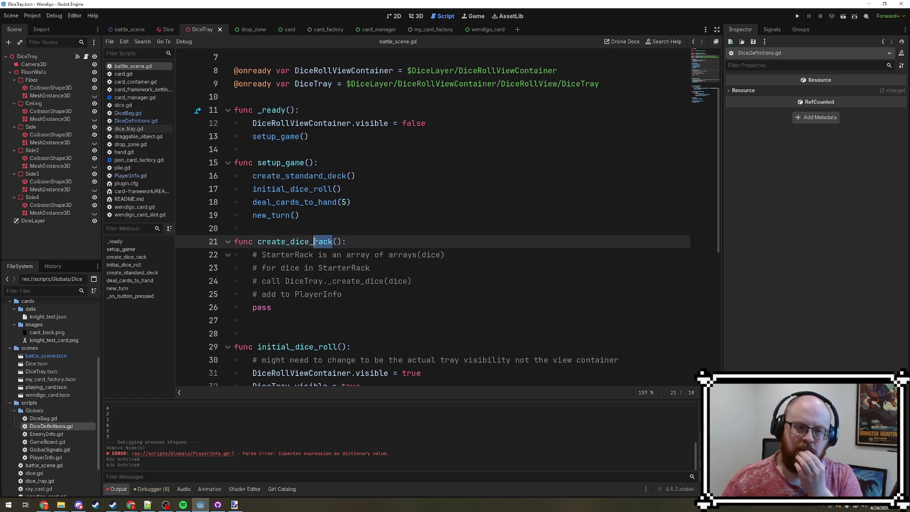
key("BackSpace")
key("BackSpace")
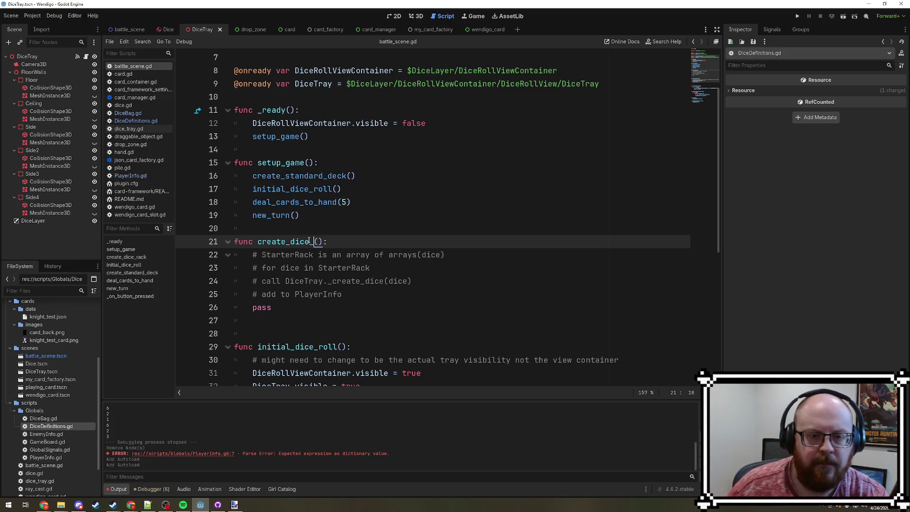
type("initial_")
left_click(406, 215)
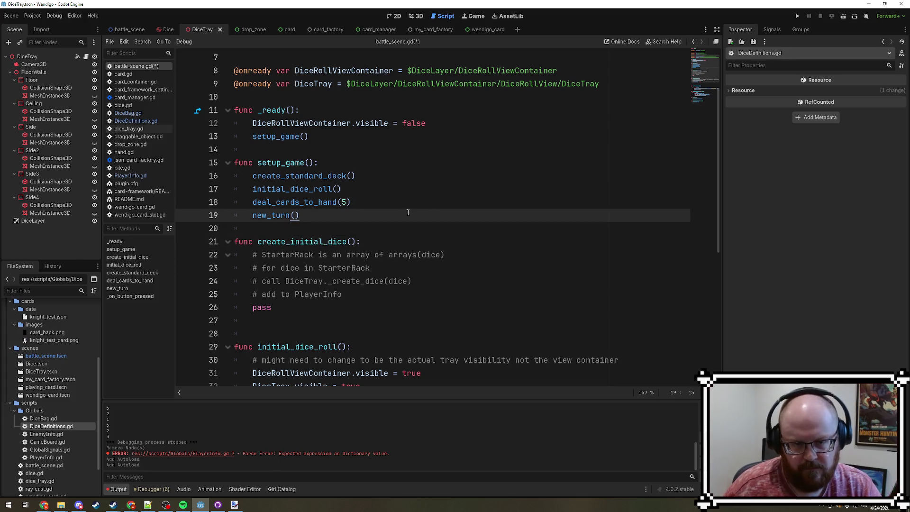
left_click(304, 241)
key("Left")
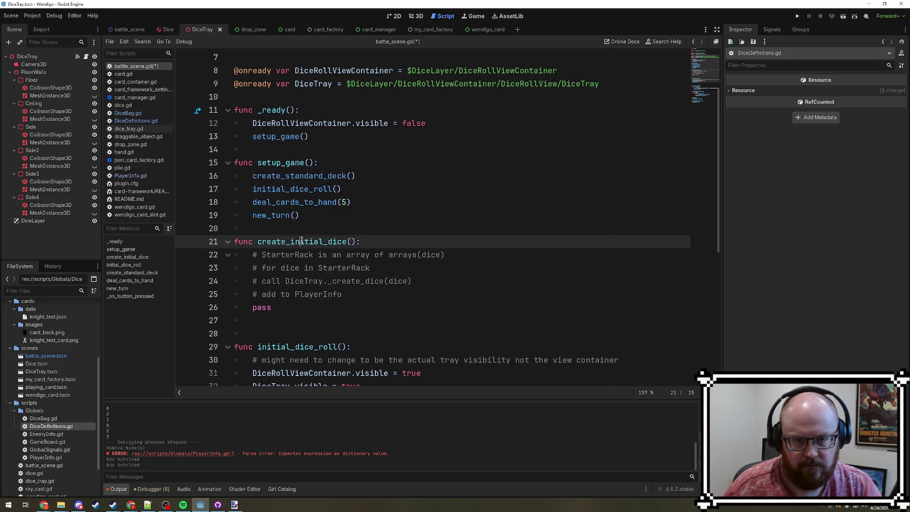
key("ctrl+s")
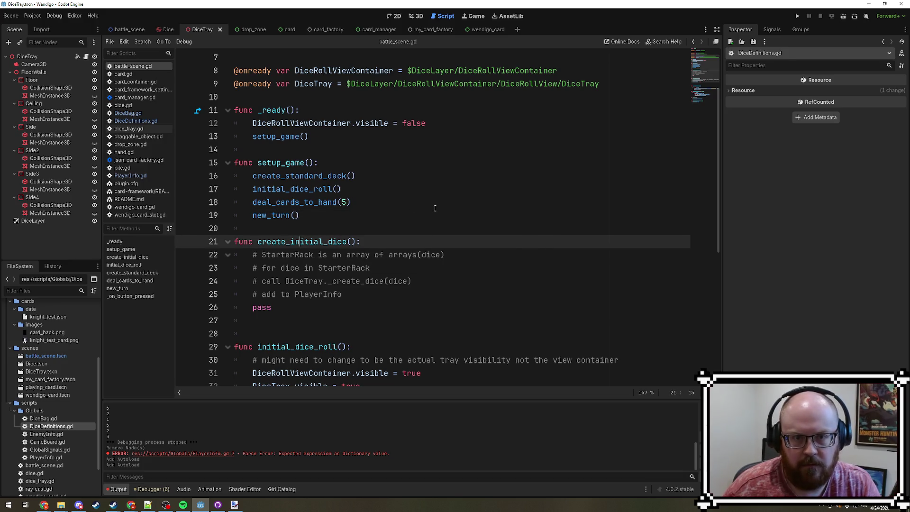
- Check the create_initial_dice call, then bring up PlayerInfo.gd again
scroll(445, 222, "up", 2)
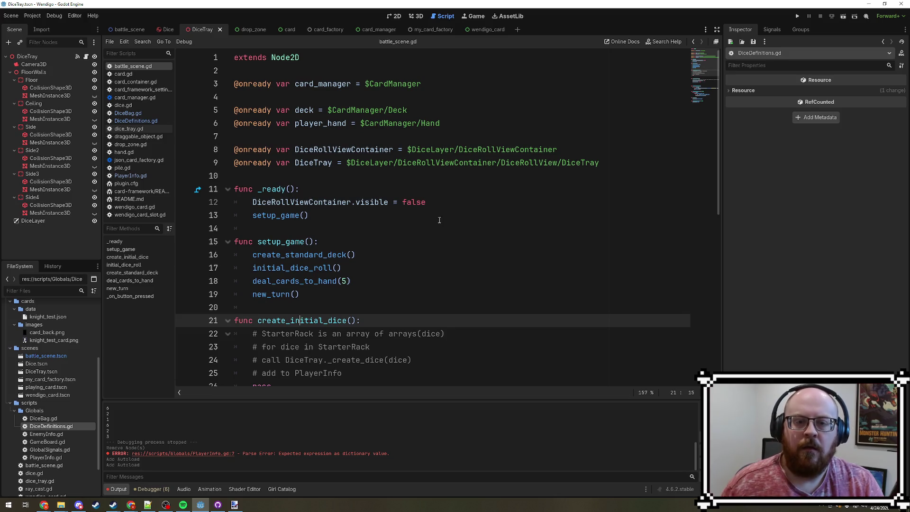
scroll(438, 221, "down", 3)
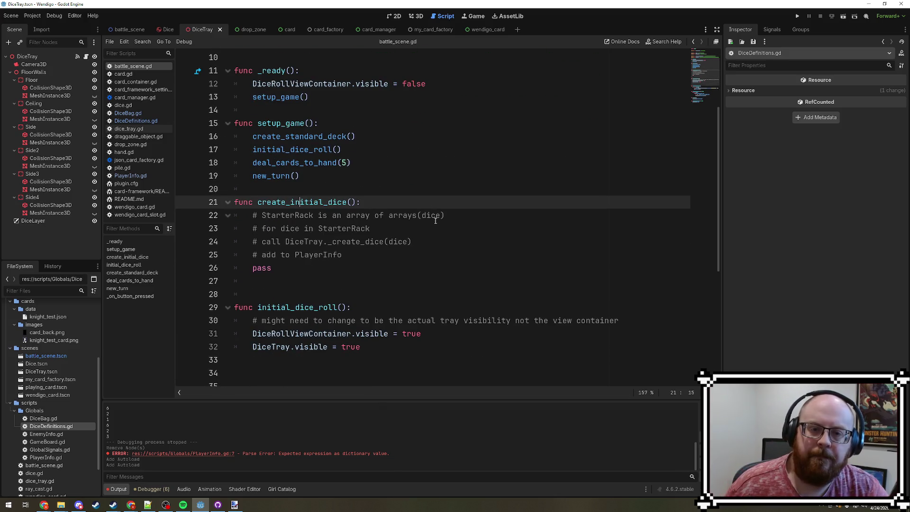
left_click(351, 202)
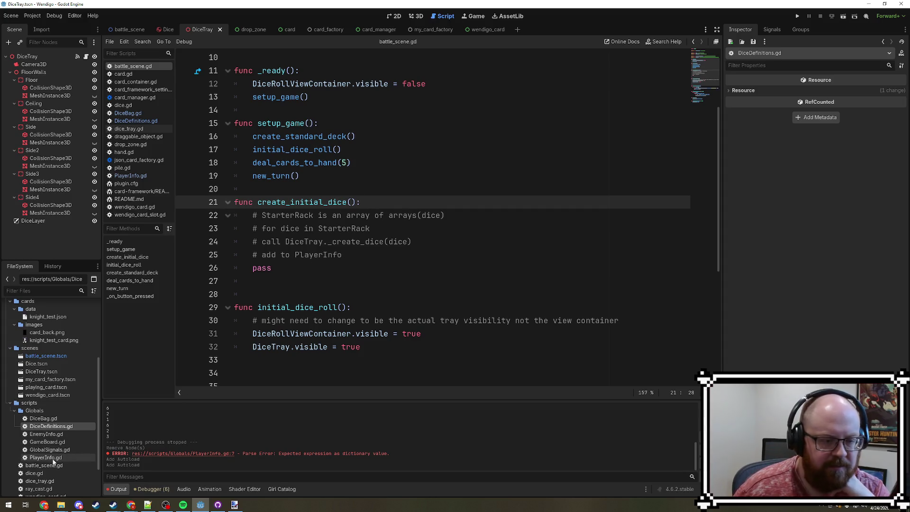
double_click(51, 458)
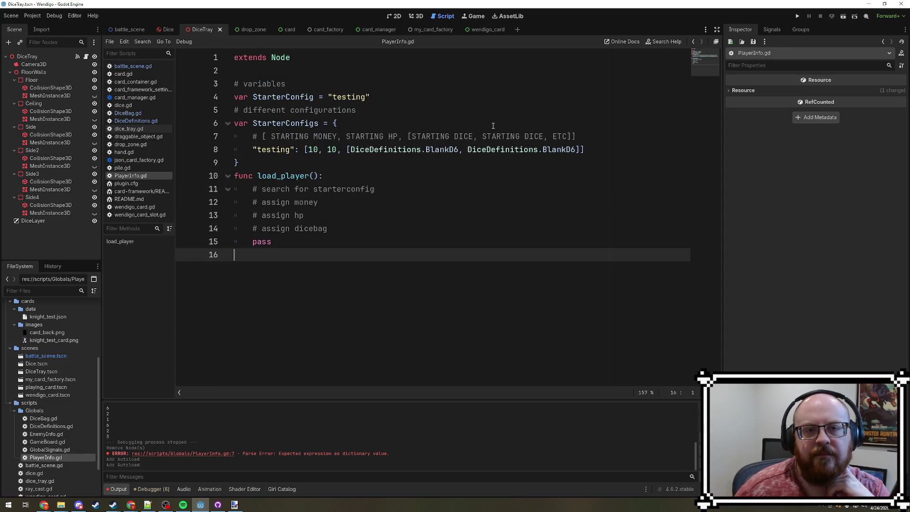
- Add 'var health' and 'var money' lines below StarterConfig in PlayerInfo.gd
left_click(414, 87)
left_click(417, 96)
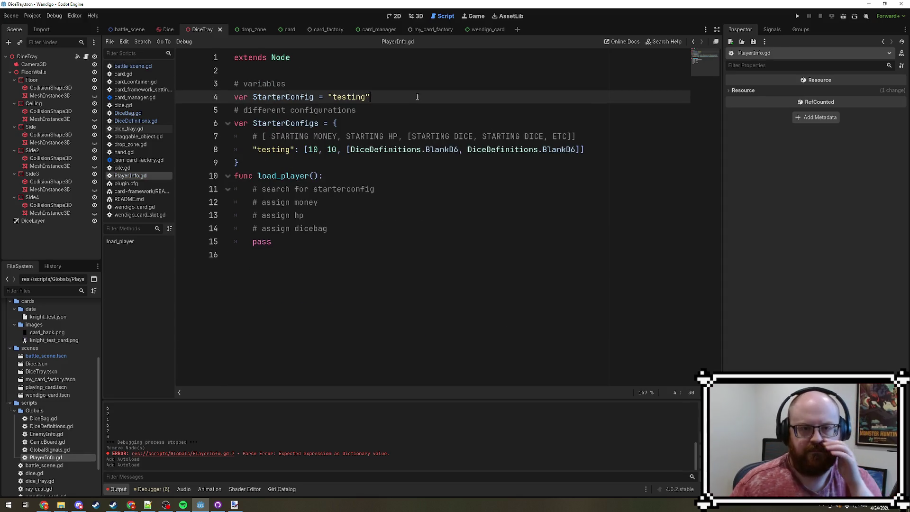
key("Return")
type("var ")
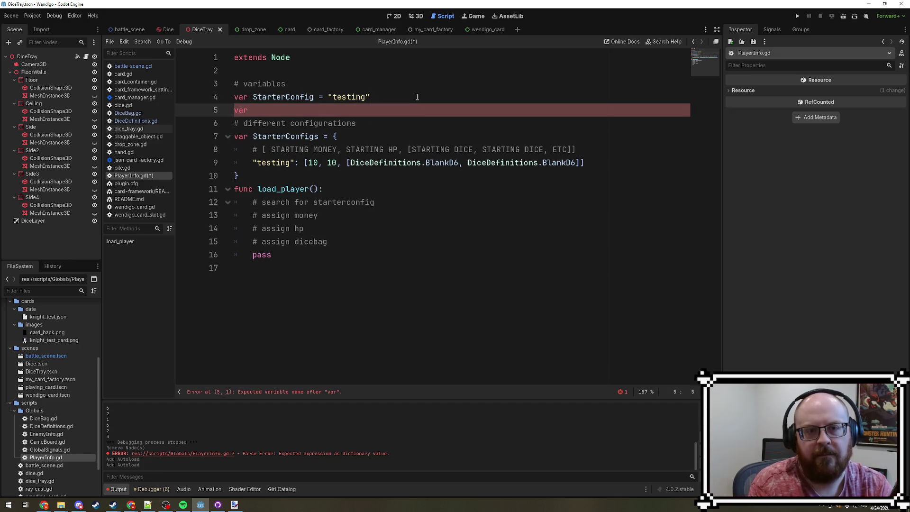
type("health")
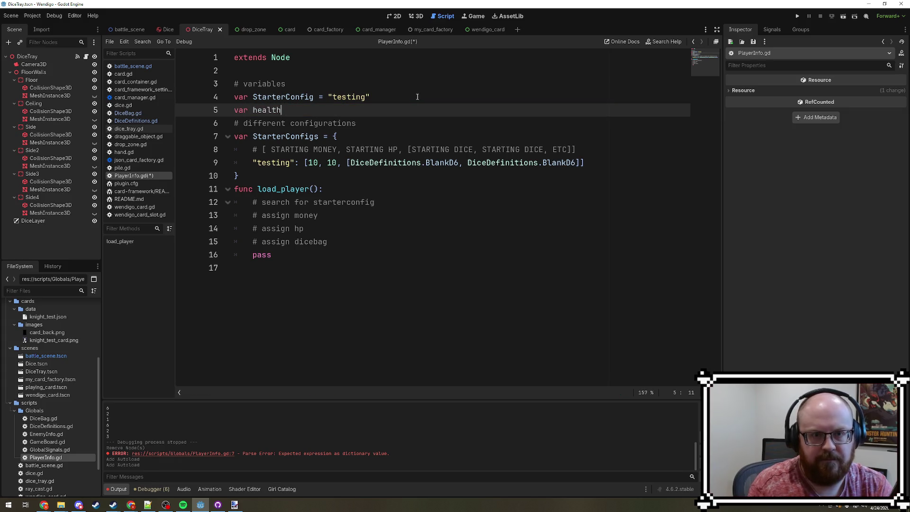
key("Return")
type("var ")
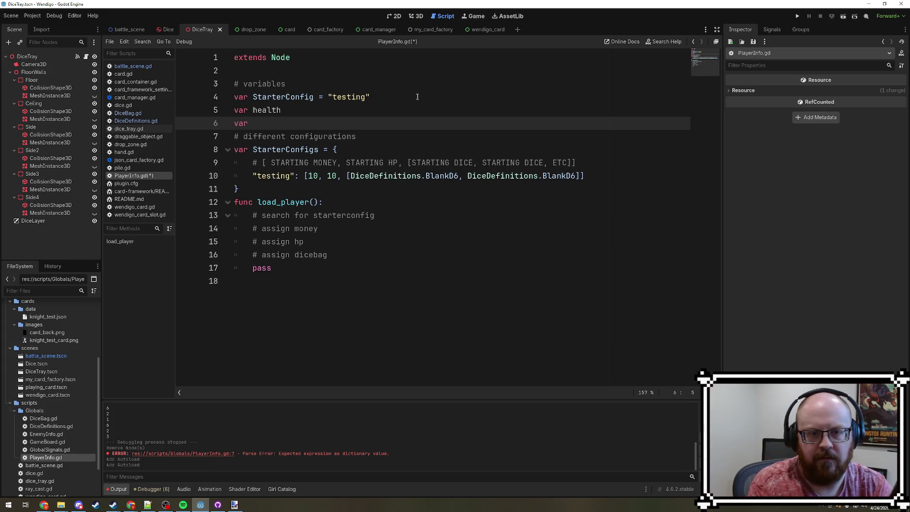
type("money")
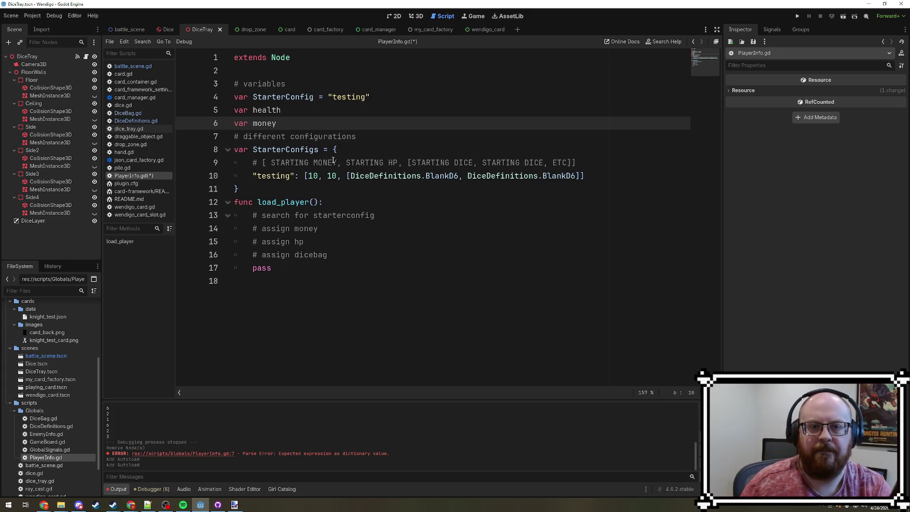
- Swap the two variable names so money is declared before health
left_click_drag(337, 163, 314, 163)
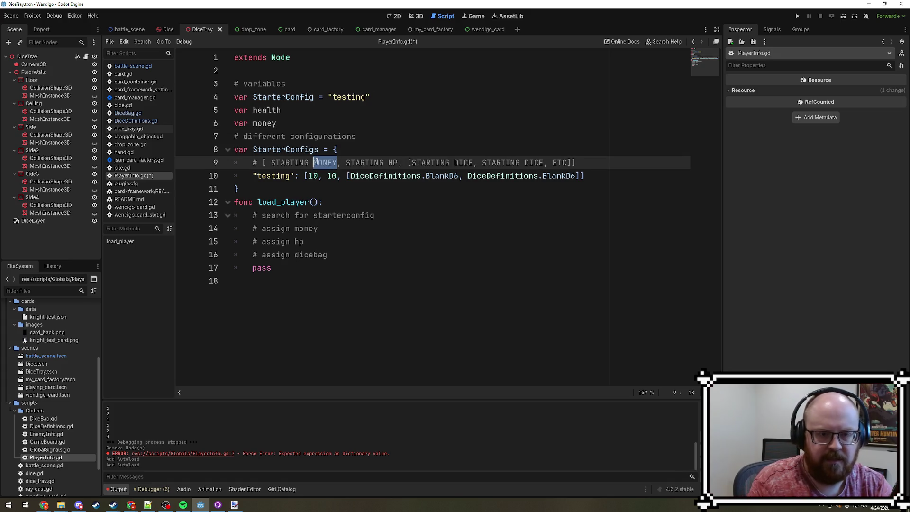
double_click(272, 123)
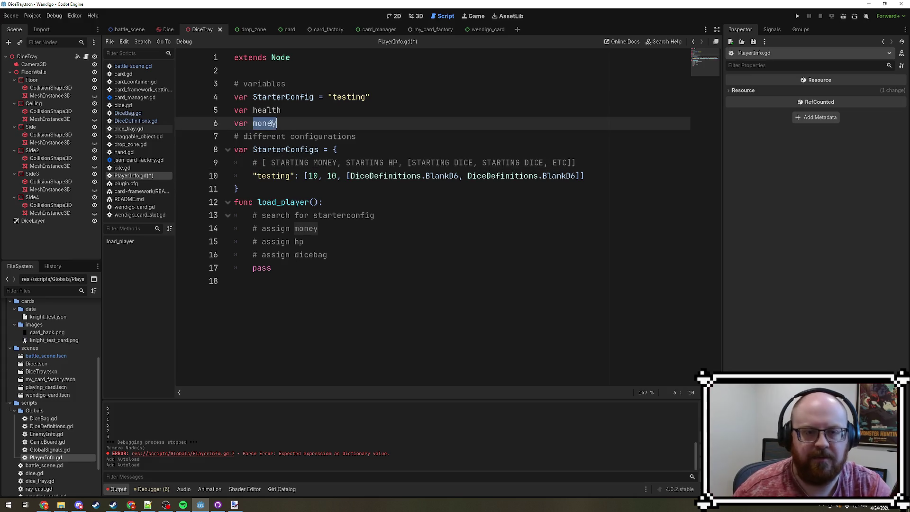
double_click(272, 110)
type("money")
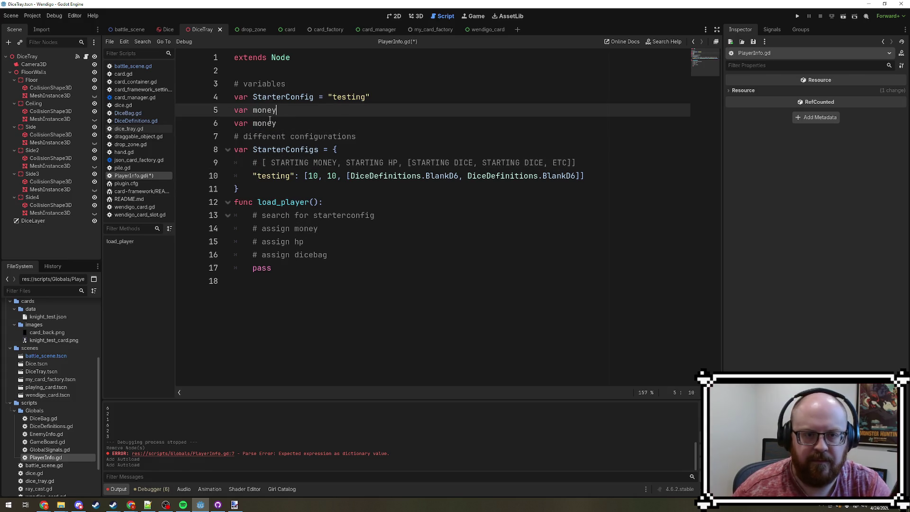
double_click(265, 123)
type("health")
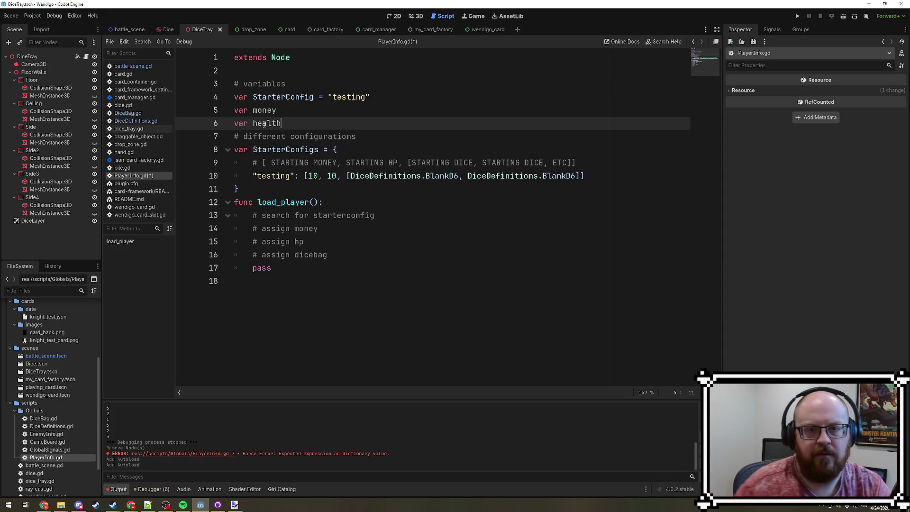
left_click(418, 107)
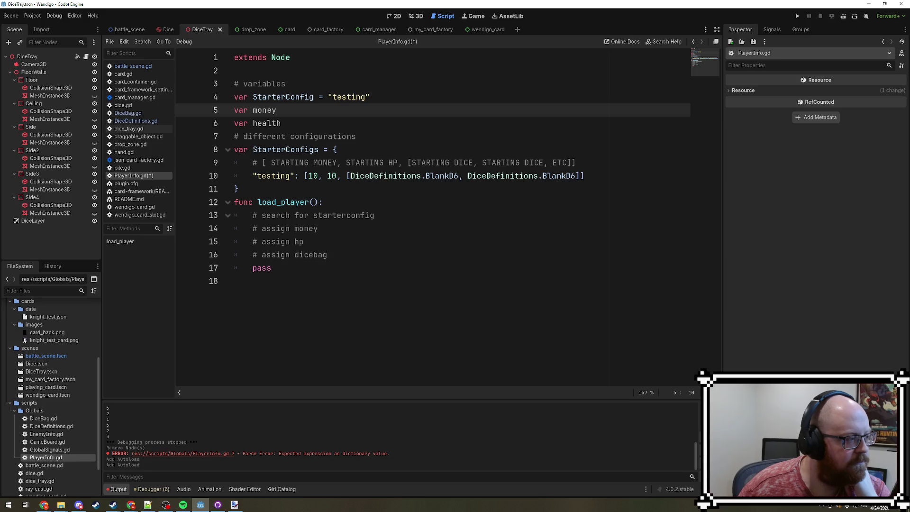
- Add a StarterConfigs[StarterConfig] lookup line below the search comment in load_player
left_click(422, 219)
key("Return")
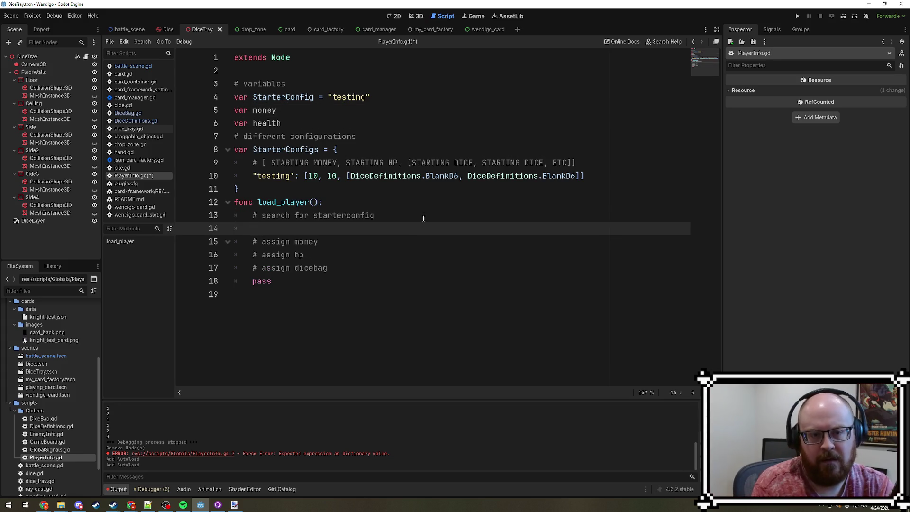
type("Starter")
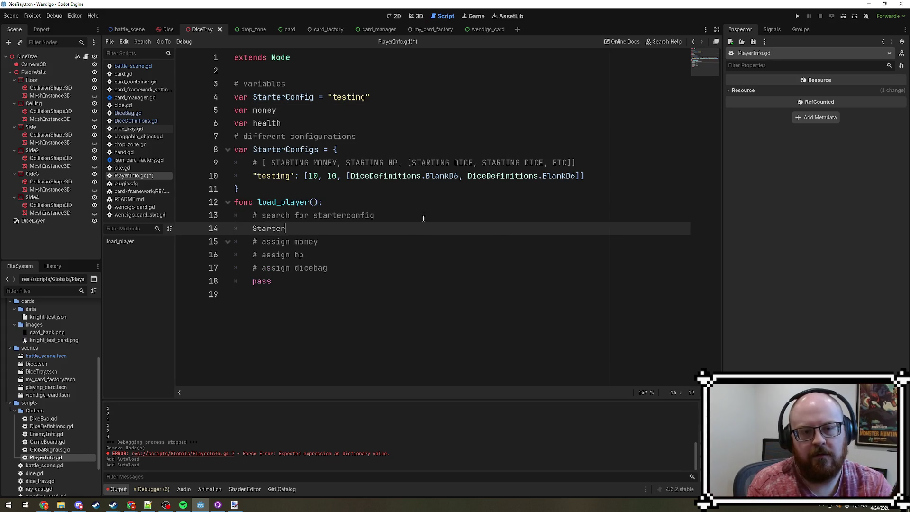
type("C")
key("Down")
key("Return")
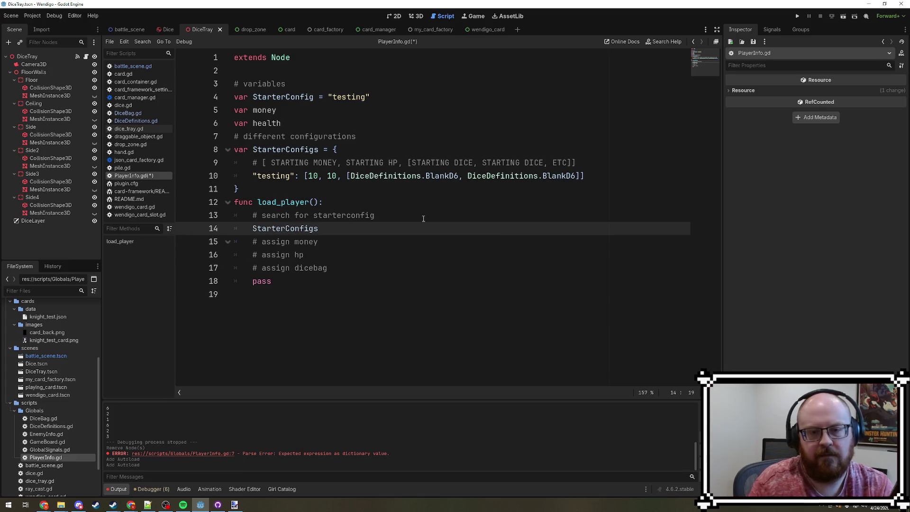
type("[")
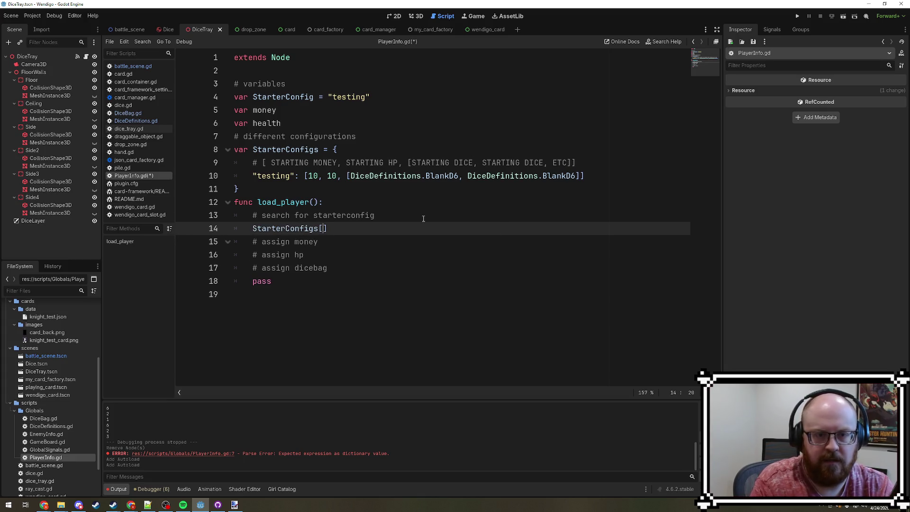
type("starter")
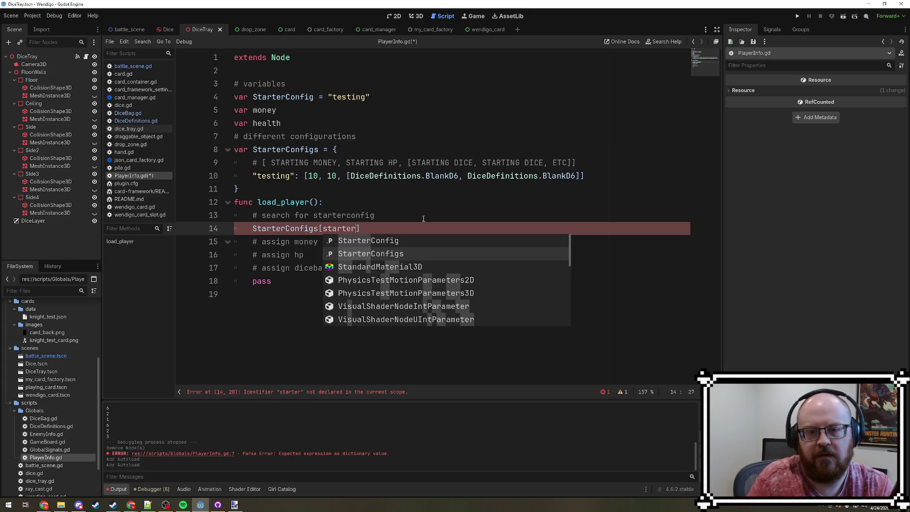
key("Up")
key("Return")
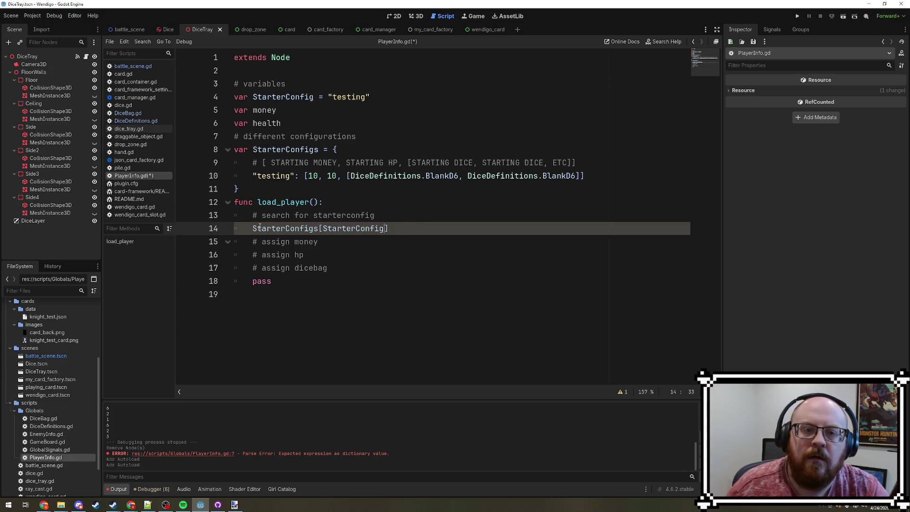
left_click(415, 229)
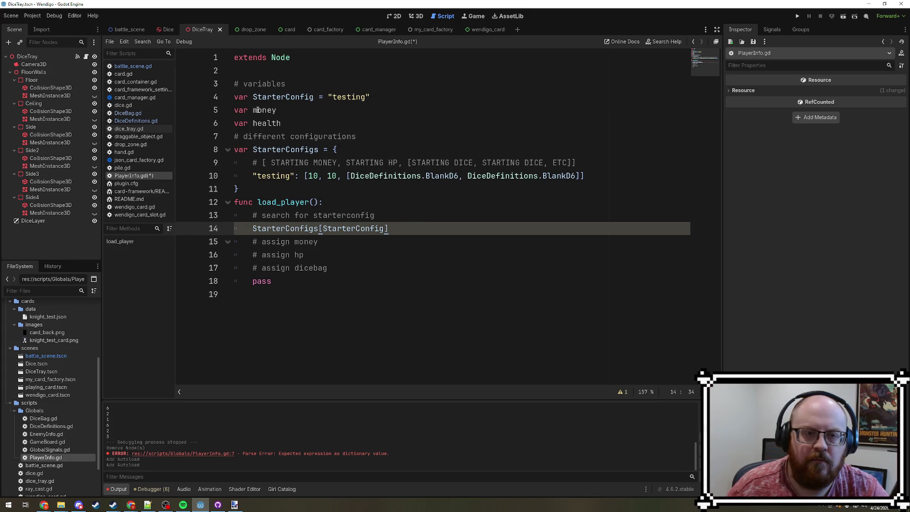
- Capitalise the variable names to Money and Health
left_click_drag(257, 110, 252, 110)
type("M")
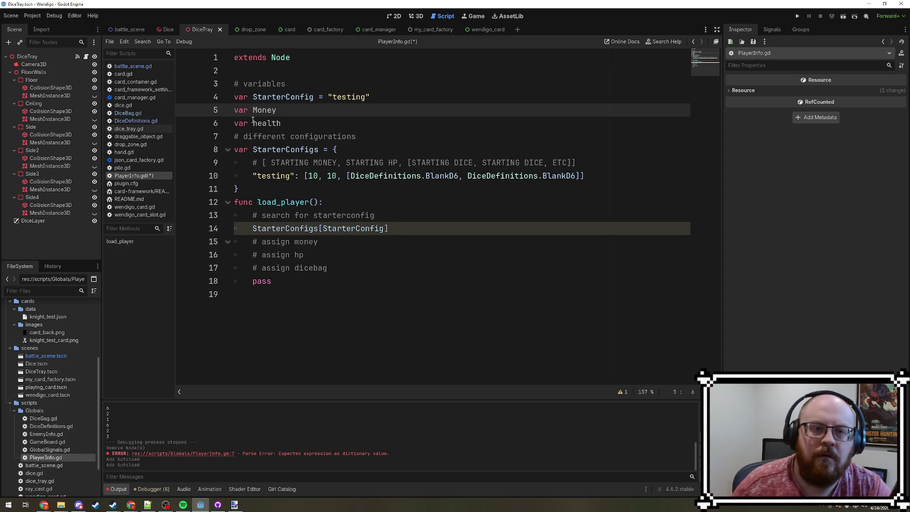
left_click(253, 124)
key("Delete")
type("H")
left_click(439, 129)
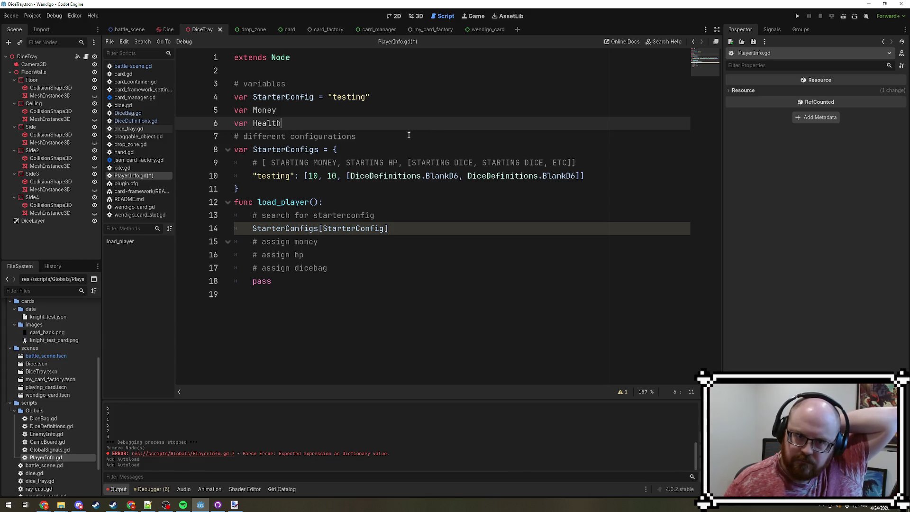
- Make the lookup 'Money = StarterConfigs[StarterConfig][0]' and move it to the assign money comment
double_click(259, 110)
key("ctrl+c")
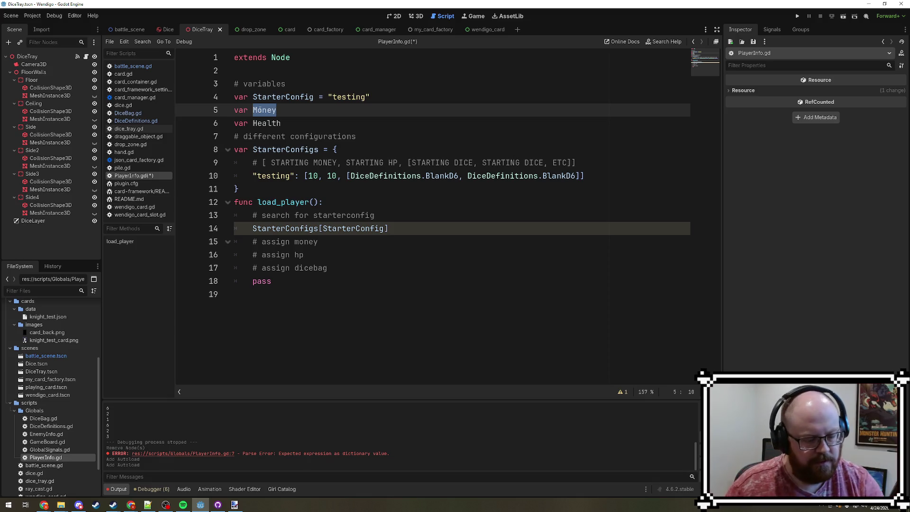
left_click(253, 228)
key("ctrl+v")
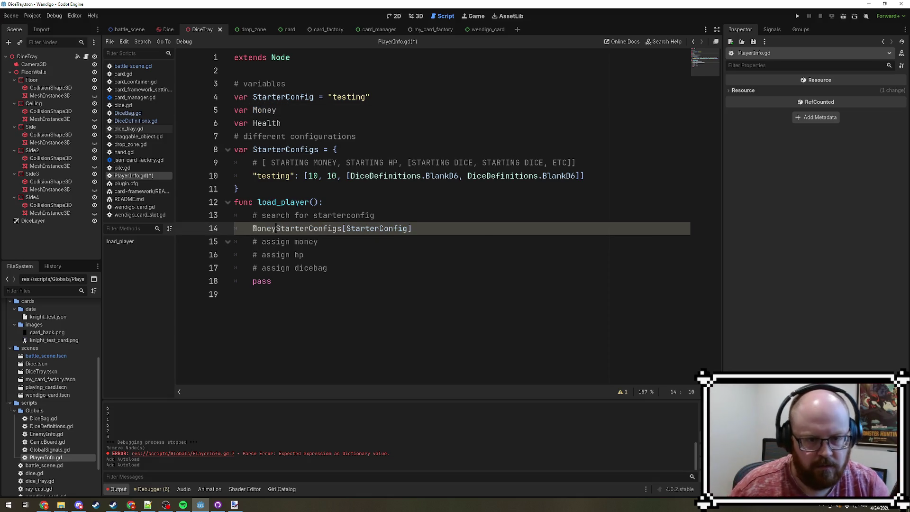
type("m=")
key("BackSpace")
key("BackSpace")
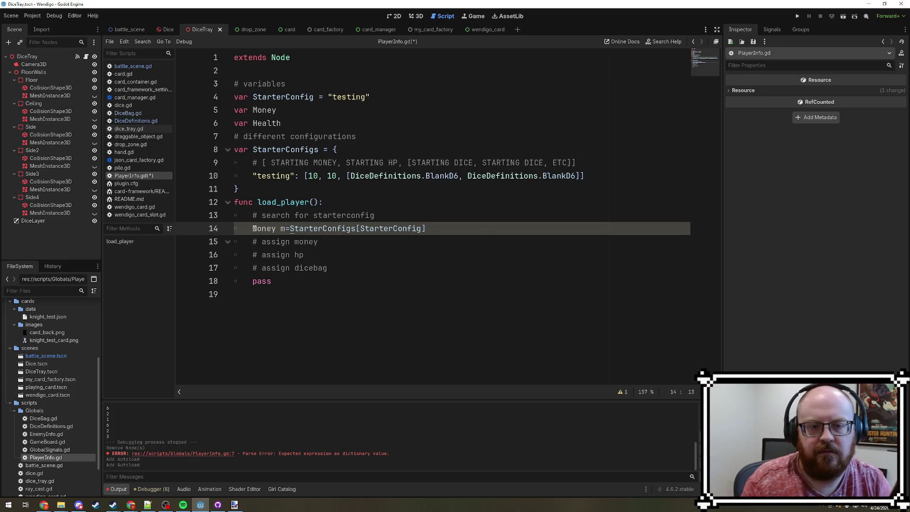
key("BackSpace")
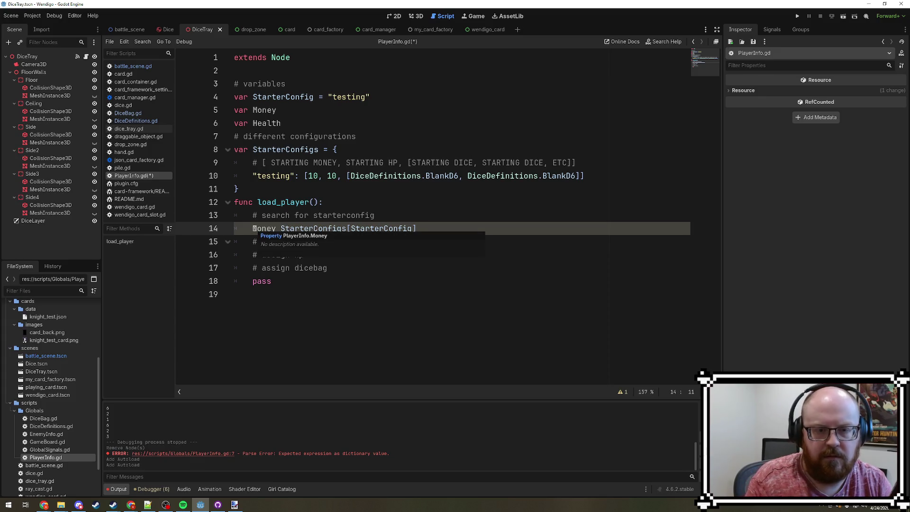
type("=")
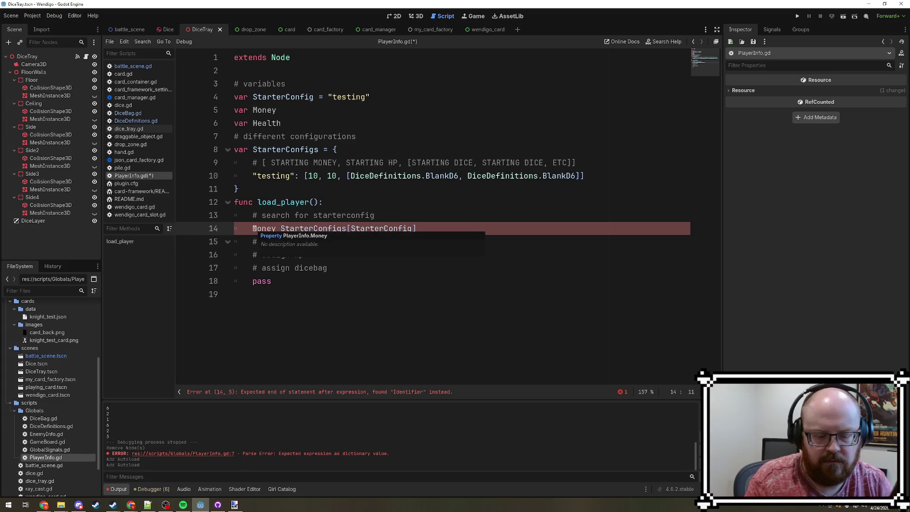
left_click(457, 228)
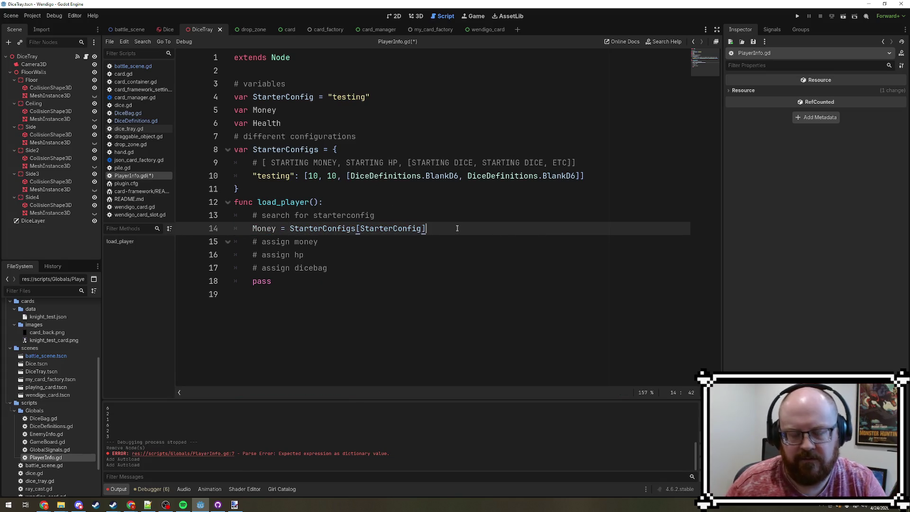
type("[")
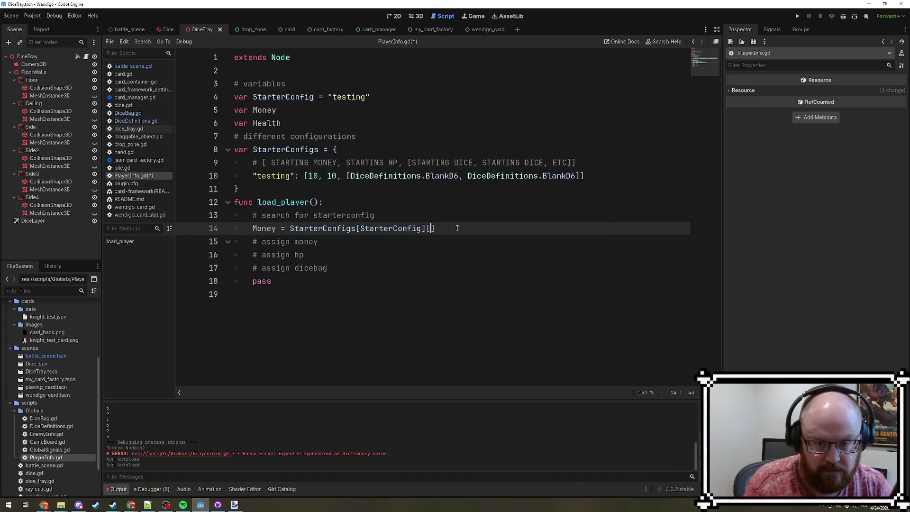
key("BackSpace")
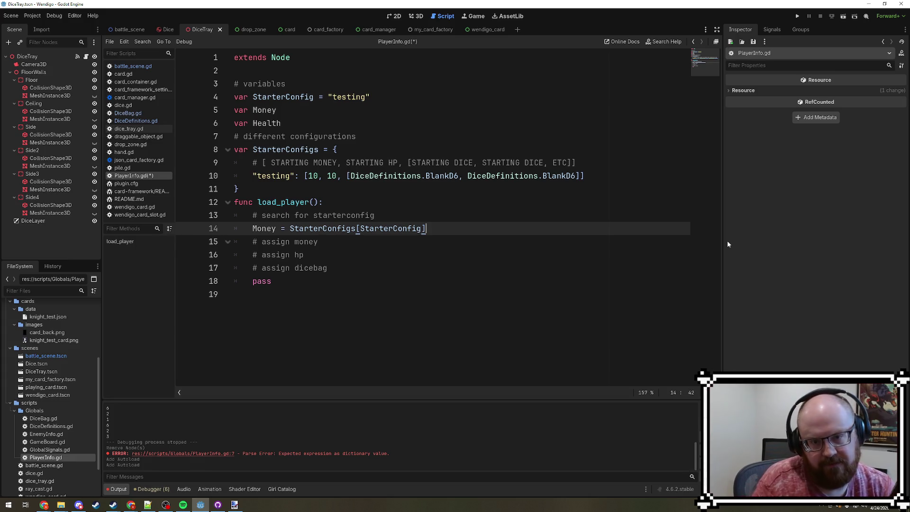
type("[0")
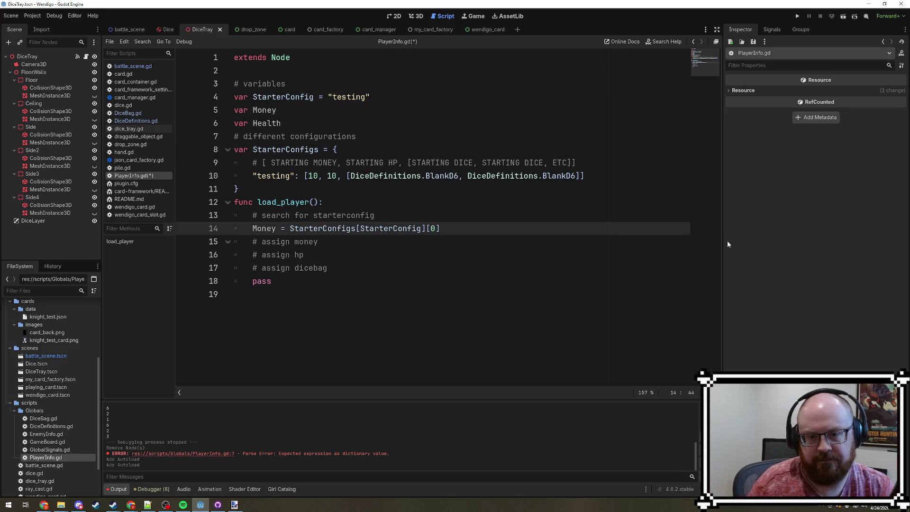
mouse_move(440, 229)
left_mouse_down()
mouse_move(242, 231)
mouse_move(319, 242)
left_mouse_up()
left_click(318, 241)
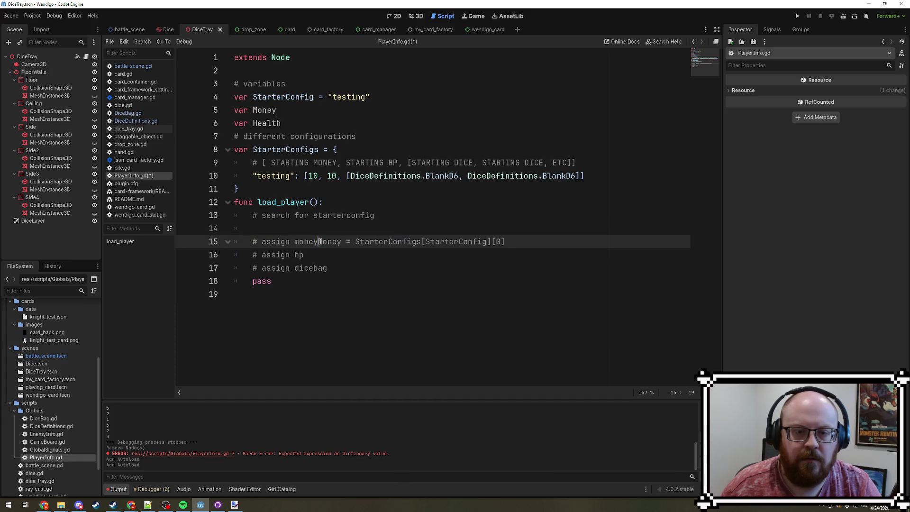
- Add 'Health = StarterConfigs[StarterConfig][1]' under the assign hp comment
key("Return")
left_click_drag(440, 255, 252, 255)
key("ctrl+c")
left_click(326, 267)
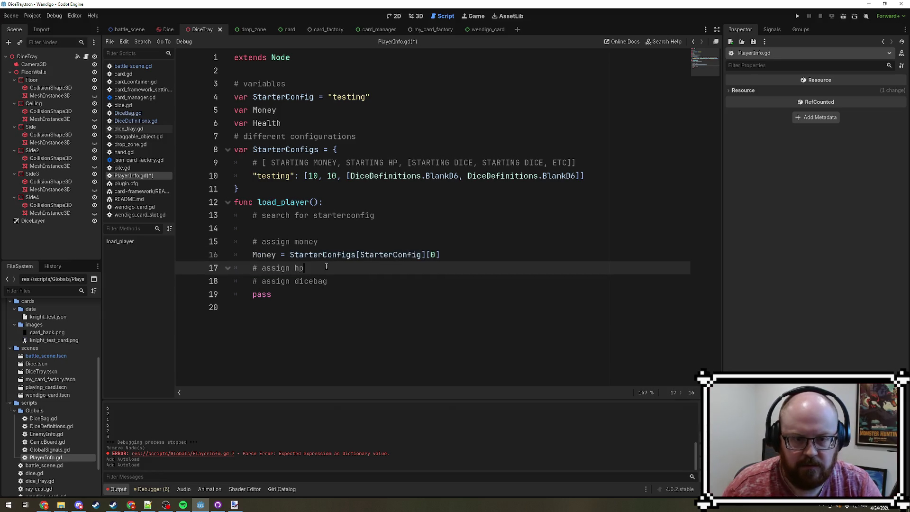
key("Return")
key("ctrl+v")
double_click(434, 281)
type("1")
double_click(274, 280)
type("Health")
- Add 'DiceBag.DiceBag = StarterConfigs[StarterConfig][2]' under the assign dicebag comment
left_click(400, 294)
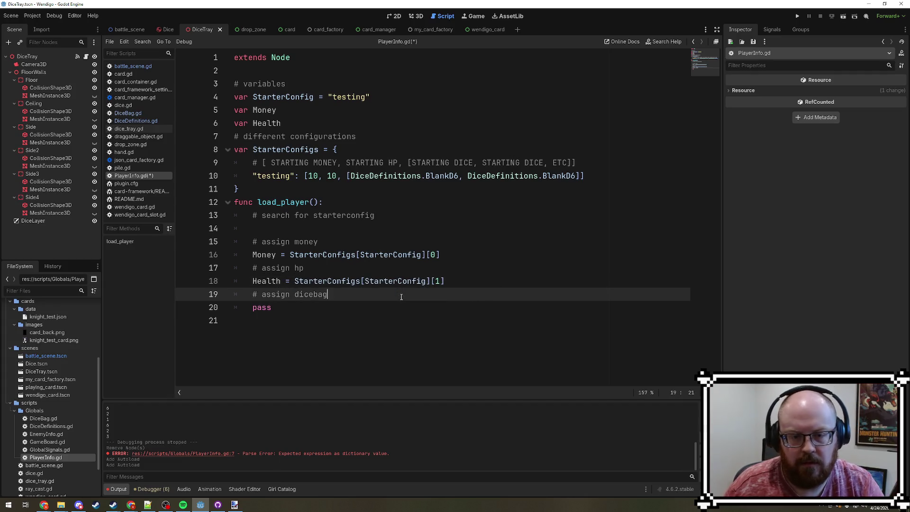
key("Return")
key("ctrl+v")
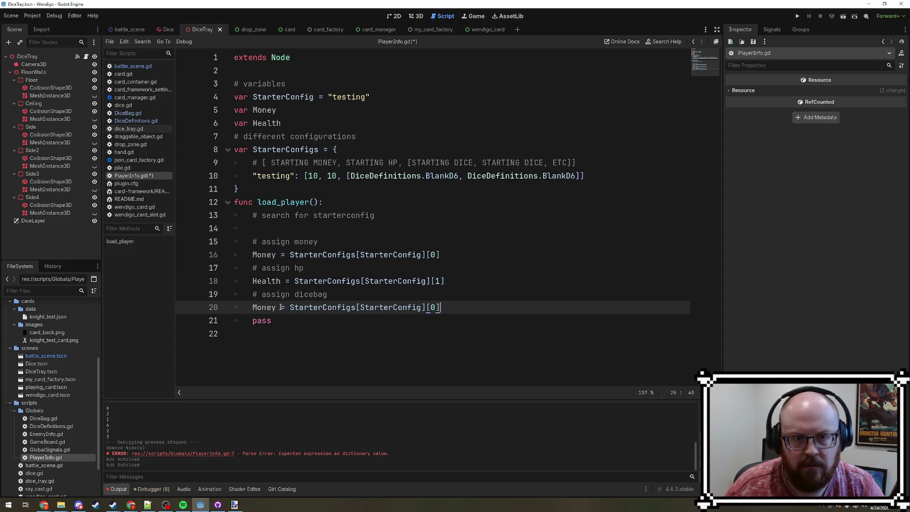
double_click(263, 307)
left_click(262, 309)
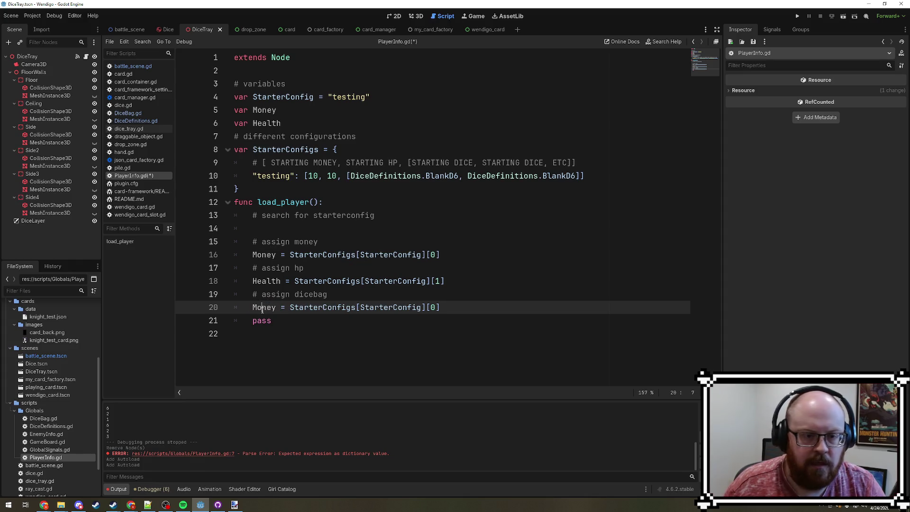
double_click(263, 308)
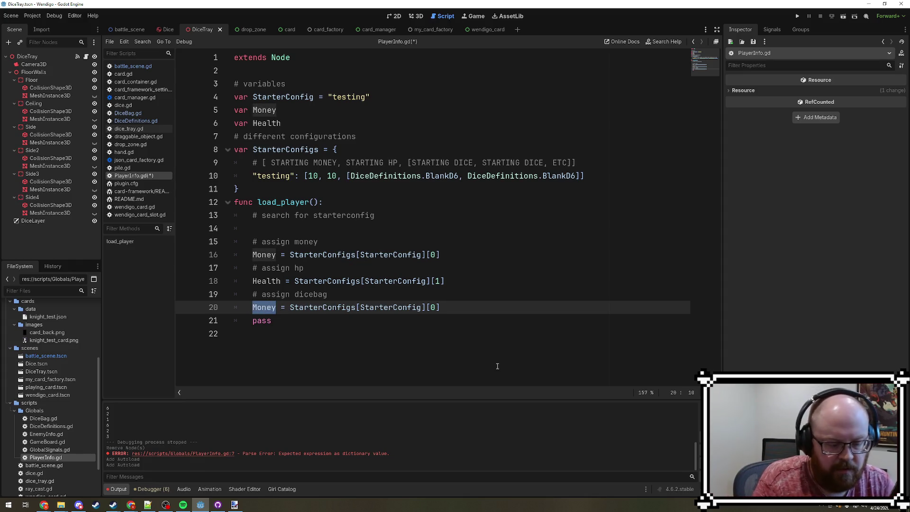
type("DiceBag.D")
key("Return")
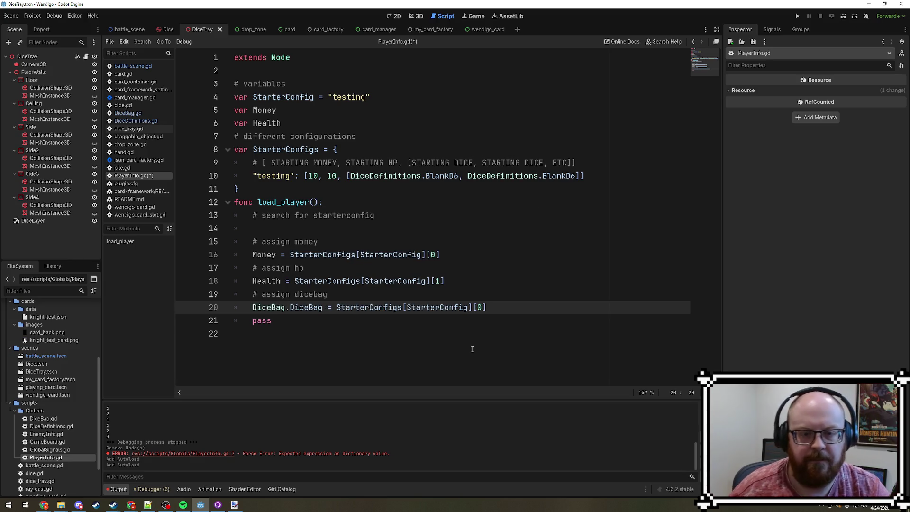
left_click(478, 308)
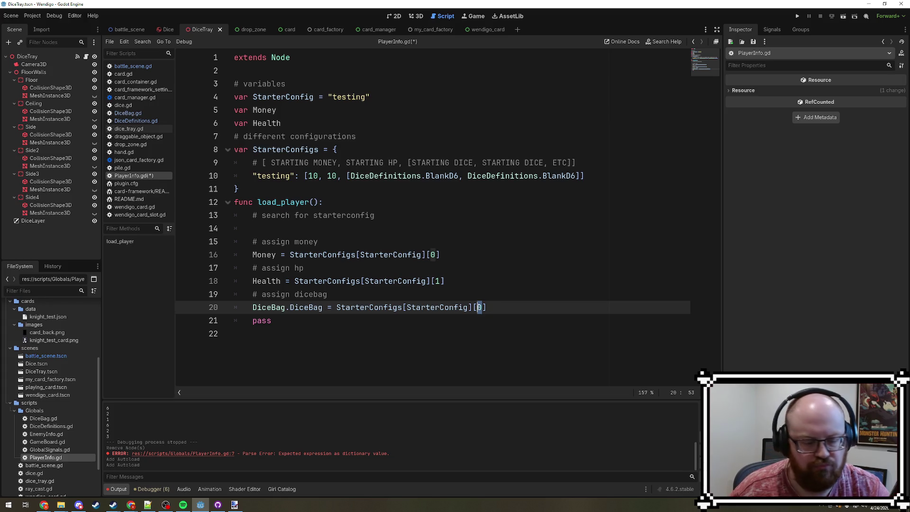
key("Delete")
type("2")
left_click(551, 297)
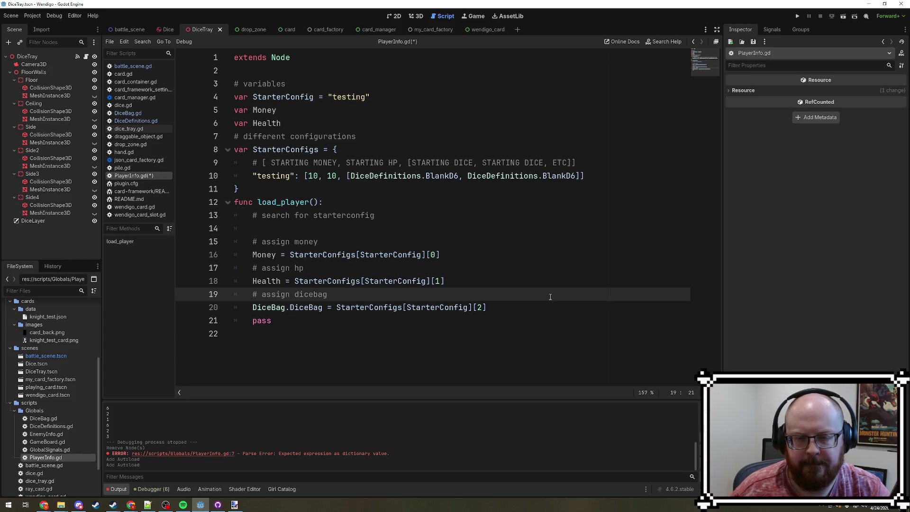
- Save PlayerInfo.gd and delete the obsolete search for starterconfig comment line
key("ctrl+s")
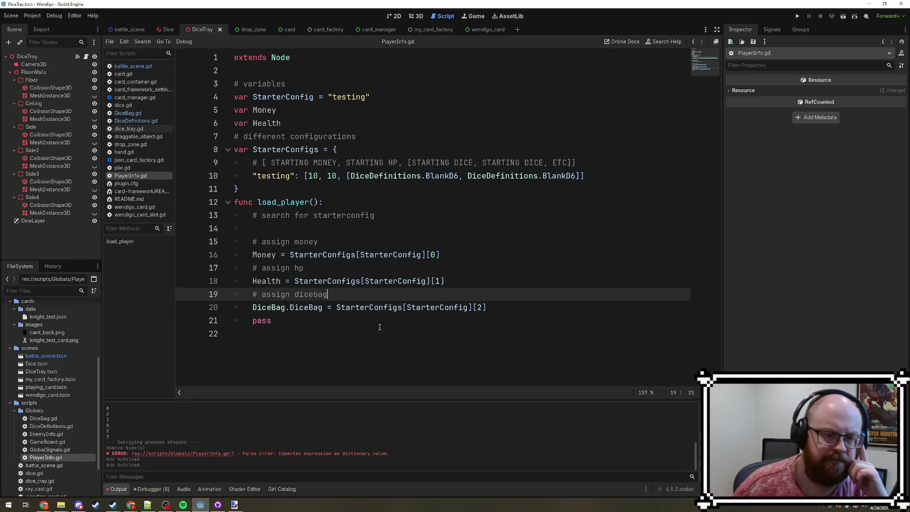
left_click_drag(375, 228, 162, 219)
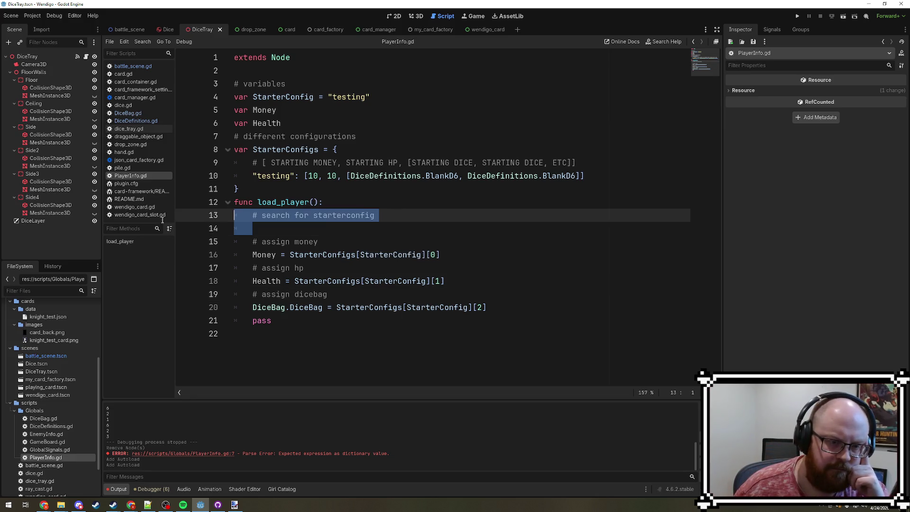
key("BackSpace")
key("BackSpace")
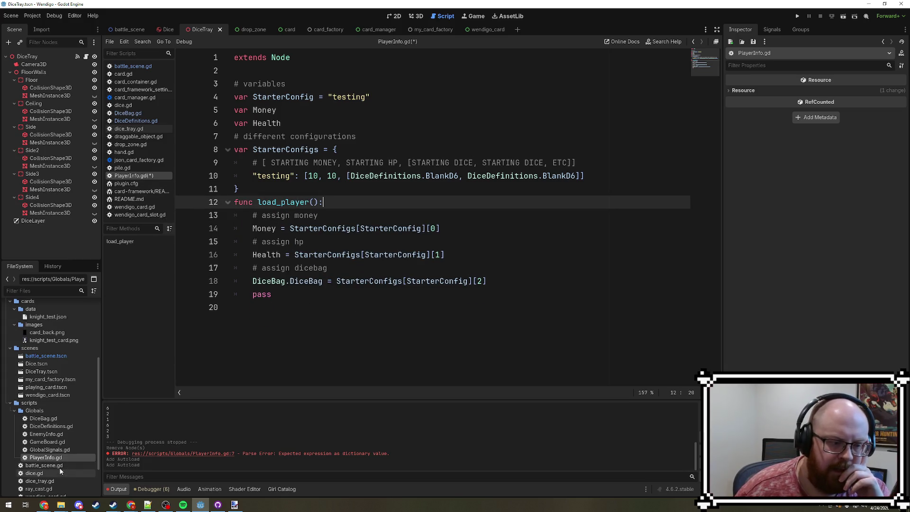
- Open DiceBag.gd from the FileSystem dock and inspect its DiceBag array declaration on line 3
double_click(43, 418)
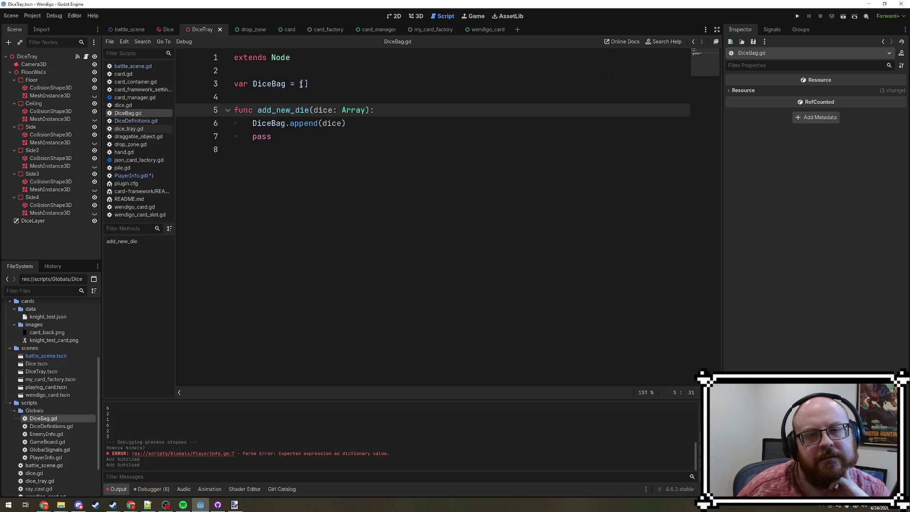
left_click(317, 80)
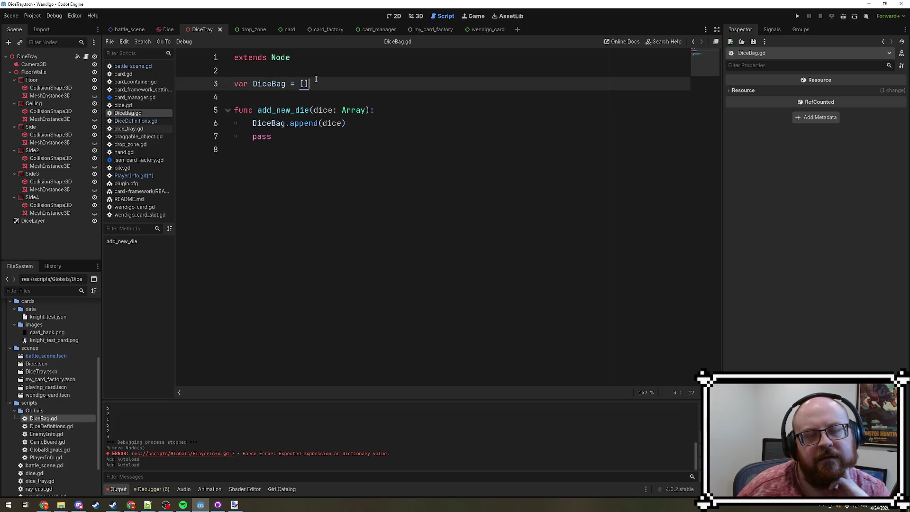
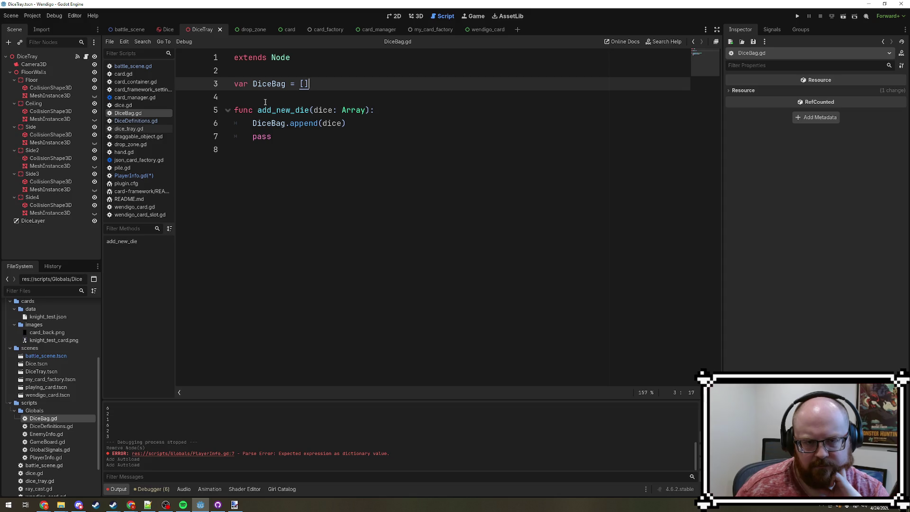
- In dice_tray.gd, add 'var sides = definition.size()' under the '# check amount of sides' comment
left_click(265, 103)
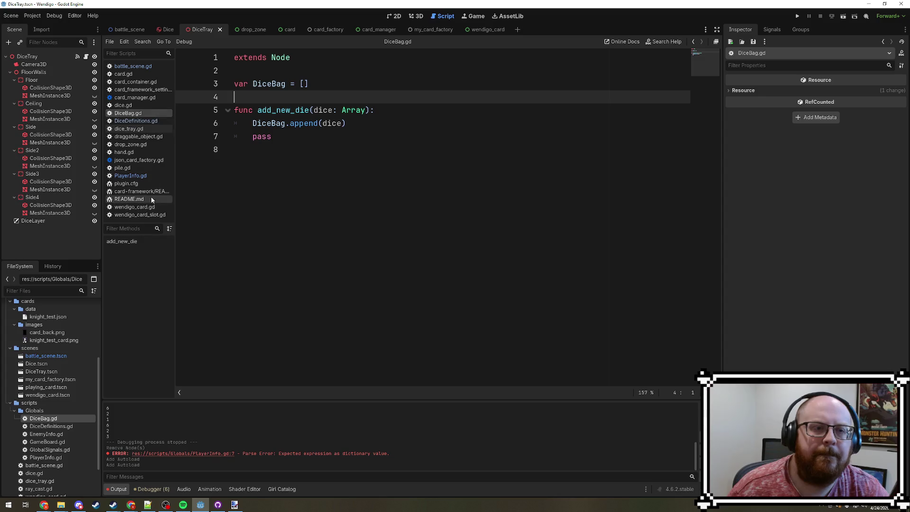
left_click(152, 123)
left_click(152, 127)
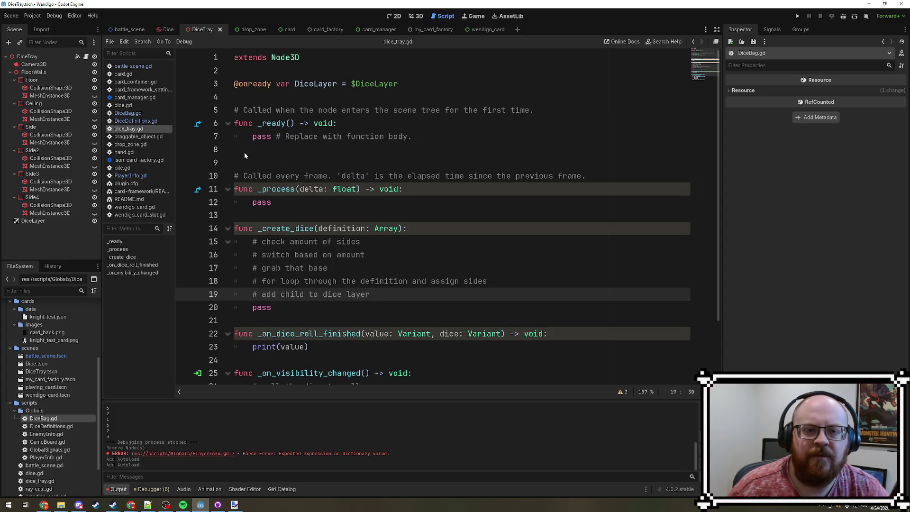
left_click(394, 238)
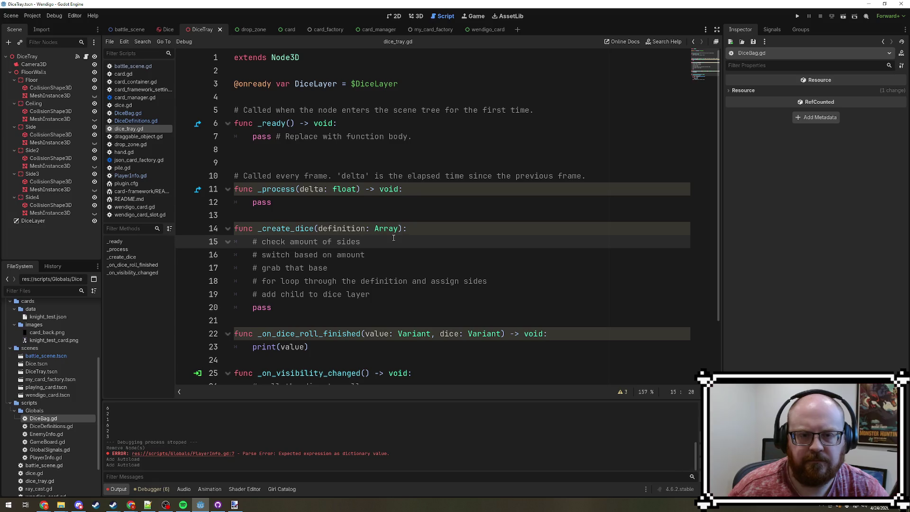
key("Return")
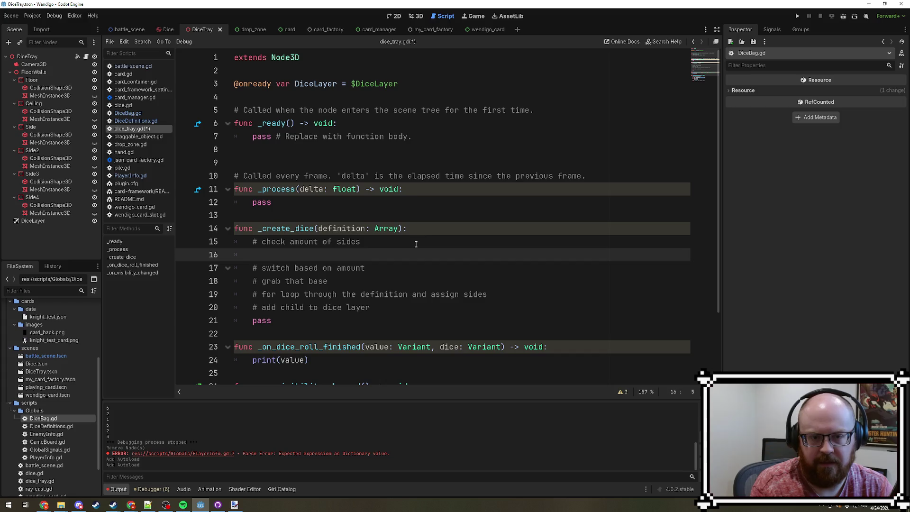
type("var sides =")
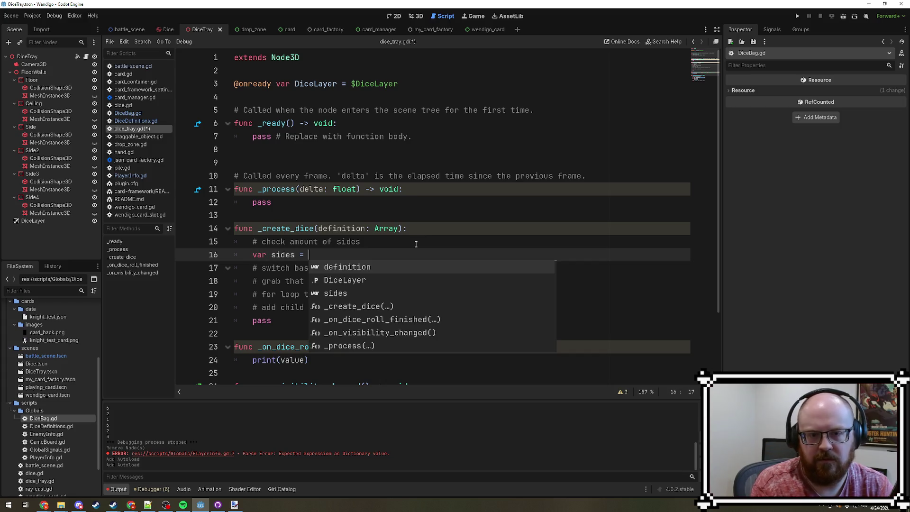
type(" definition.")
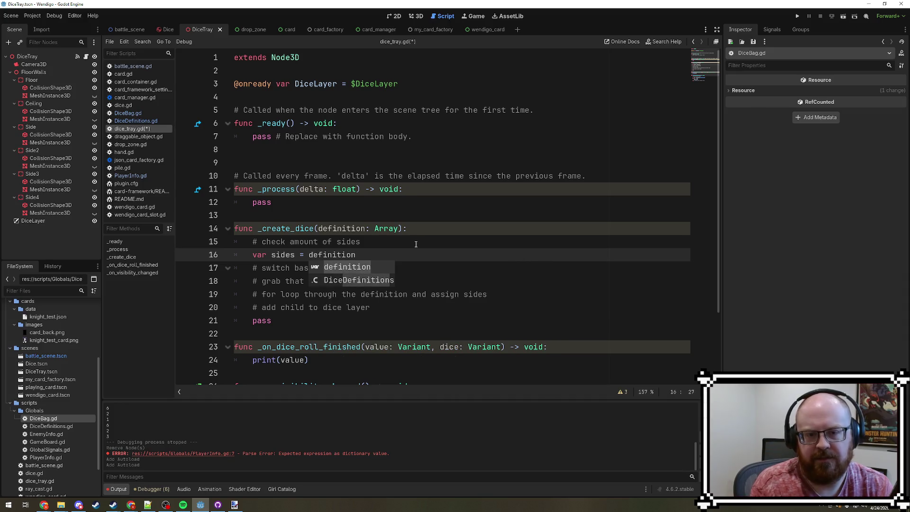
type("siz")
key("Return")
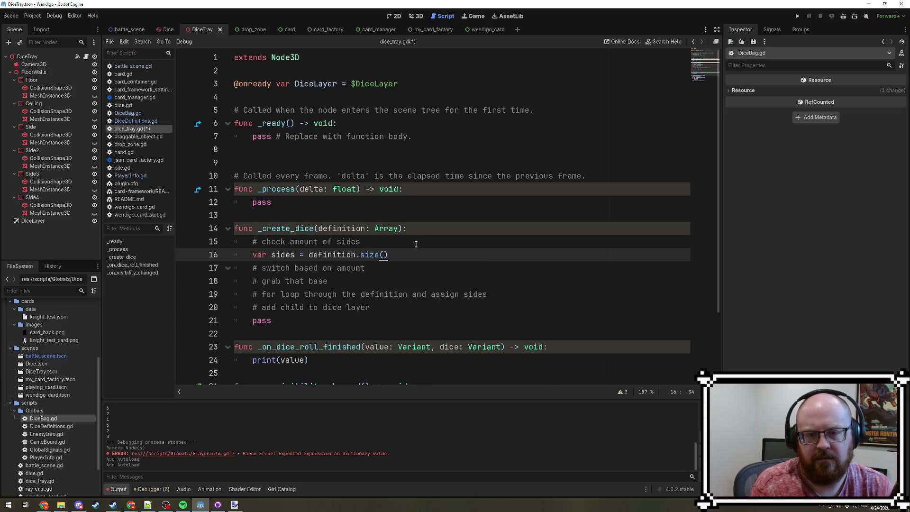
- Insert a blank line below the for-loop comment in _create_dice
left_click(401, 267)
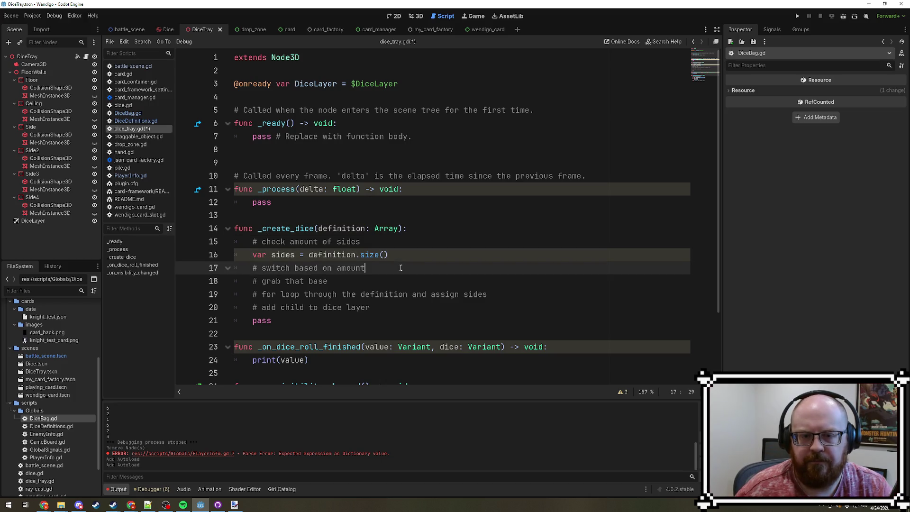
left_click(387, 282)
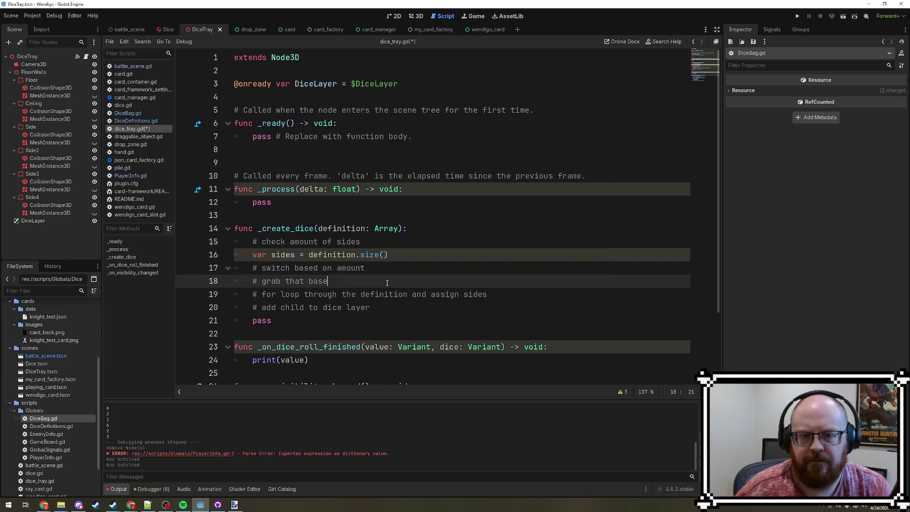
left_click(523, 293)
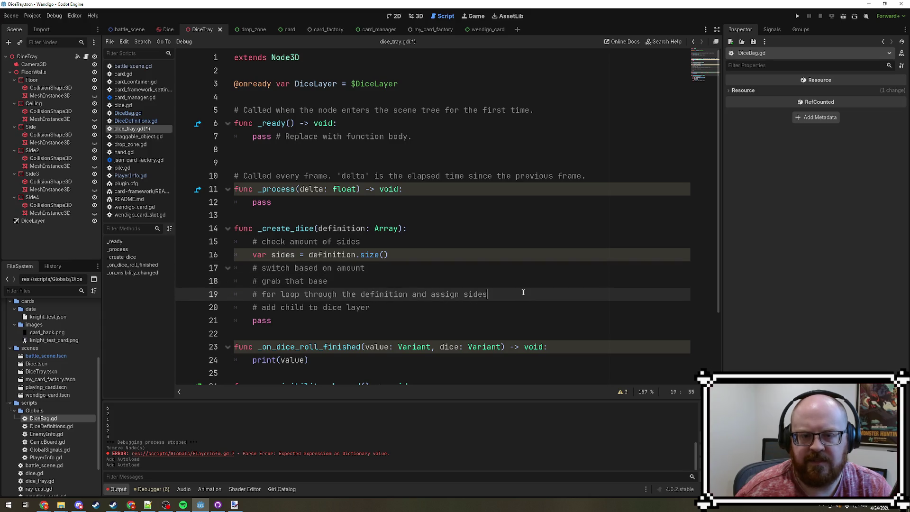
scroll(524, 293, "down", 2)
key("Return")
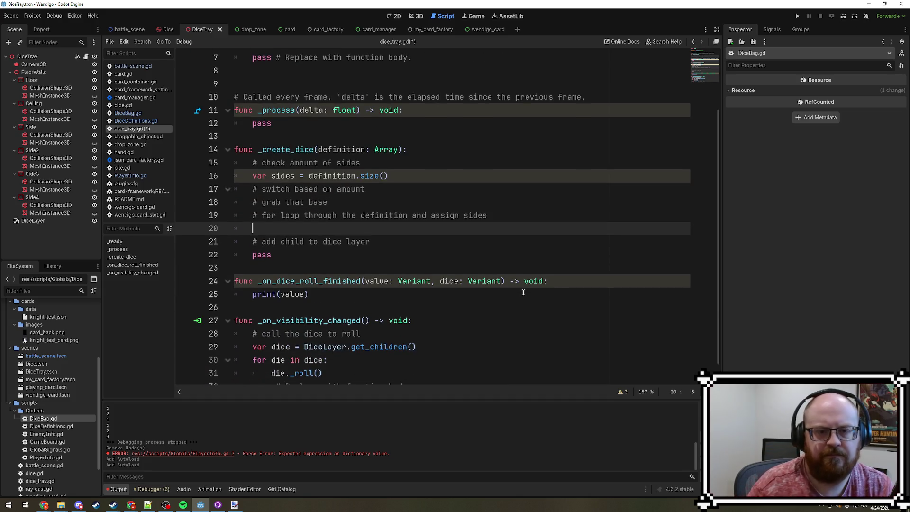
- Write a 'for i in sides:' loop header with an indented body line
type("for")
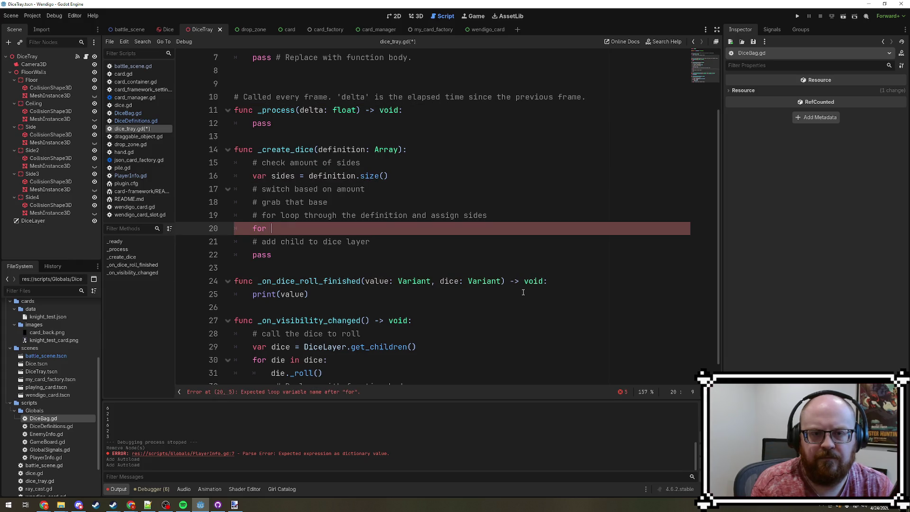
type("i in sides")
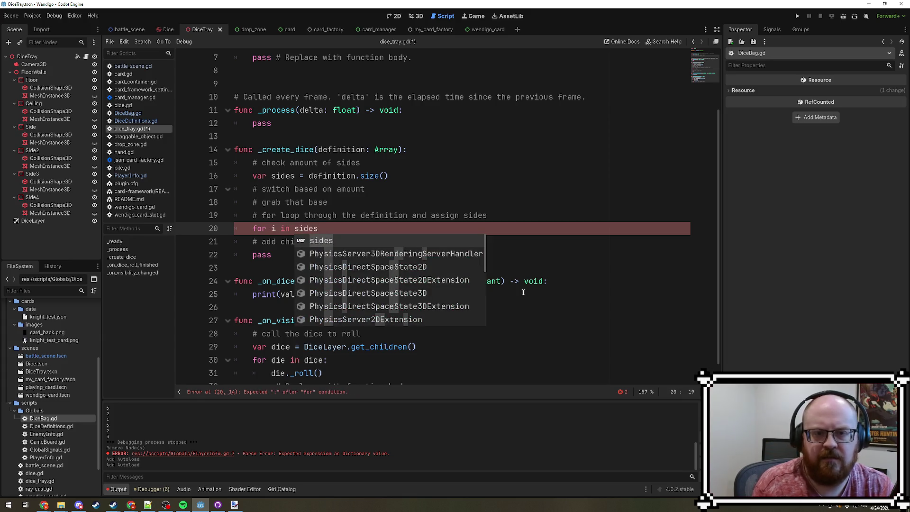
key("Escape")
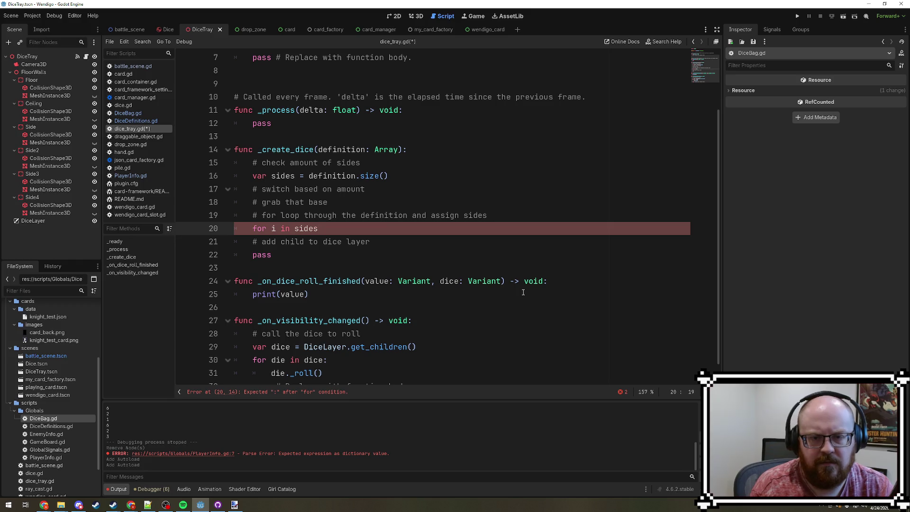
type(":")
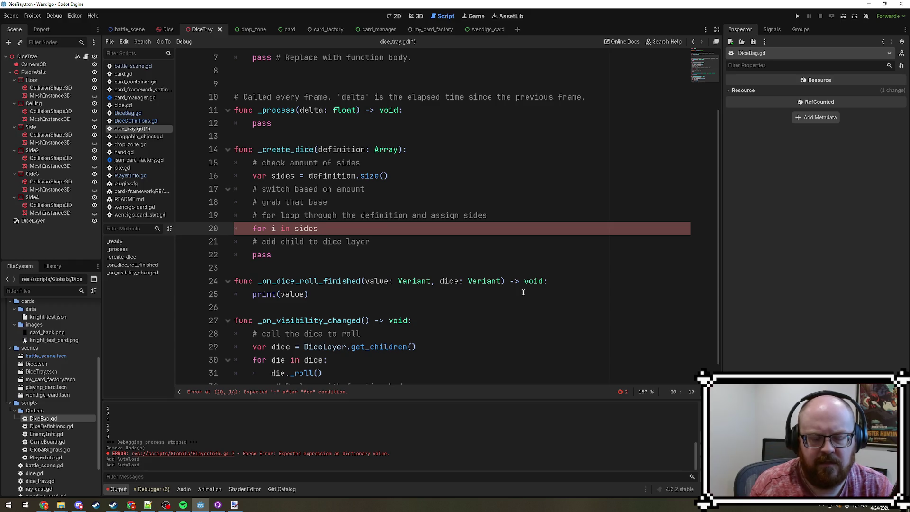
key("Return")
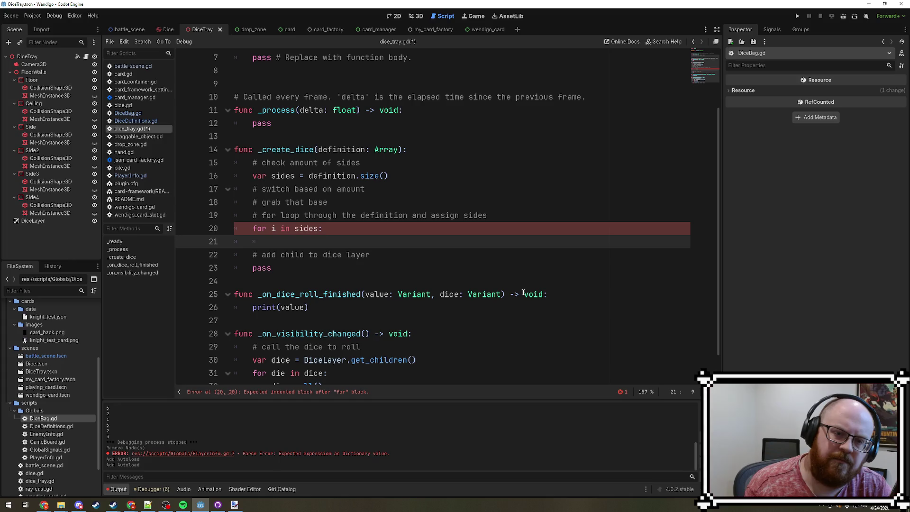
- Rename the loop variable to side and wrap sides in range()
left_click(272, 228)
key("Delete")
type("side")
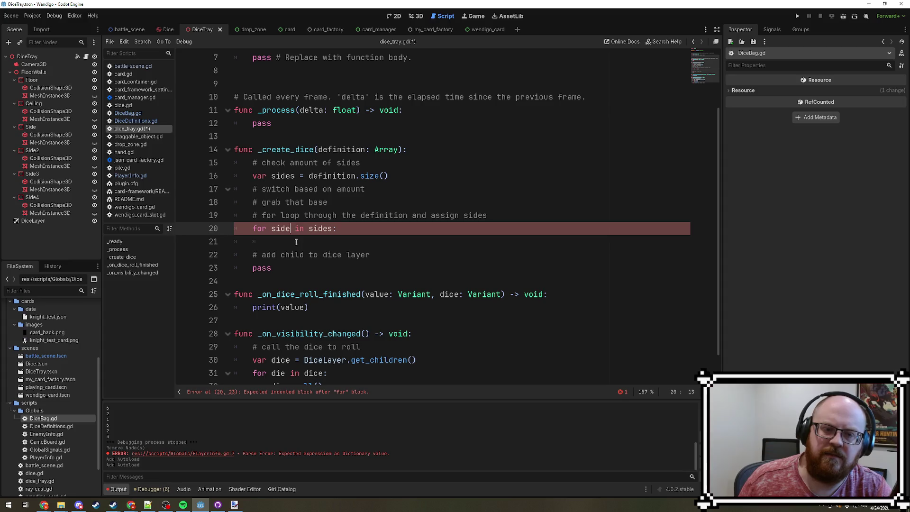
left_click(296, 242)
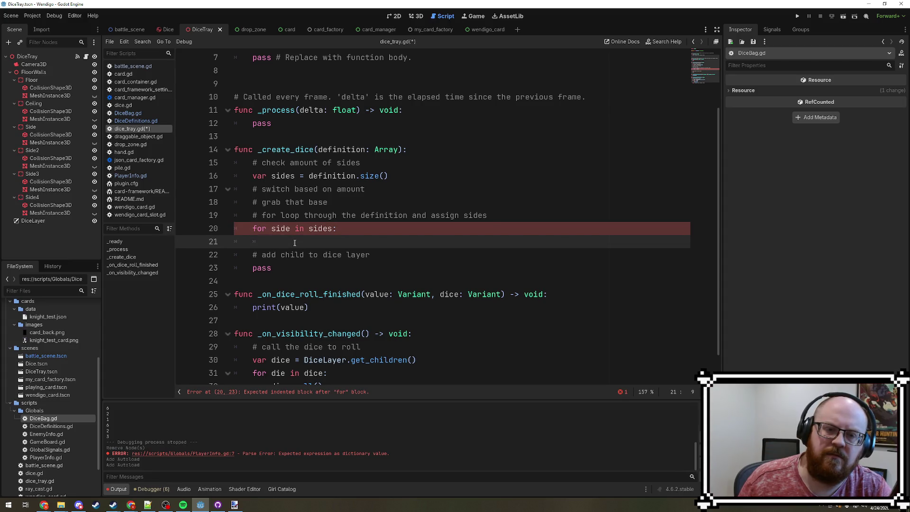
left_click(311, 228)
type("range(")
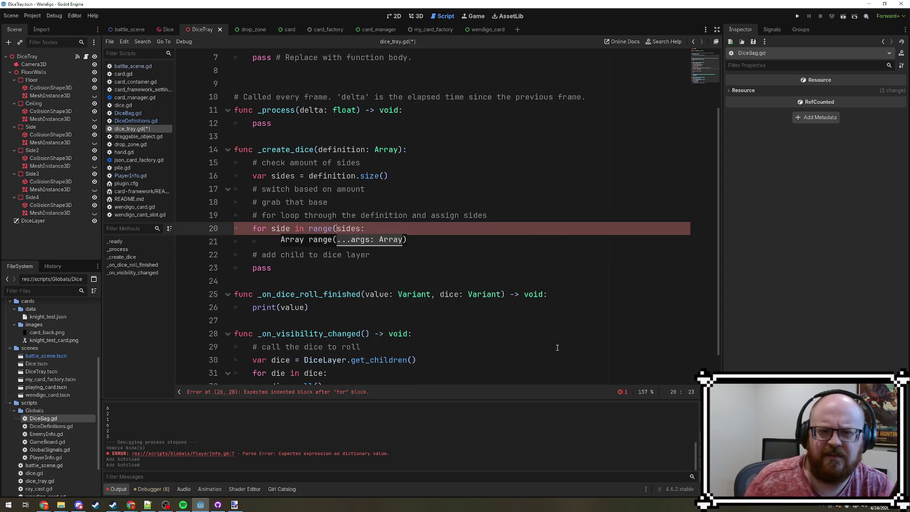
key("Right")
key("Right")
key("Right")
type(")")
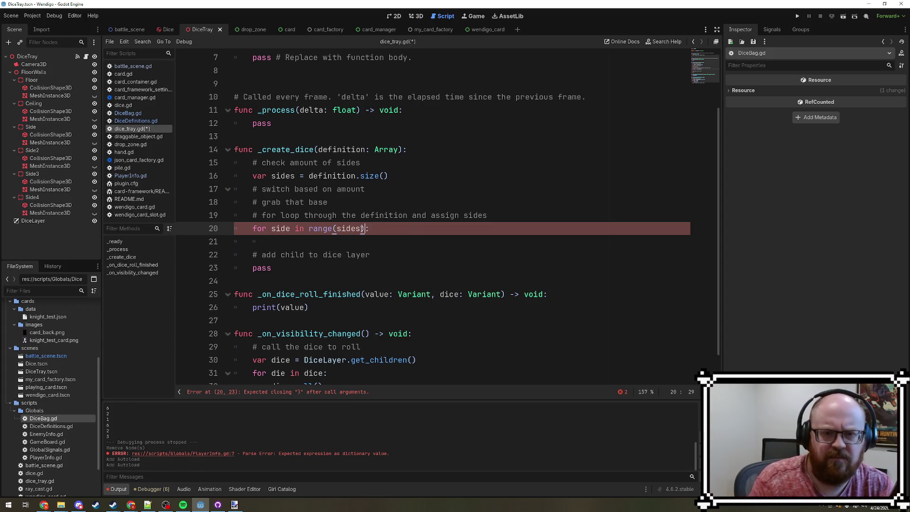
left_click(326, 244)
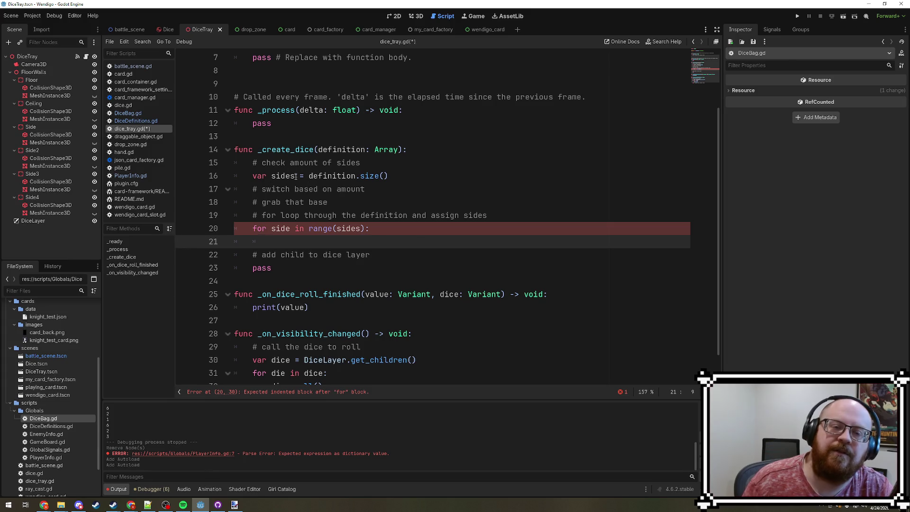
- Replace range(sides) with definition in the loop header, then save dice_tray.gd
left_click_drag(365, 229, 309, 228)
type("defin")
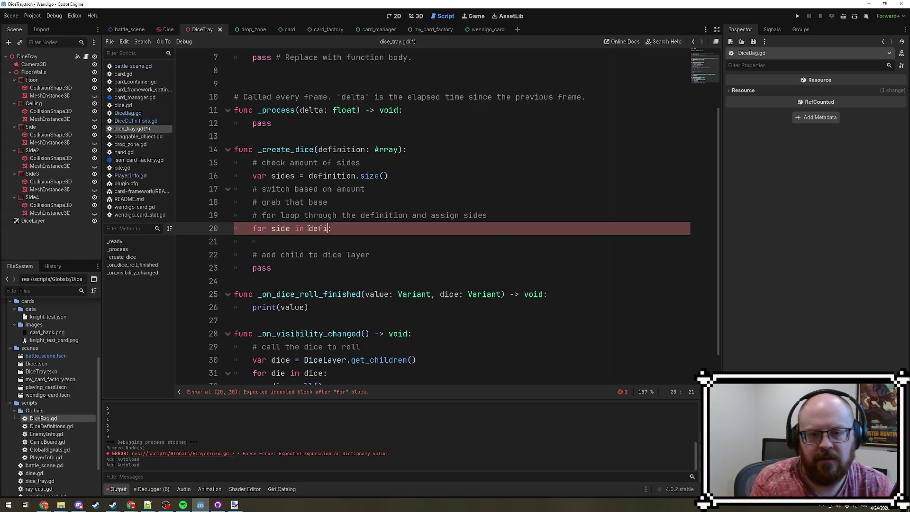
key("Return")
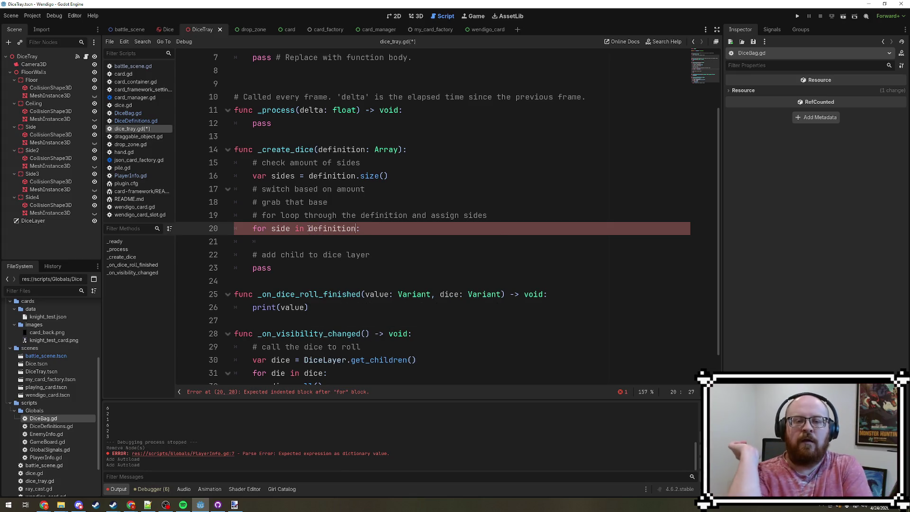
left_click(305, 243)
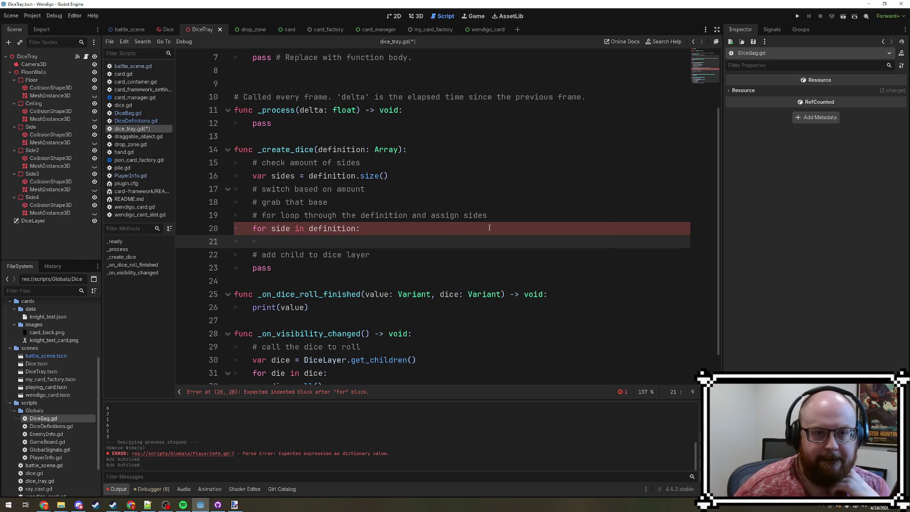
scroll(490, 227, "up", 3)
scroll(474, 223, "down", 2)
scroll(467, 218, "up", 2)
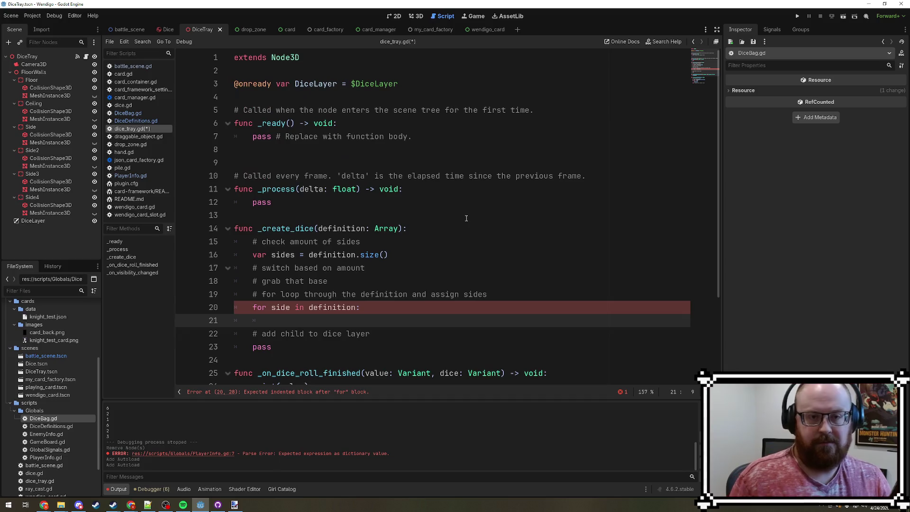
scroll(466, 218, "down", 1)
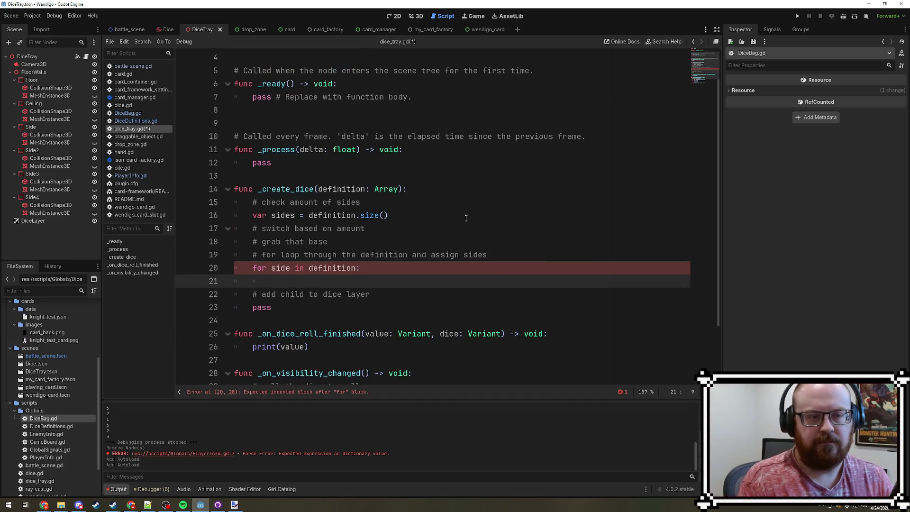
key("ctrl+s")
- Add an empty line under the 'grab that base' comment in _create_dice
key("alt+Tab")
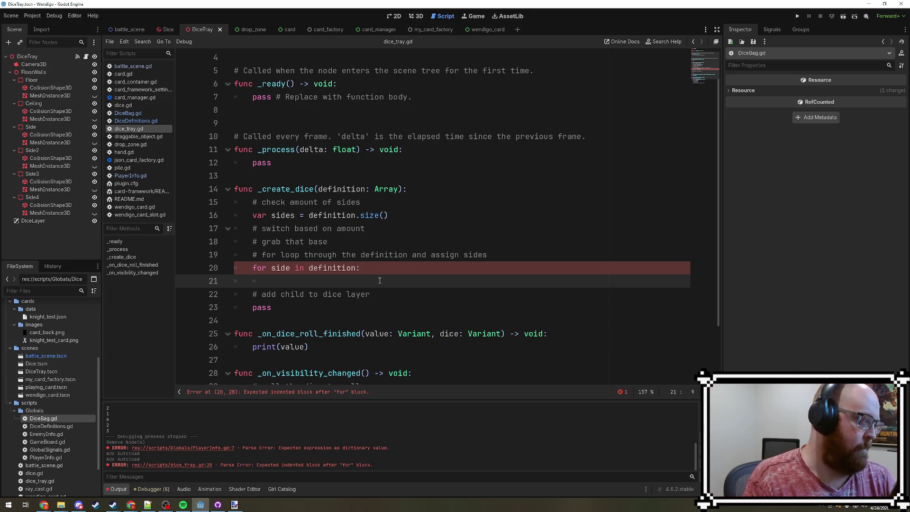
left_click(437, 196)
left_click(437, 192)
left_click(428, 229)
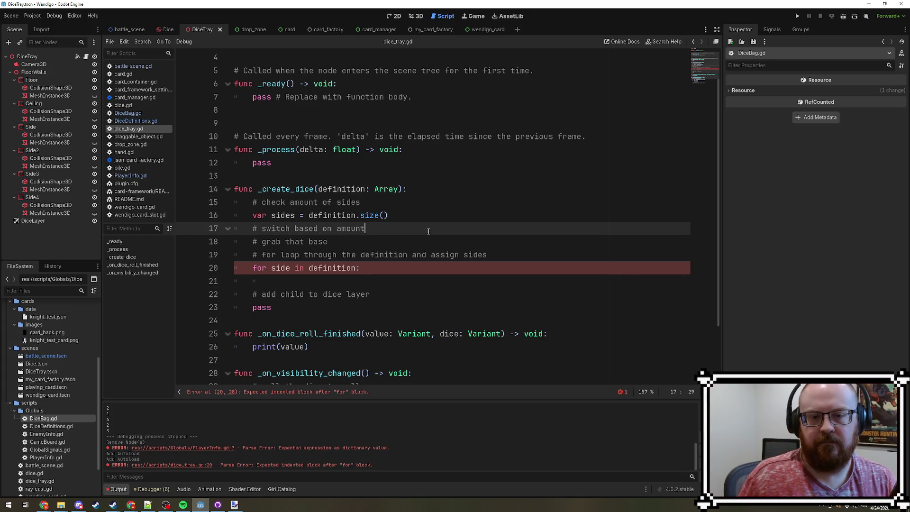
left_click(408, 243)
key("Return")
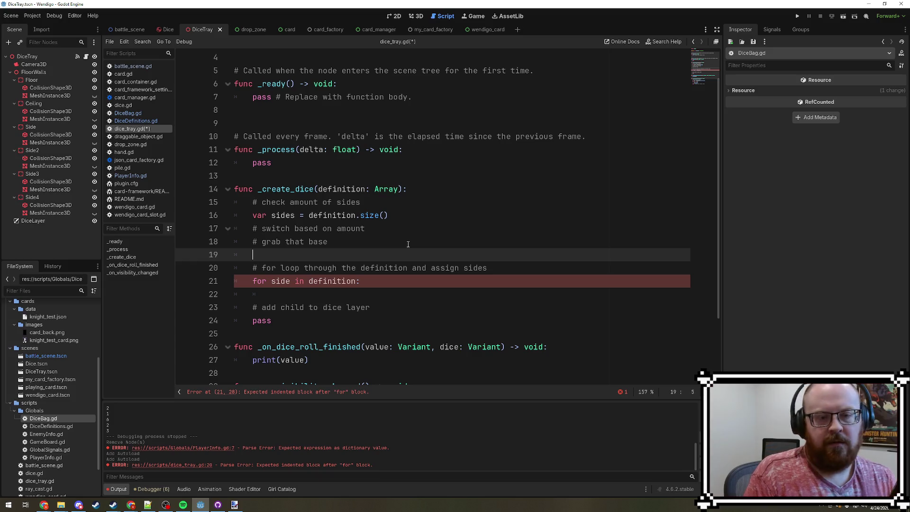
- Add 'var dice = load("res://scenes/Dice.tscn")' under the comment
type("var ")
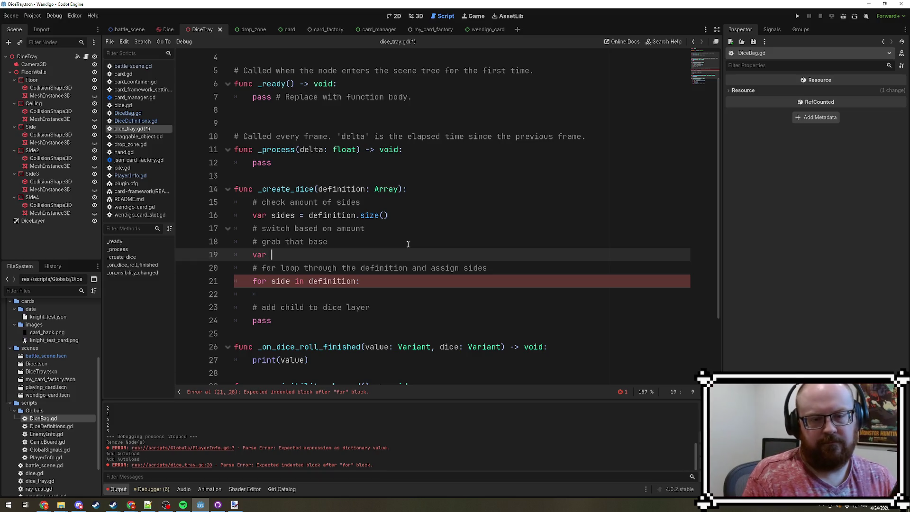
type("die =")
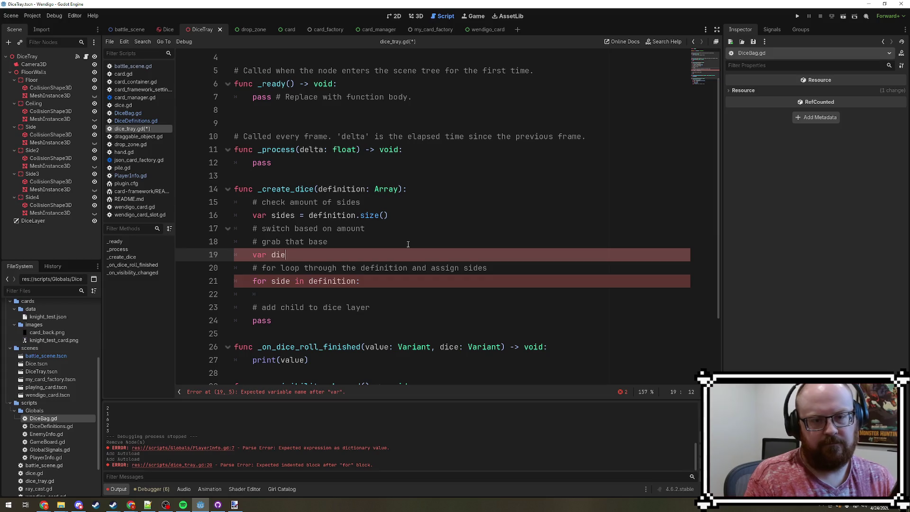
key("BackSpace")
key("BackSpace")
key("BackSpace")
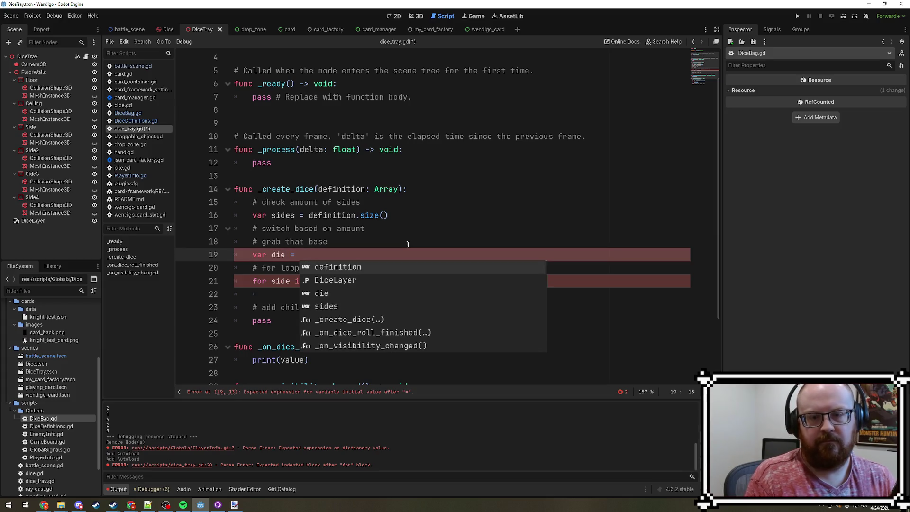
type("dice =")
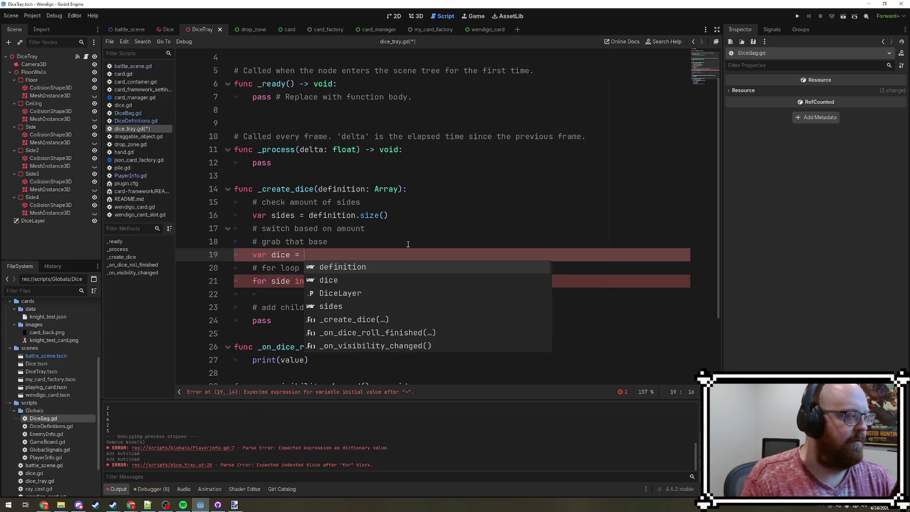
type("load(")
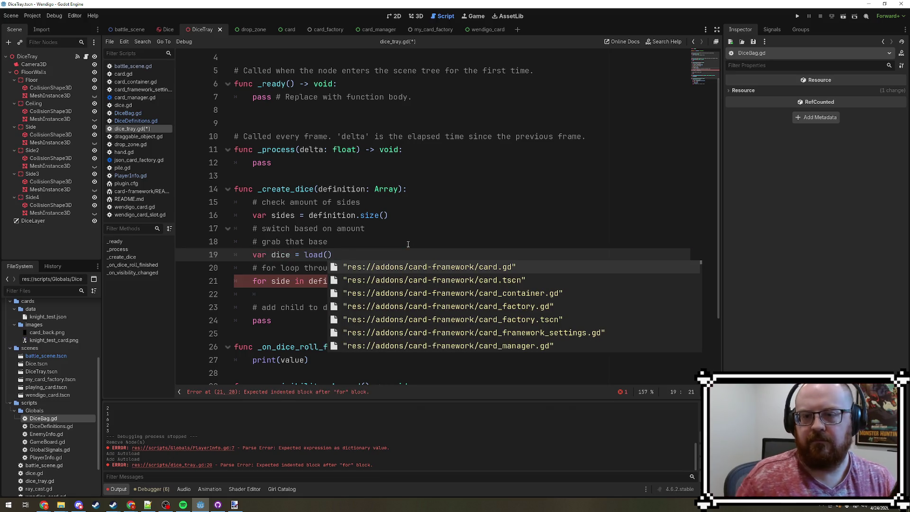
scroll(498, 301, "down", 2)
scroll(498, 301, "down", 5)
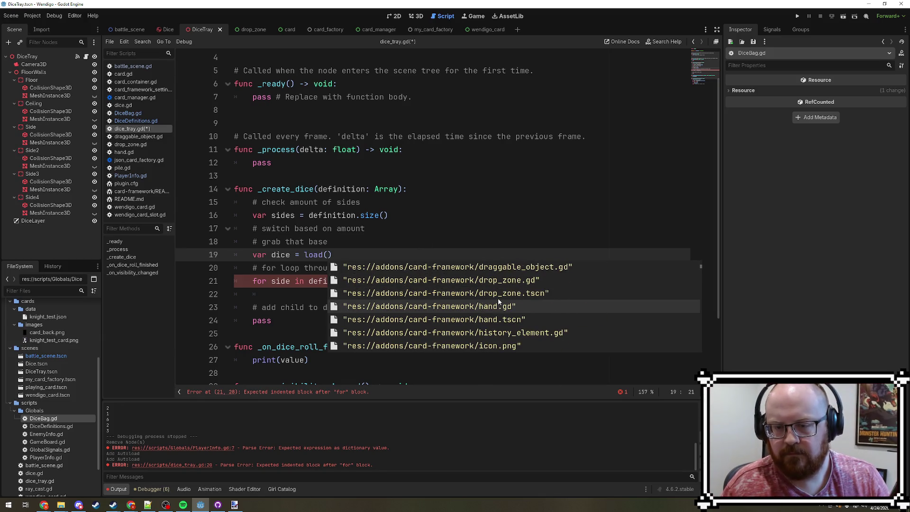
scroll(499, 299, "down", 20)
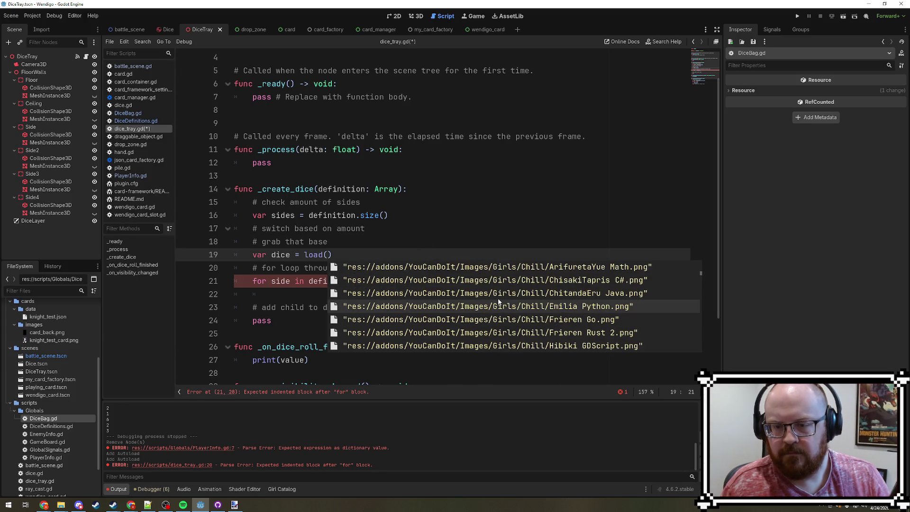
scroll(500, 302, "down", 15)
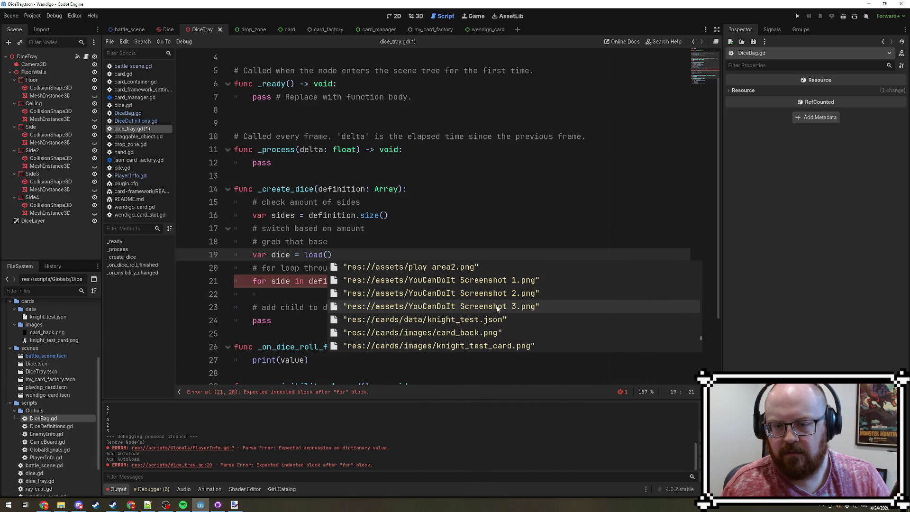
scroll(493, 313, "down", 3)
scroll(481, 322, "down", 1)
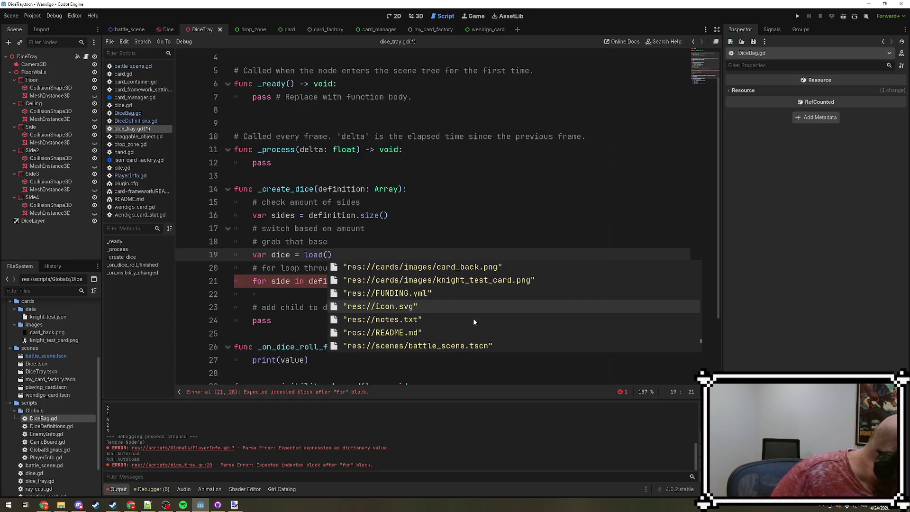
scroll(471, 320, "down", 3)
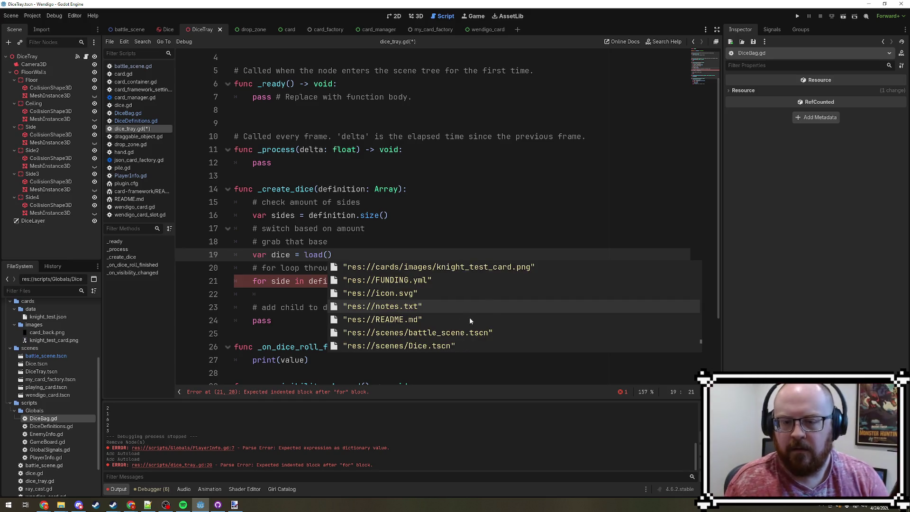
left_click(438, 321)
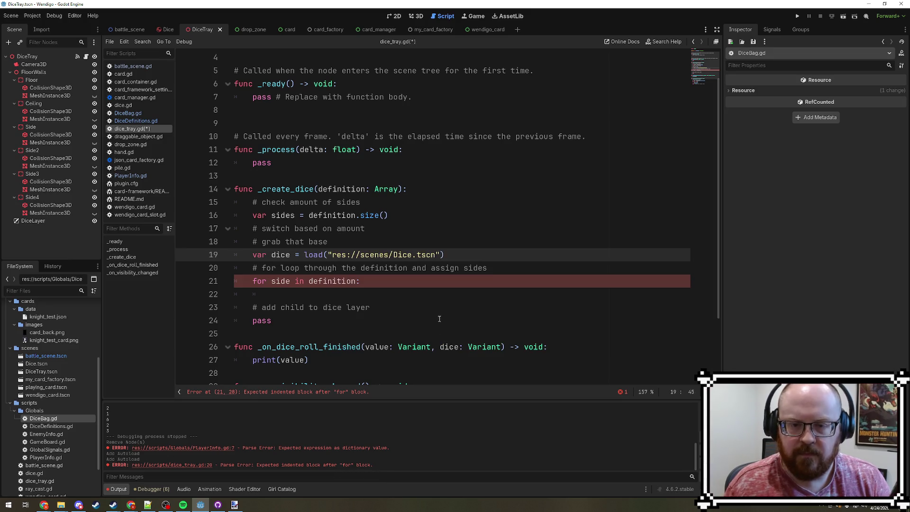
left_click(494, 252)
key("Return")
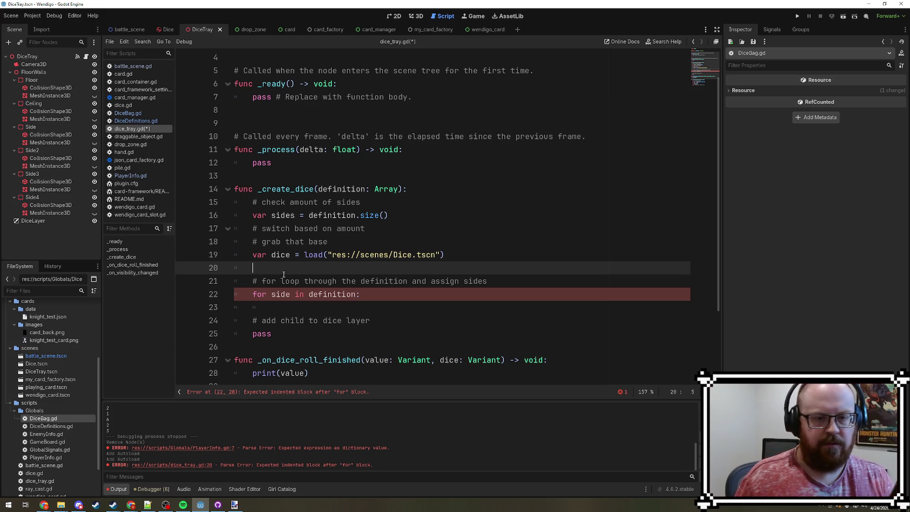
- Rename the loaded variable to scene and add 'var dice = scene.instanciate()'
double_click(277, 256)
type("scene")
left_click(262, 264)
type("var ")
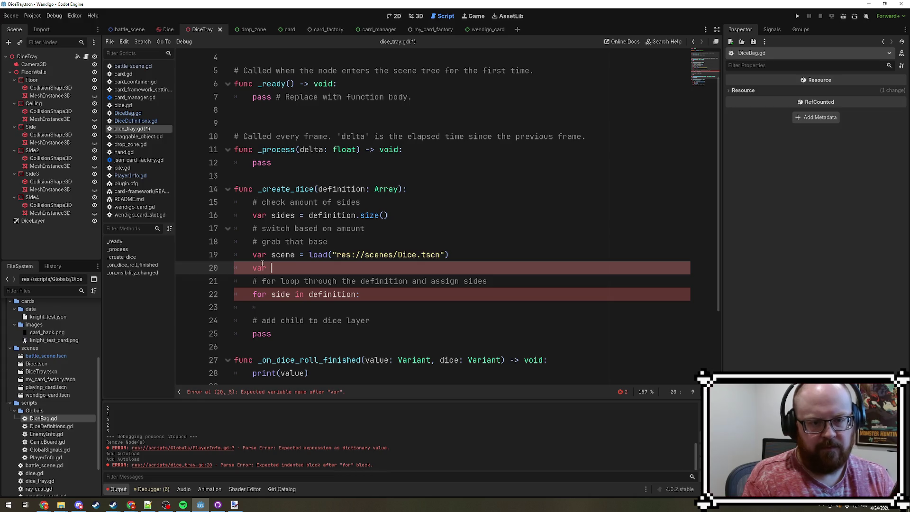
type("dice = ")
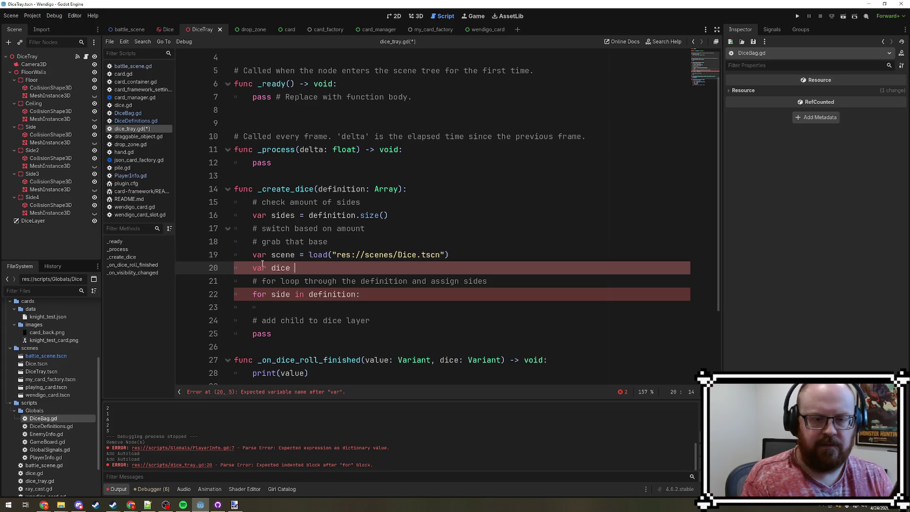
type("scene")
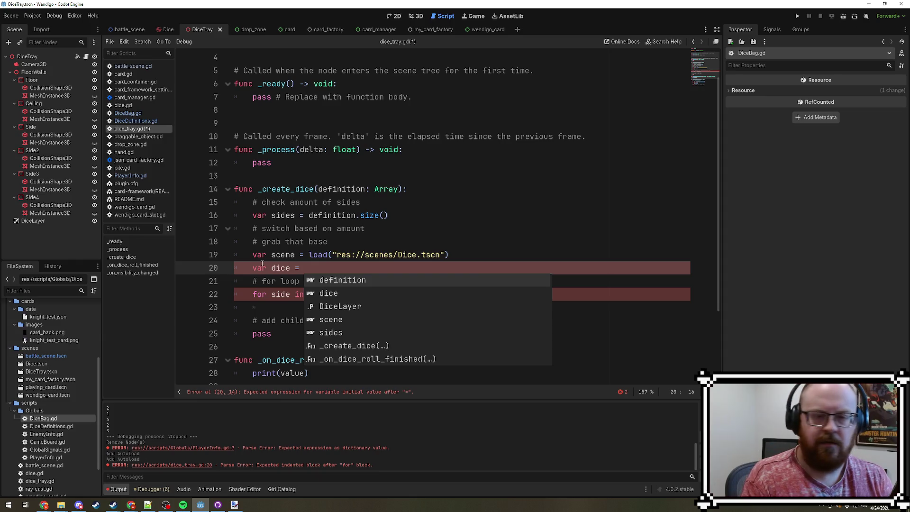
type(".in")
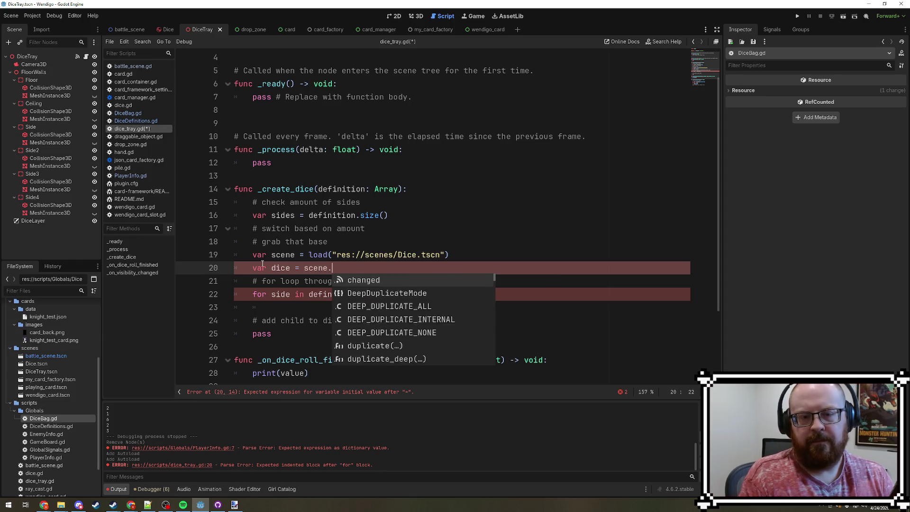
type("stan")
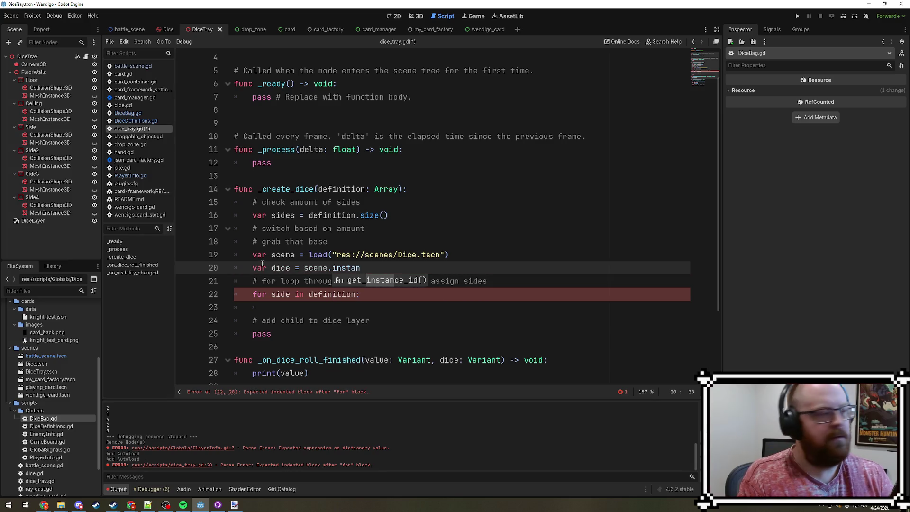
type("ciate()")
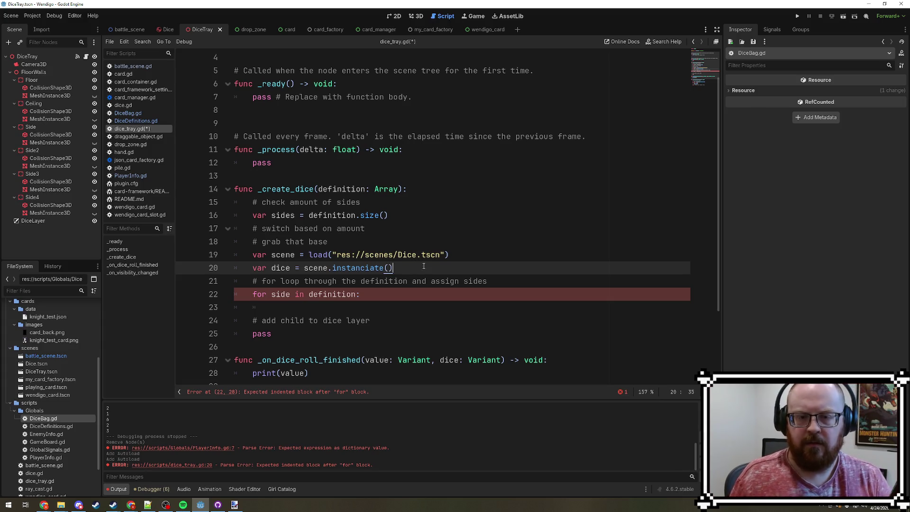
left_click(420, 281)
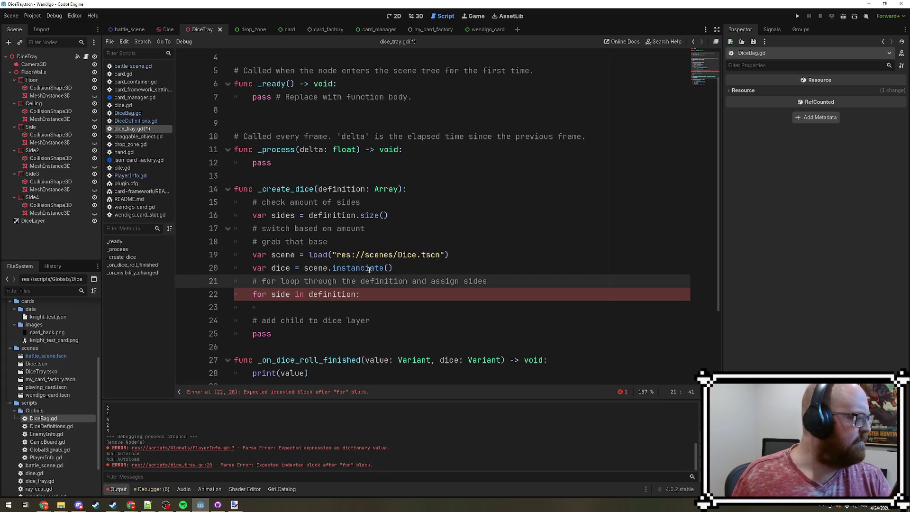
- Correct the spelling to instantiate, start a 'dice.' line, and save dice_tray.gd
key("alt+Tab")
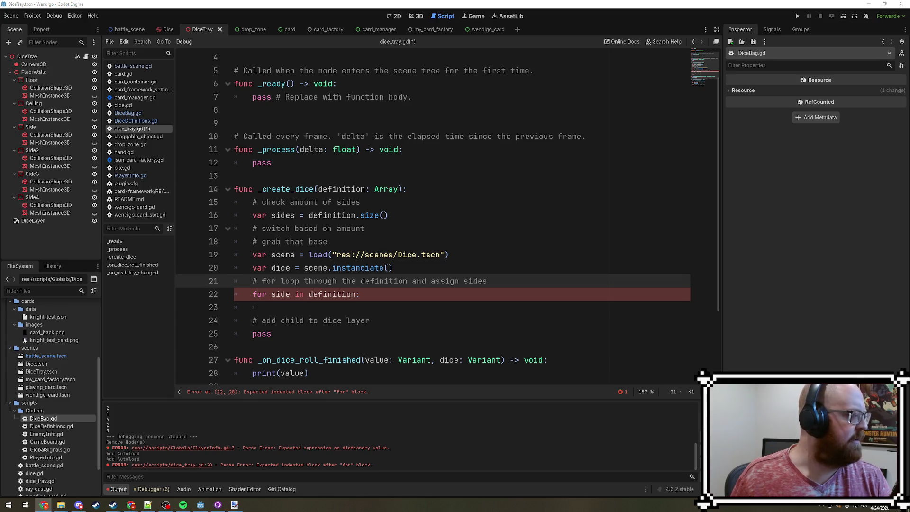
double_click(358, 268)
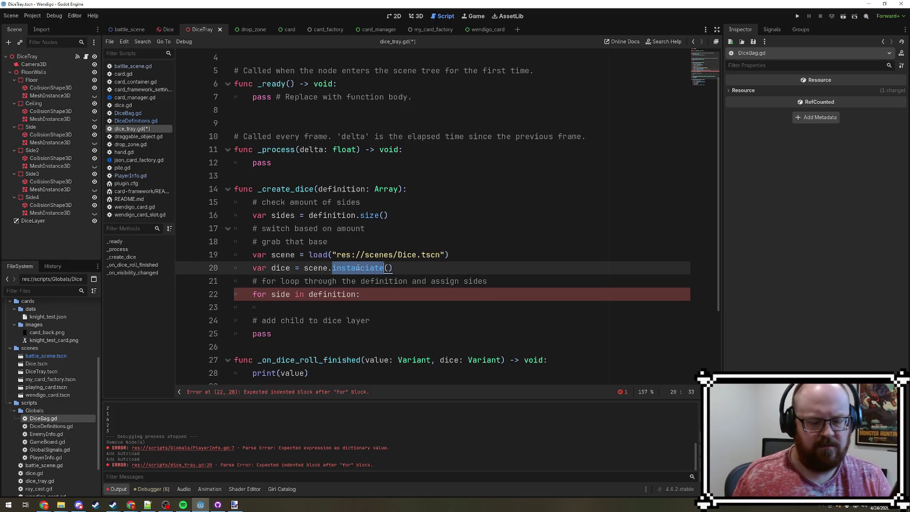
type("instantiate")
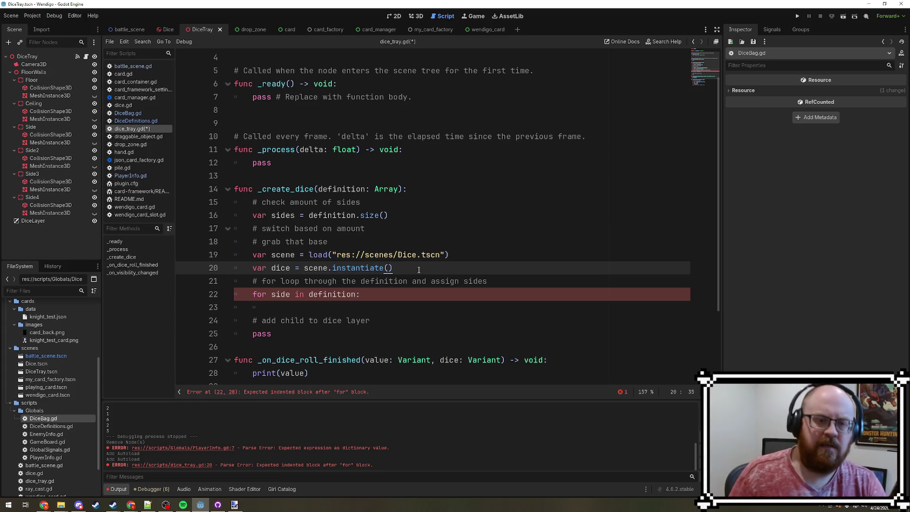
key("Return")
type("dice.")
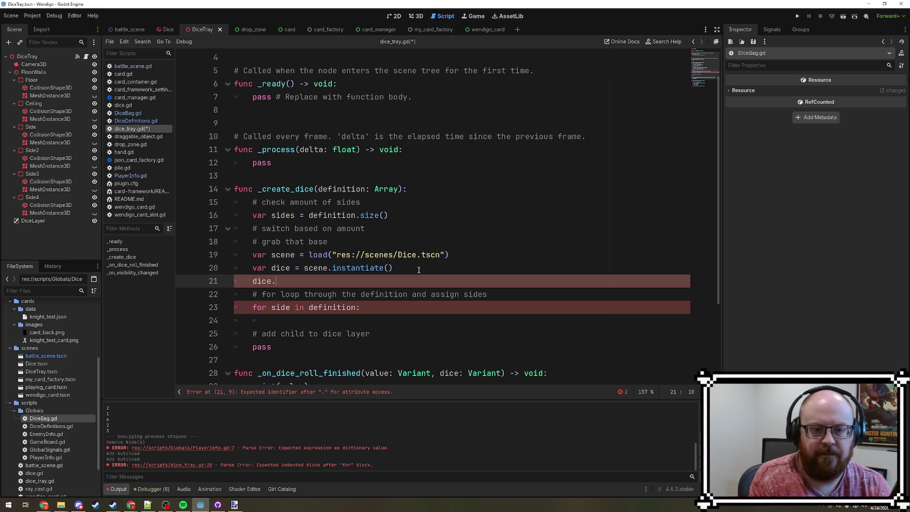
key("BackSpace")
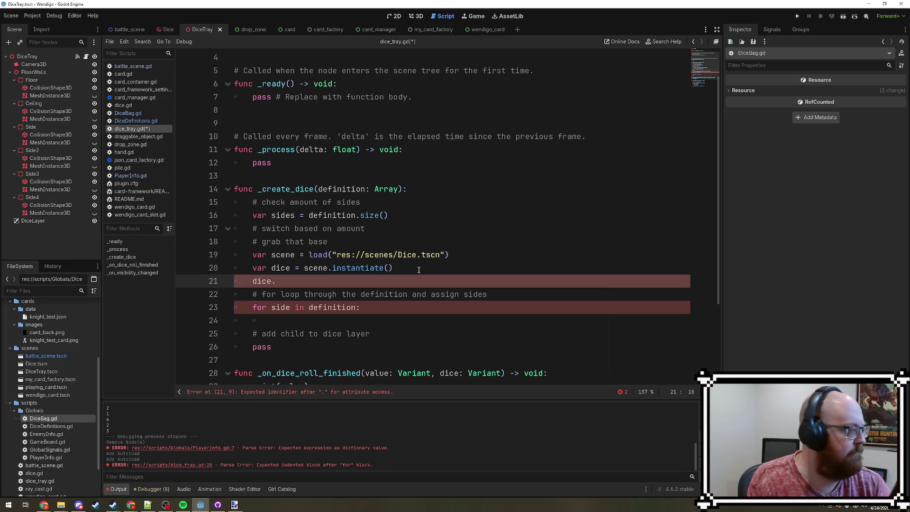
key("ctrl+s")
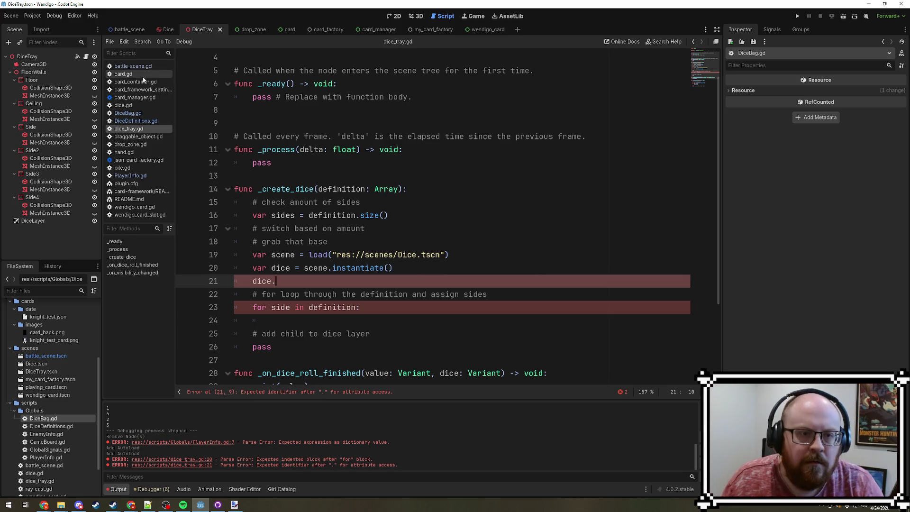
- Check the raycasts variable declaration in dice.gd
left_click(127, 105)
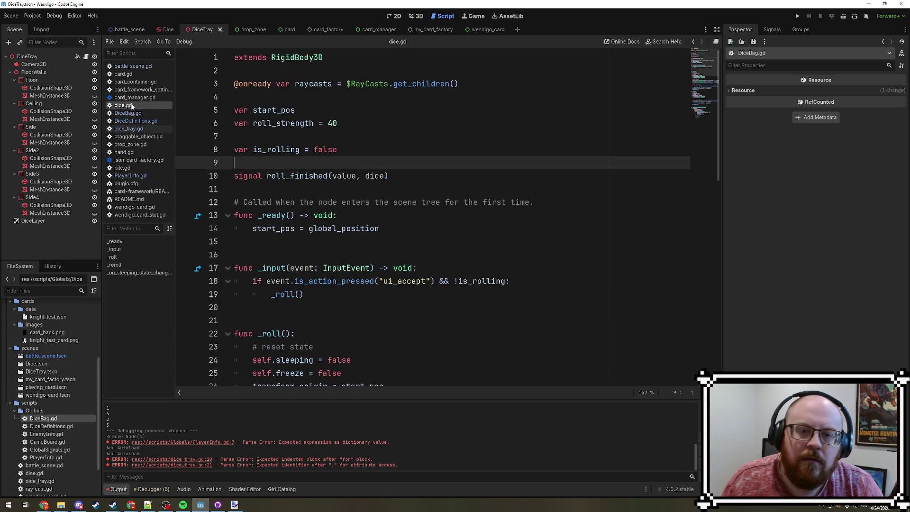
scroll(524, 172, "down", 10)
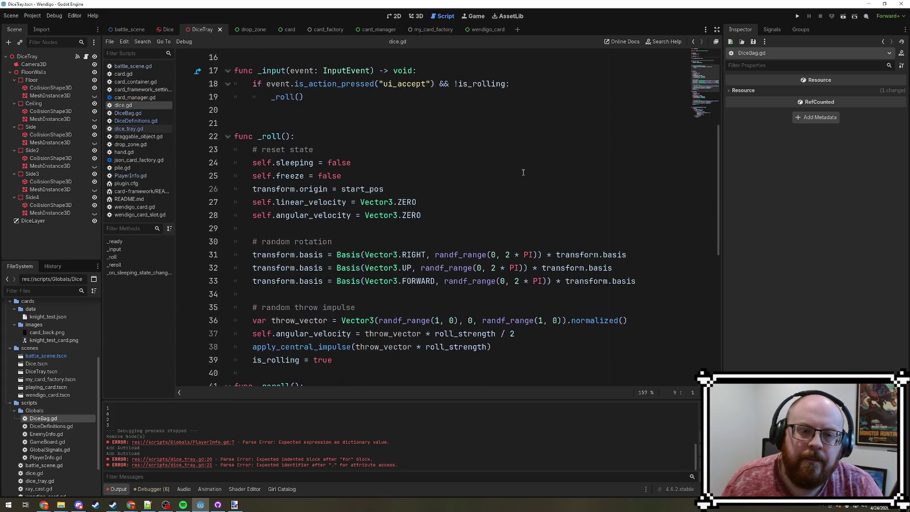
scroll(524, 172, "up", 10)
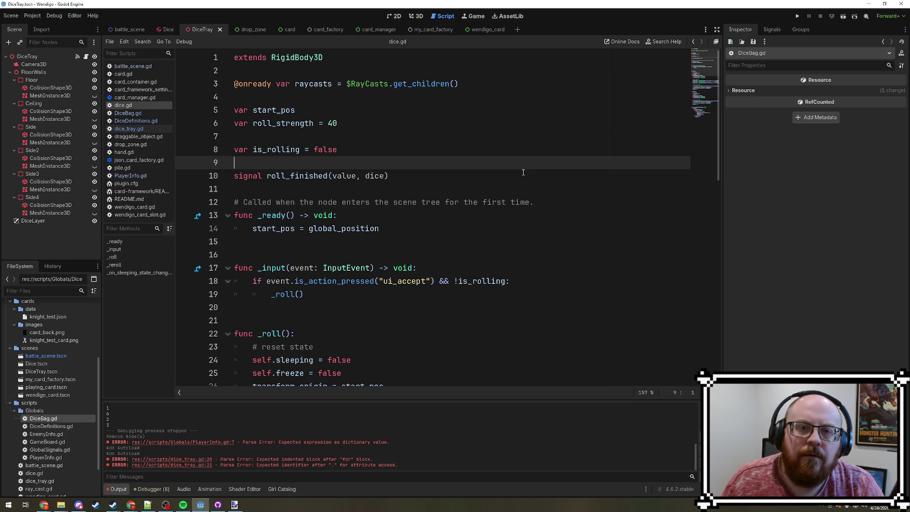
left_click(324, 83)
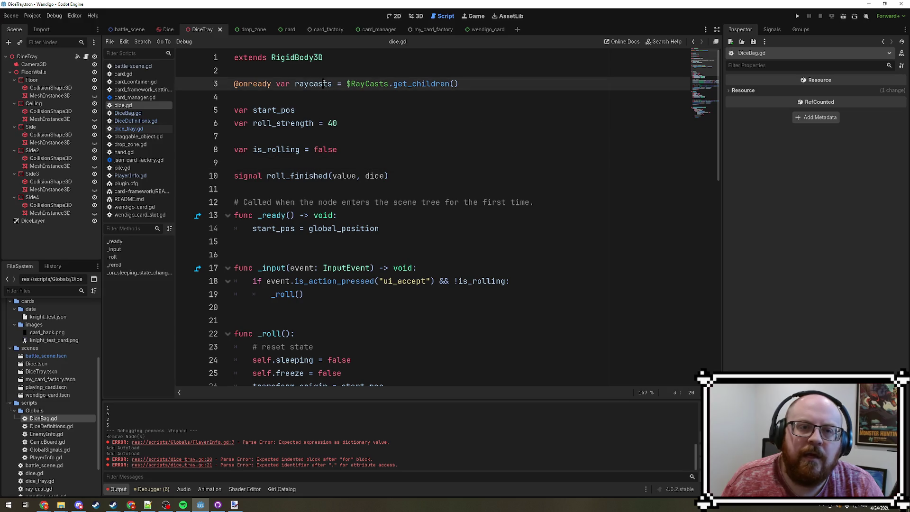
- Open the Dice scene and inspect its RayCast nodes and the Side1 sprite
left_click(169, 31)
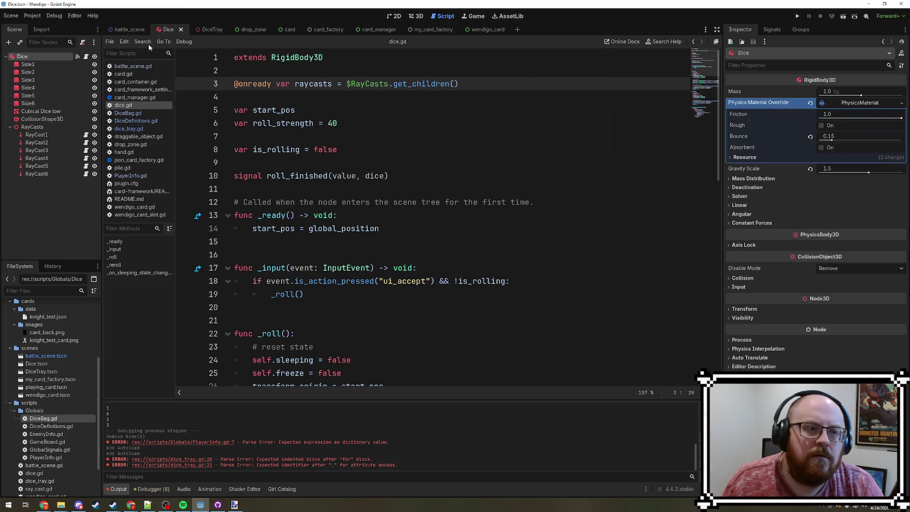
left_click(42, 137)
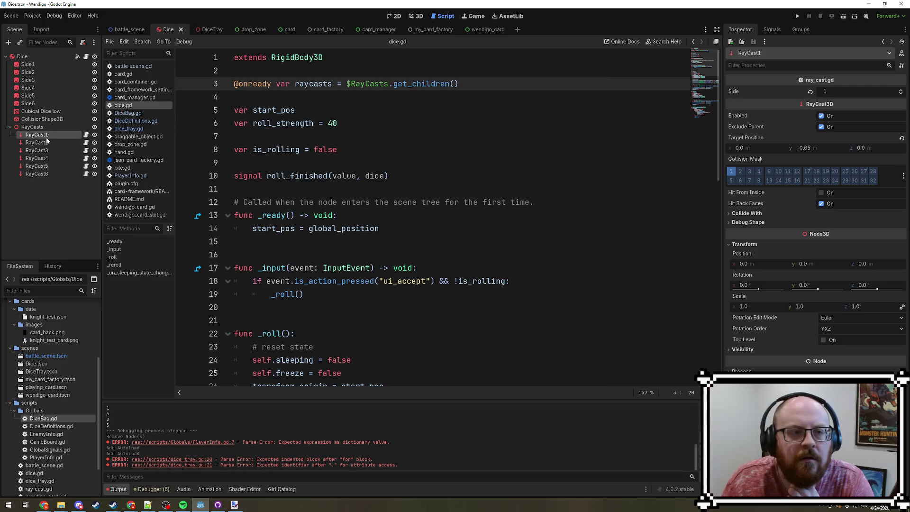
left_click(40, 142)
left_click(41, 151)
left_click(40, 158)
left_click(40, 166)
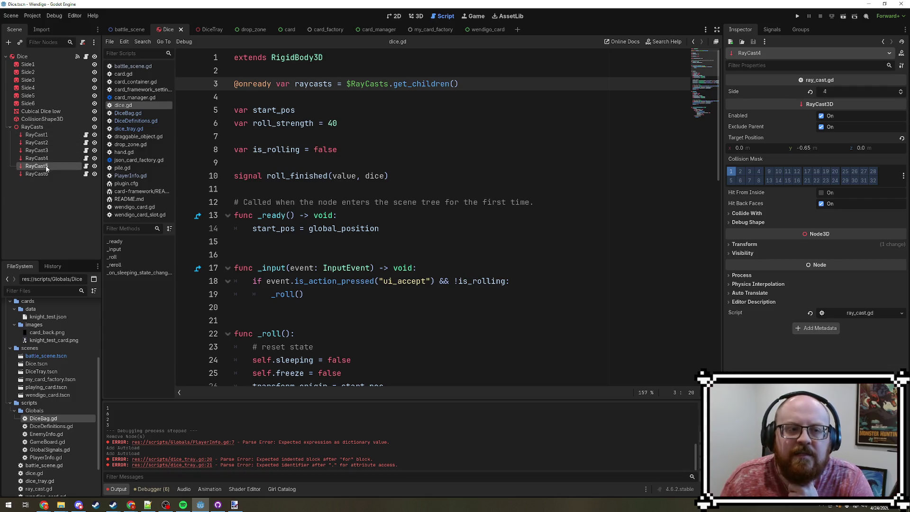
left_click(40, 174)
left_click(44, 136)
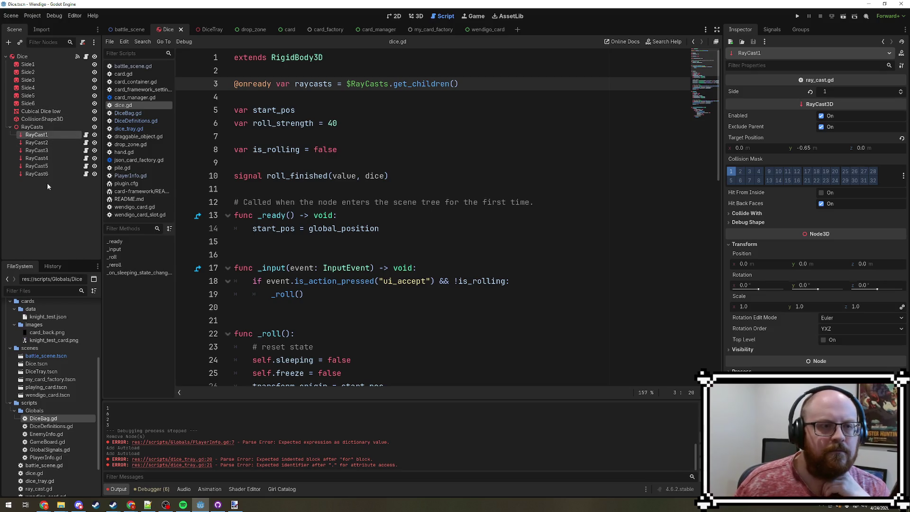
left_click(26, 65)
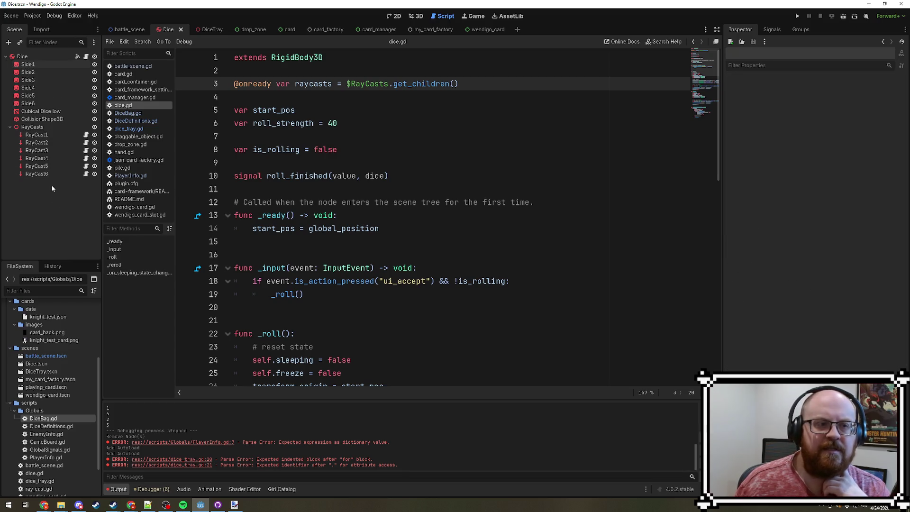
left_click(47, 136)
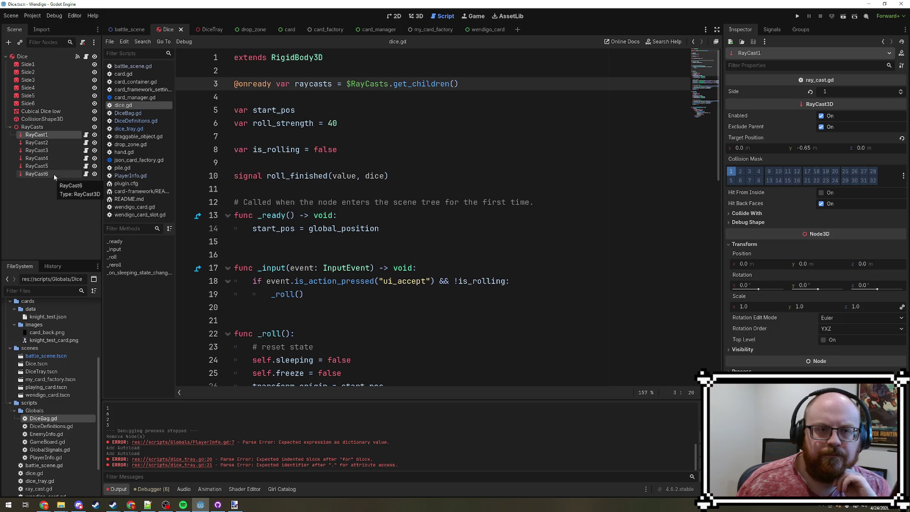
- Return to the Dice scene and bring up dice_tray.gd
left_click(209, 29)
left_click(167, 30)
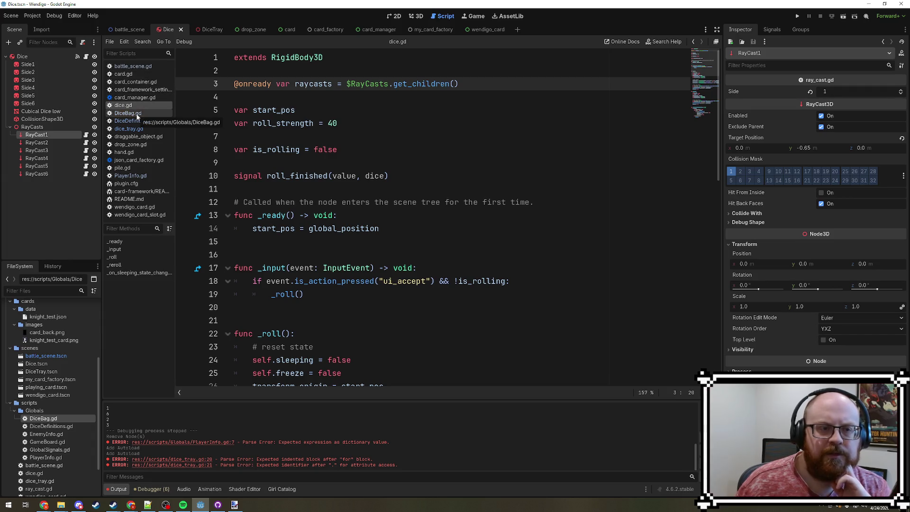
left_click(147, 130)
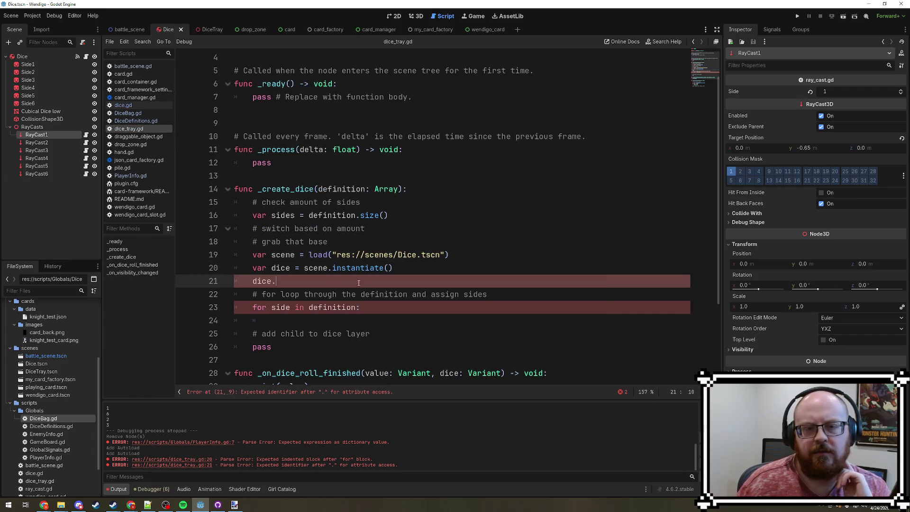
- Replace the unfinished 'dice.' line with a 'for raycast in dice.raycasts:' loop
type("s")
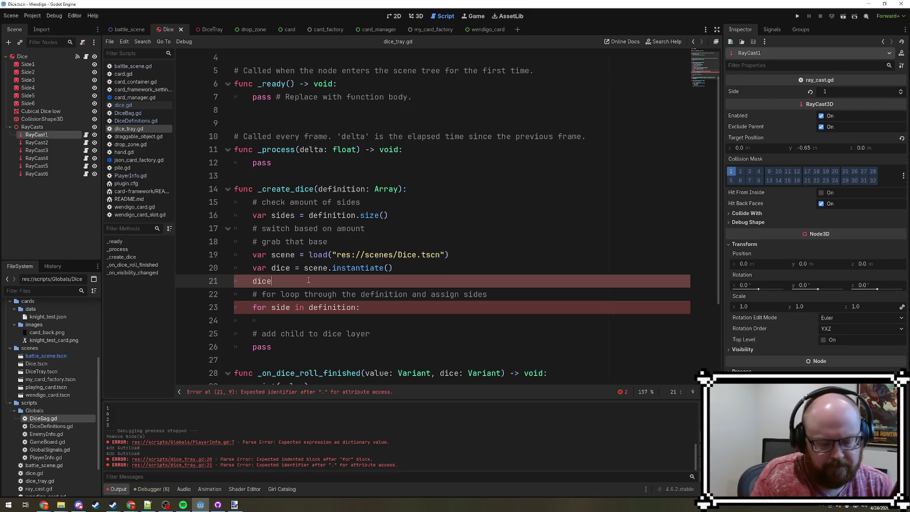
key("BackSpace")
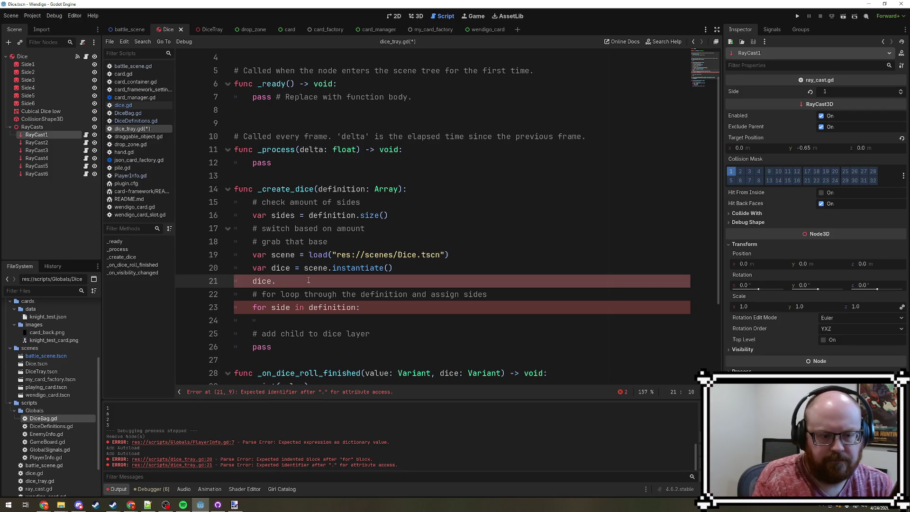
type("r")
key("BackSpace")
key("BackSpace")
key("BackSpace")
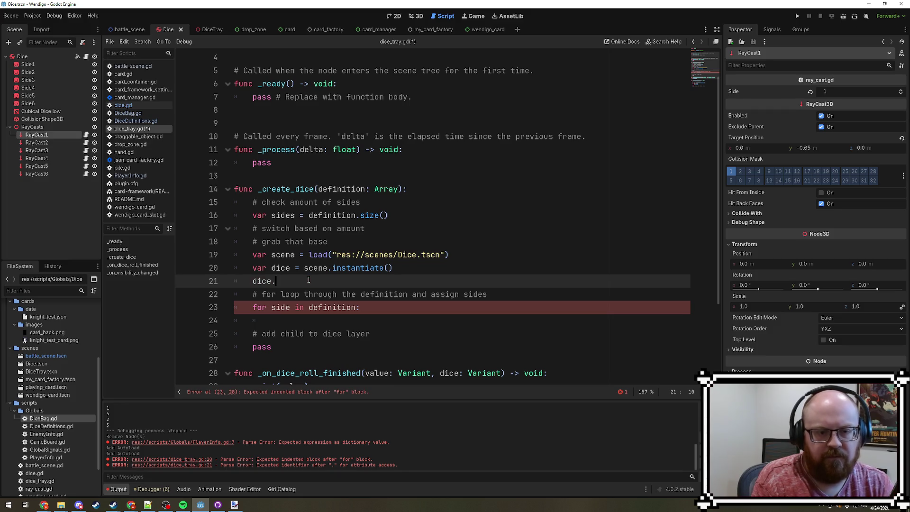
type("for ")
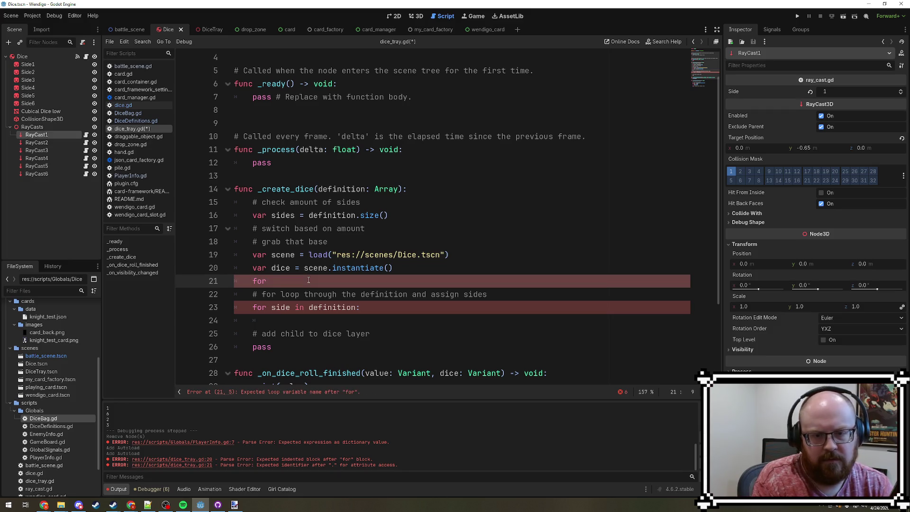
type("raycast in ")
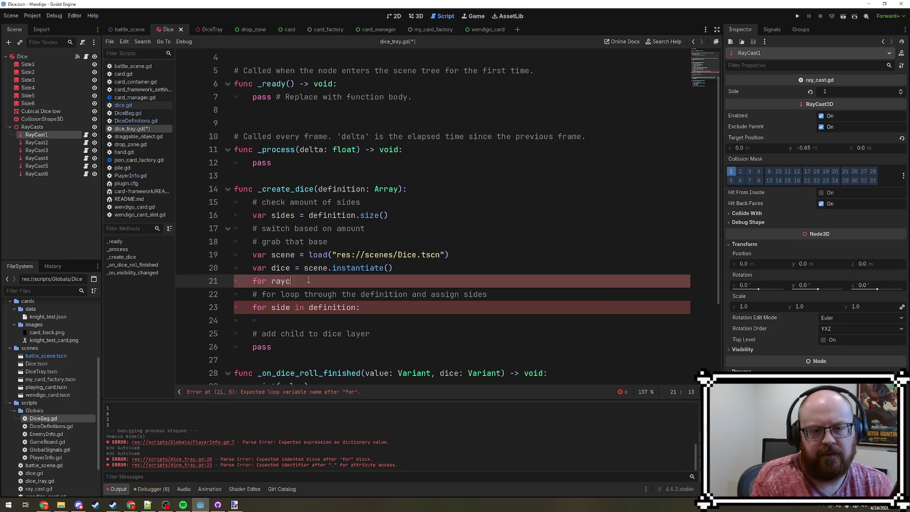
type("dice.ray")
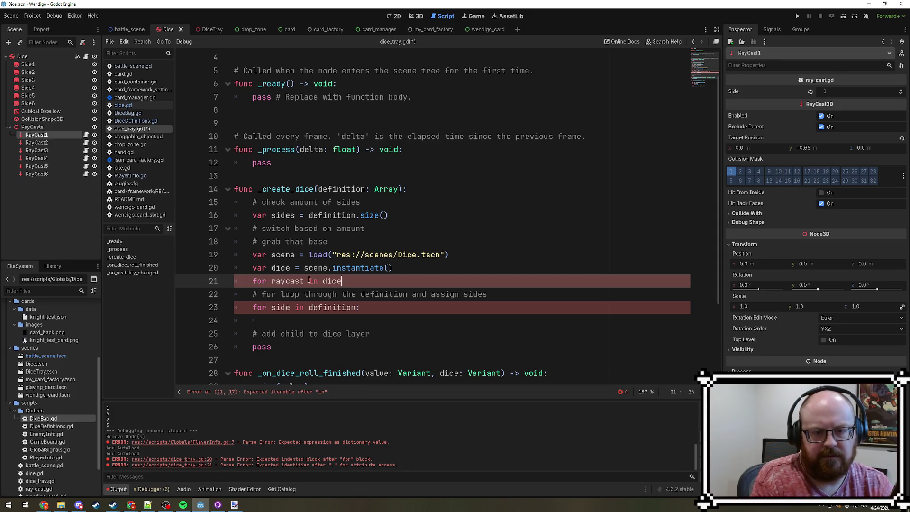
type("casts")
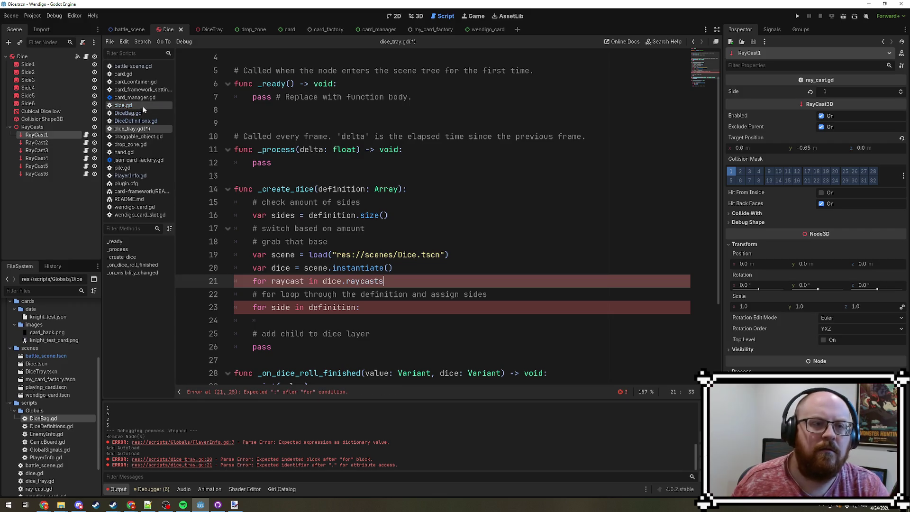
left_click(139, 108)
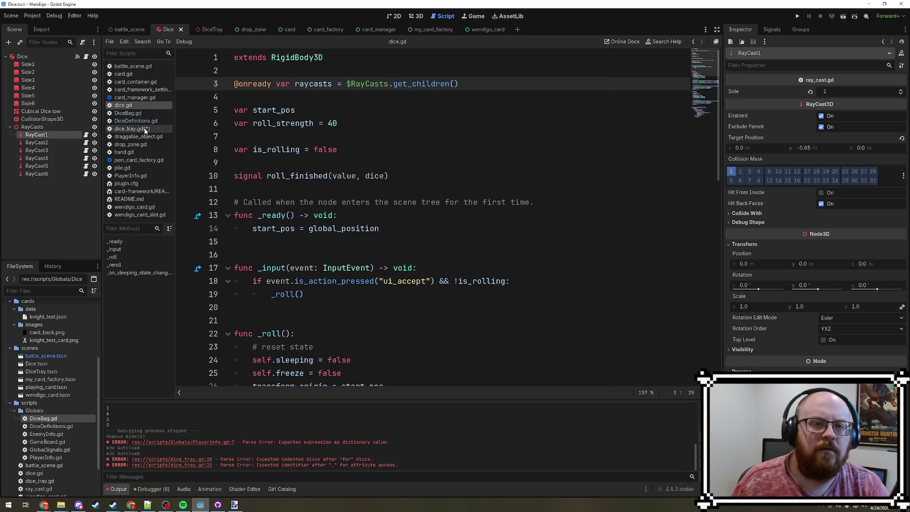
left_click(145, 130)
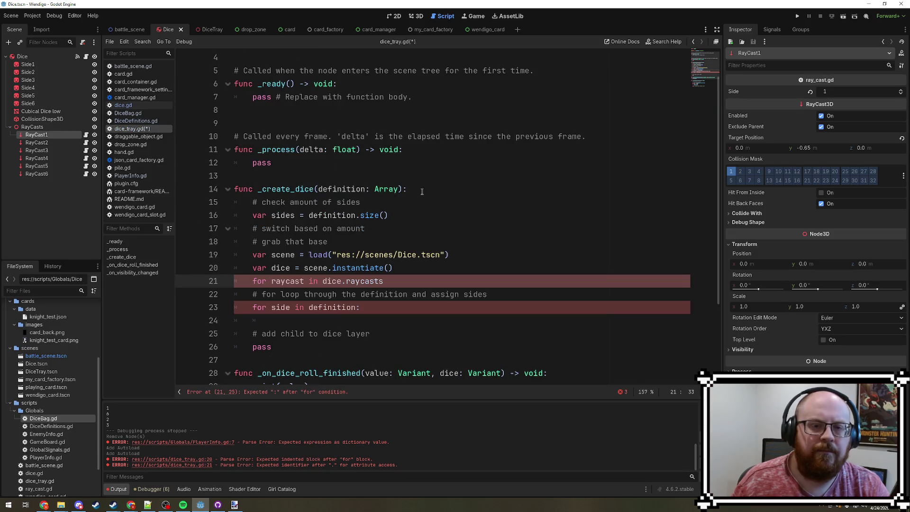
type(":")
key("Return")
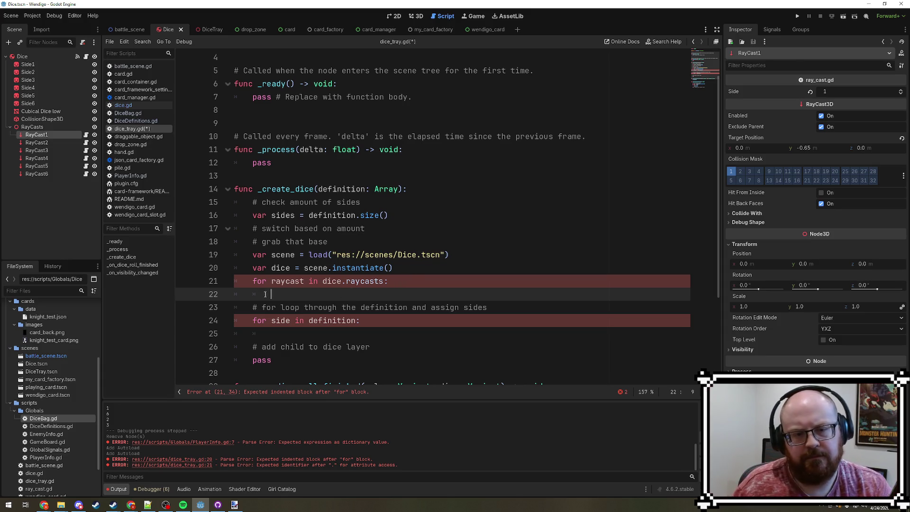
- Delete the raycast loop and add a 'dice.raycasts.' line inside the side loop
left_click_drag(279, 295, 182, 283)
key("BackSpace")
key("BackSpace")
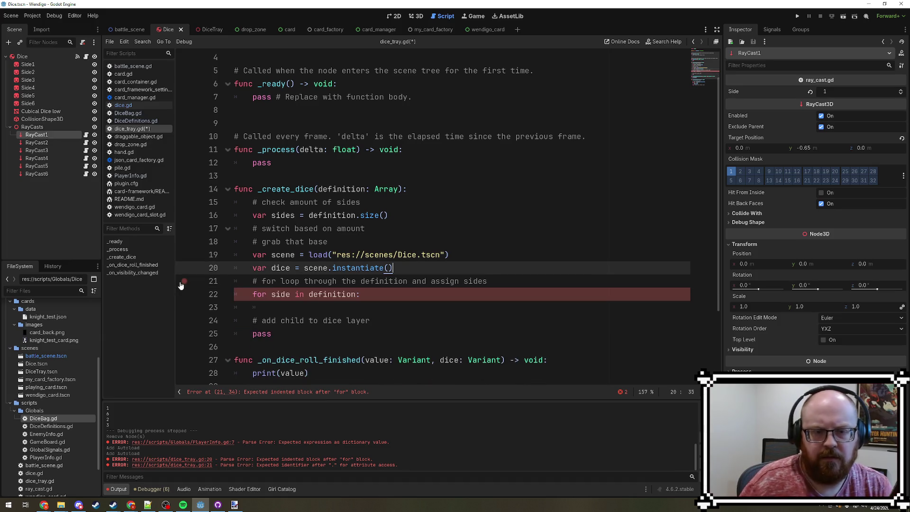
left_click(396, 295)
key("Return")
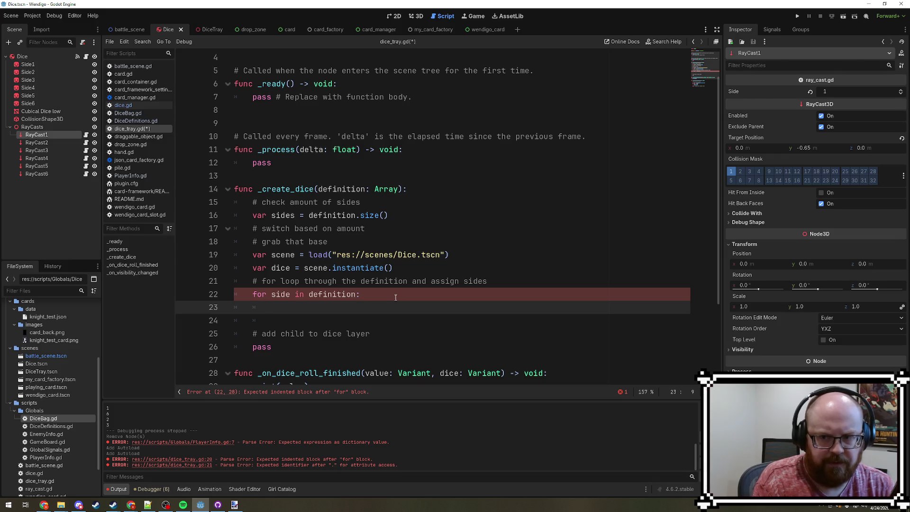
type("dice.ray")
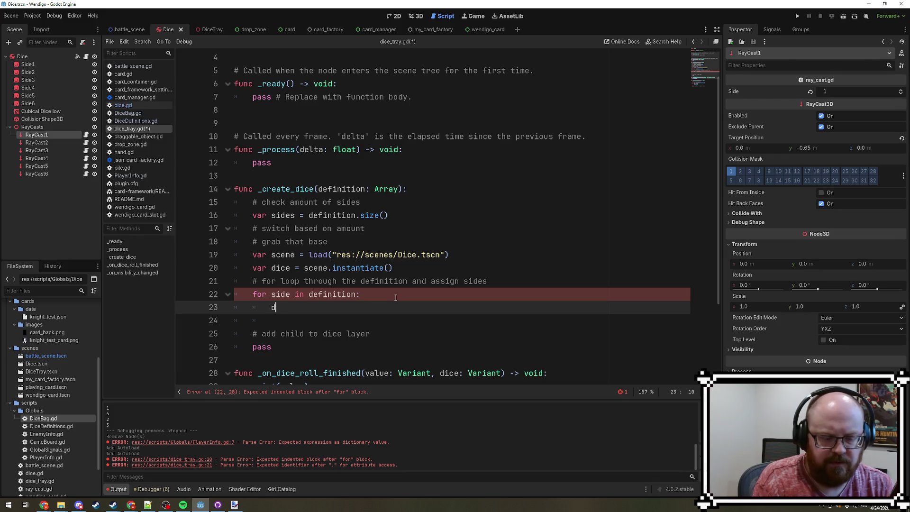
type("casts.")
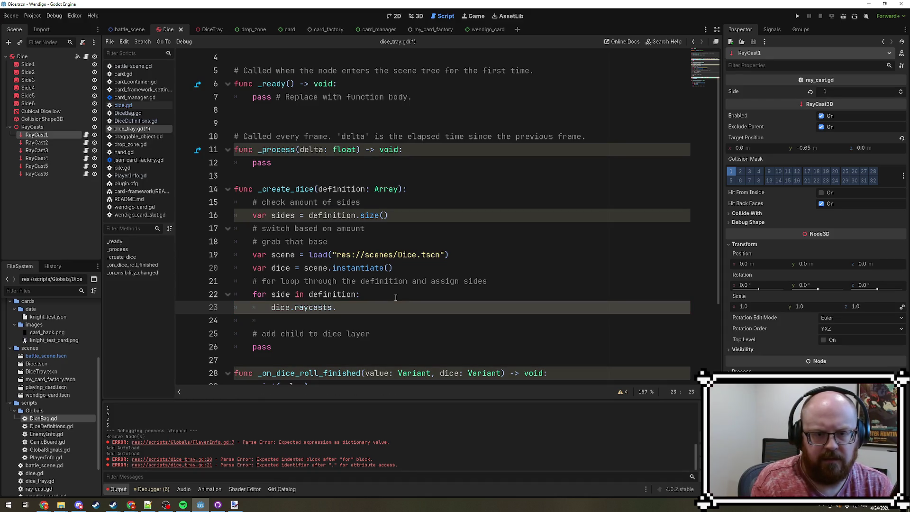
- Copy 'dice.raycasts.' above the loop as a 'var raycasts =' assignment
left_click_drag(337, 307, 271, 309)
key("ctrl+c")
left_click(504, 280)
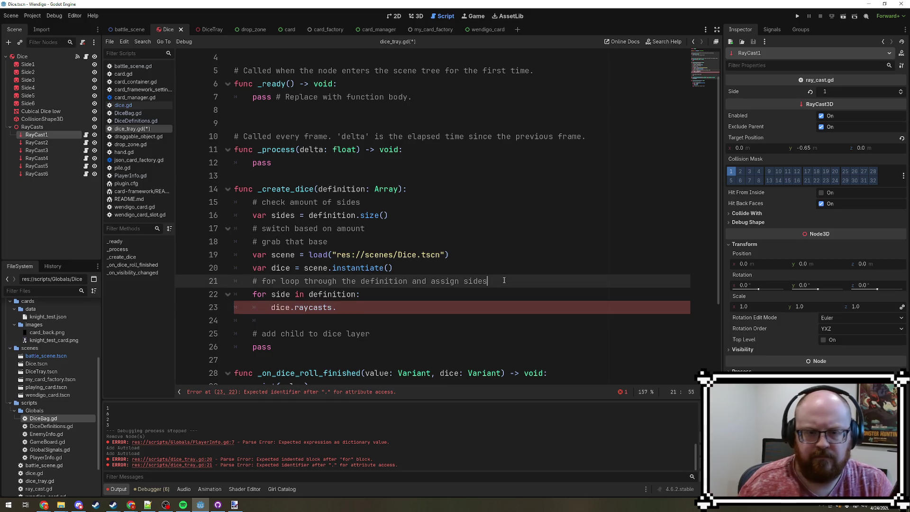
key("Return")
key("ctrl+v")
left_click(252, 294)
type("var sides")
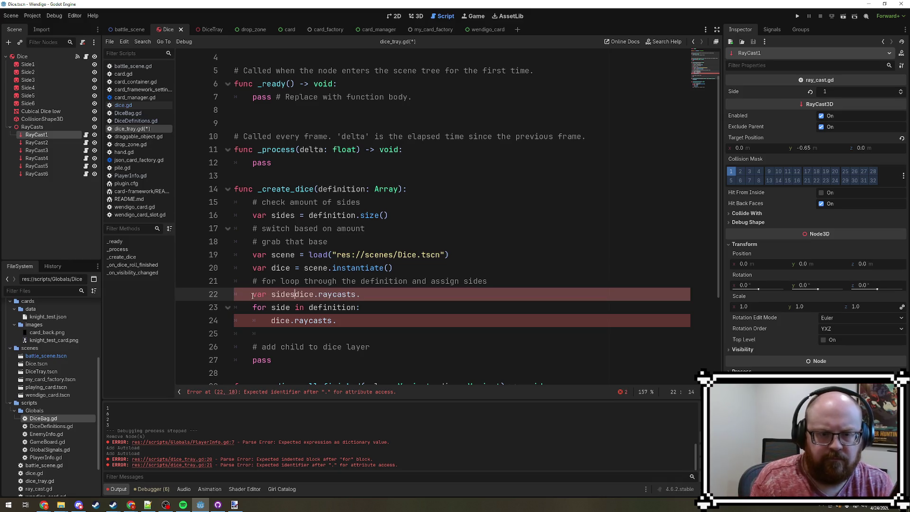
key("BackSpace")
key("BackSpace")
key("BackSpace")
type("raycasts =")
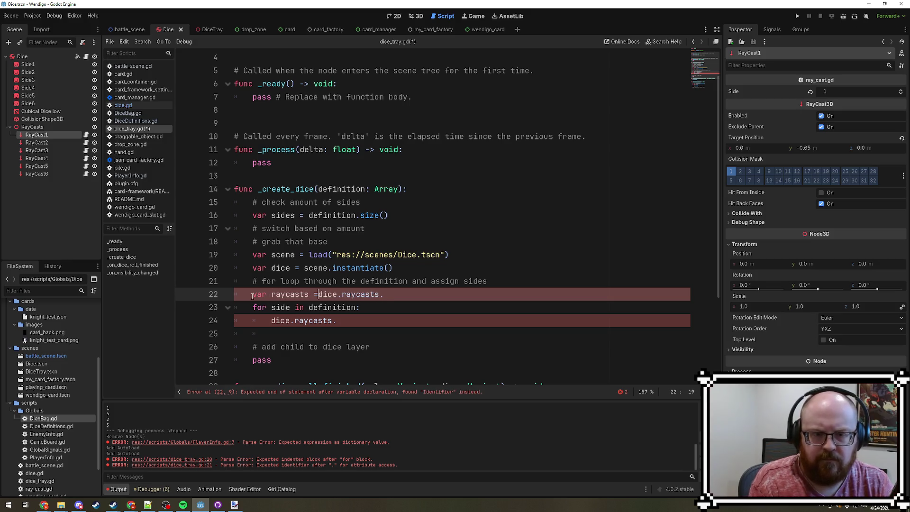
- Try appending get to the raycasts assignment and recheck the dice script
left_click(432, 295)
type("get")
key("BackSpace")
key("BackSpace")
key("BackSpace")
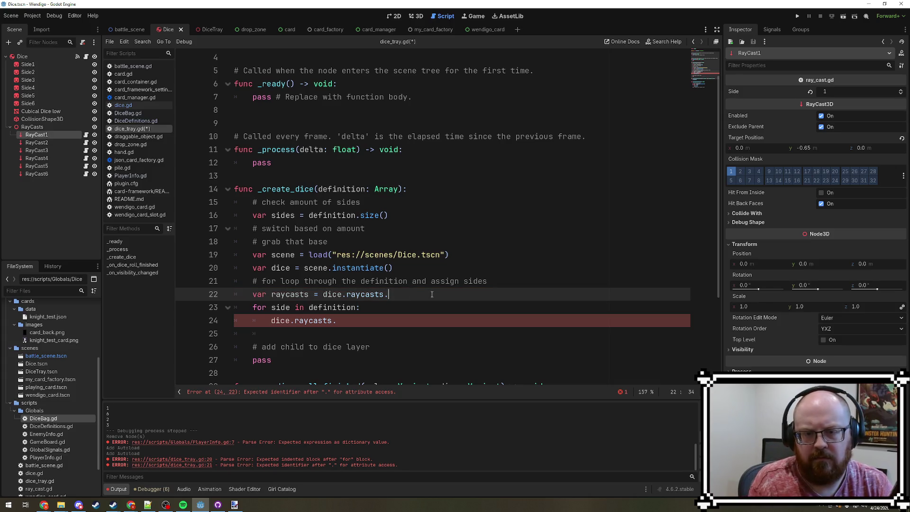
type("G")
key("BackSpace")
type("get")
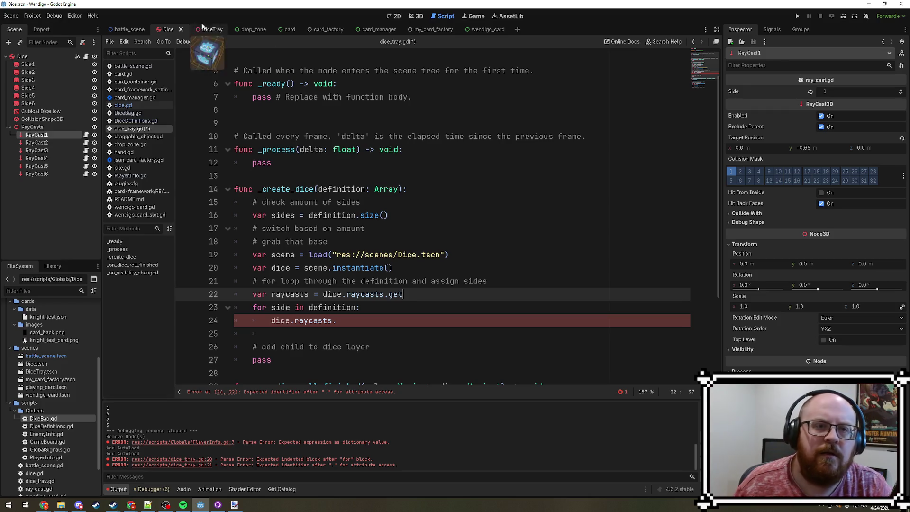
left_click(143, 104)
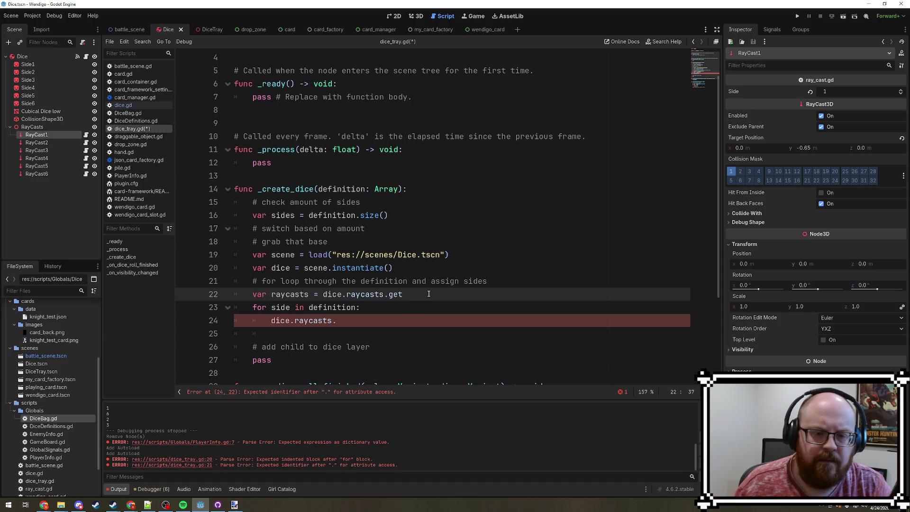
- Delete the raycasts variable line and change the loop body to 'dice.raycasts['
left_click_drag(428, 294, 233, 295)
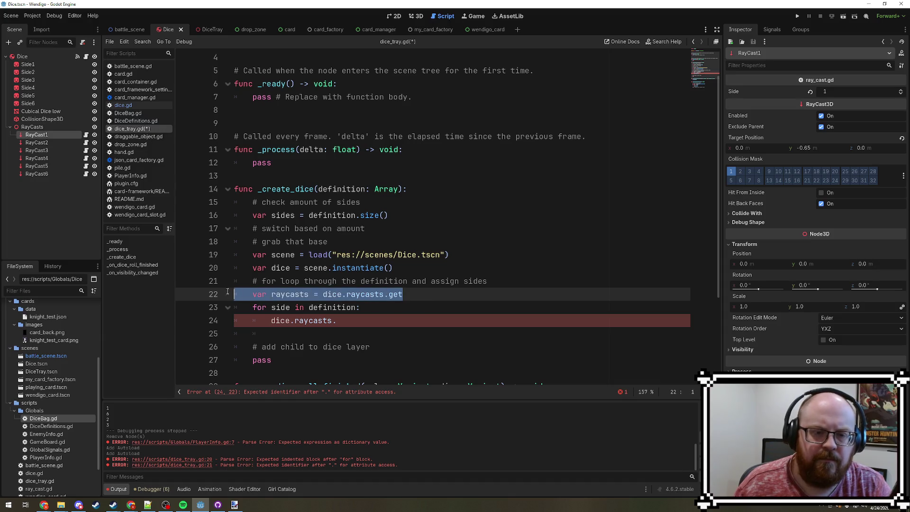
key("BackSpace")
key("BackSpace")
left_click(395, 312)
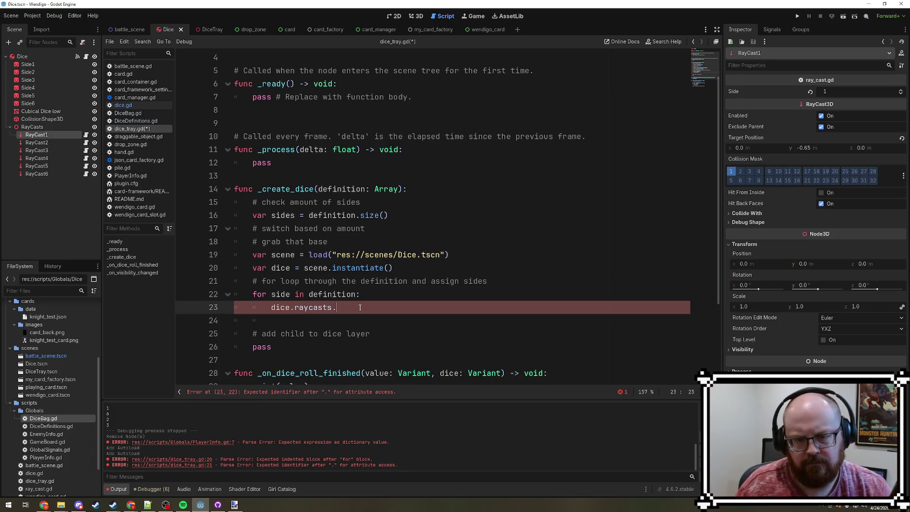
key("BackSpace")
type("[")
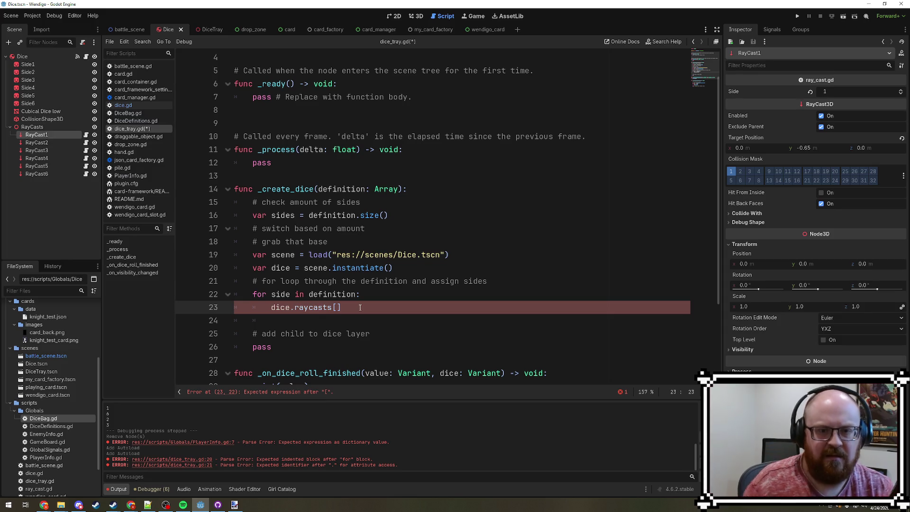
double_click(280, 294)
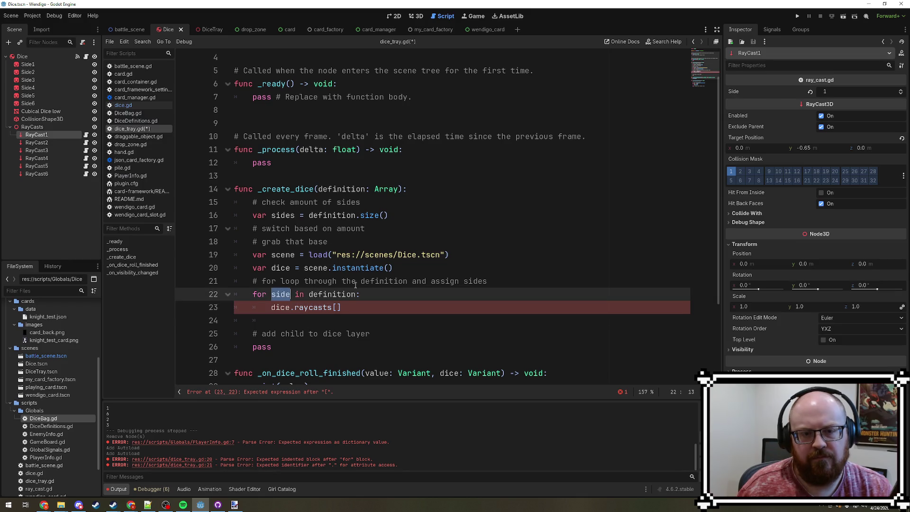
- Rename the loop variable to i and make it iterate over range(sides)
scroll(498, 273, "down", 2)
type("i")
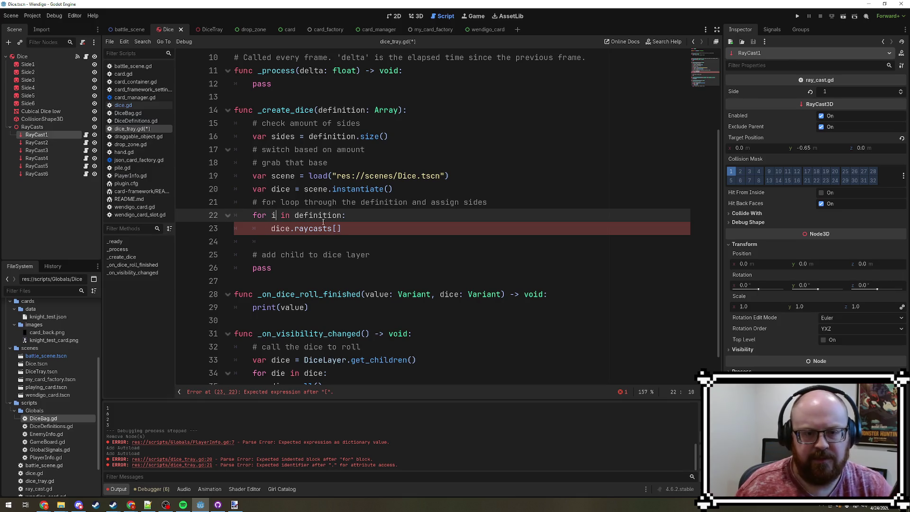
double_click(285, 137)
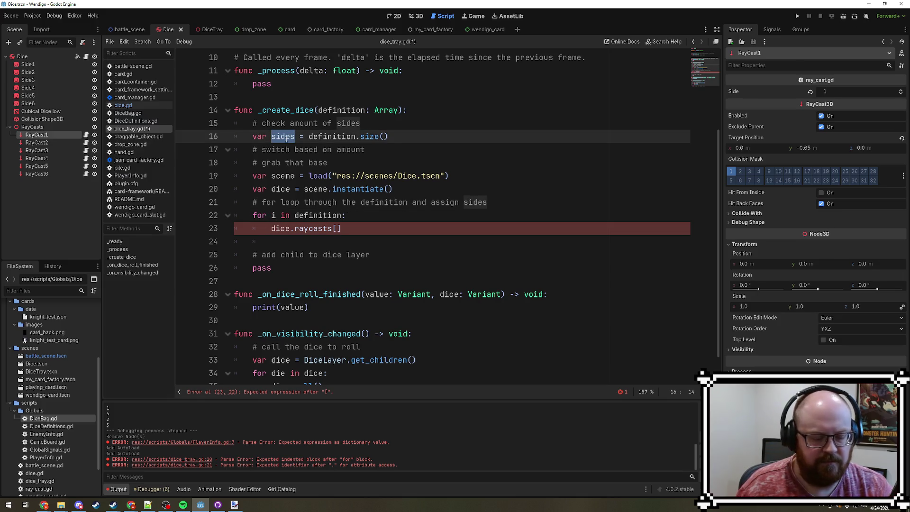
double_click(320, 216)
type("range")
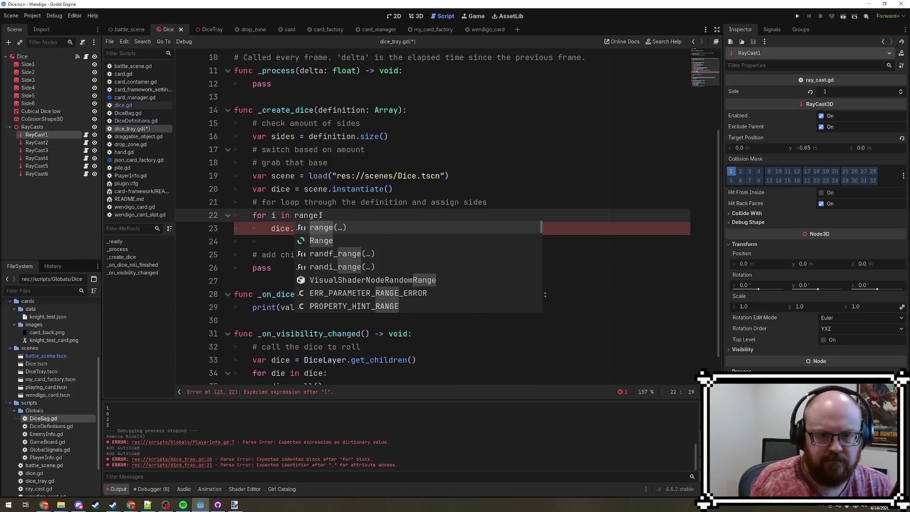
type("(sides):")
left_click(415, 212)
- Set the loop body to 'dice.raycasts[i] = definition[i]' and save dice_tray.gd
left_click(336, 229)
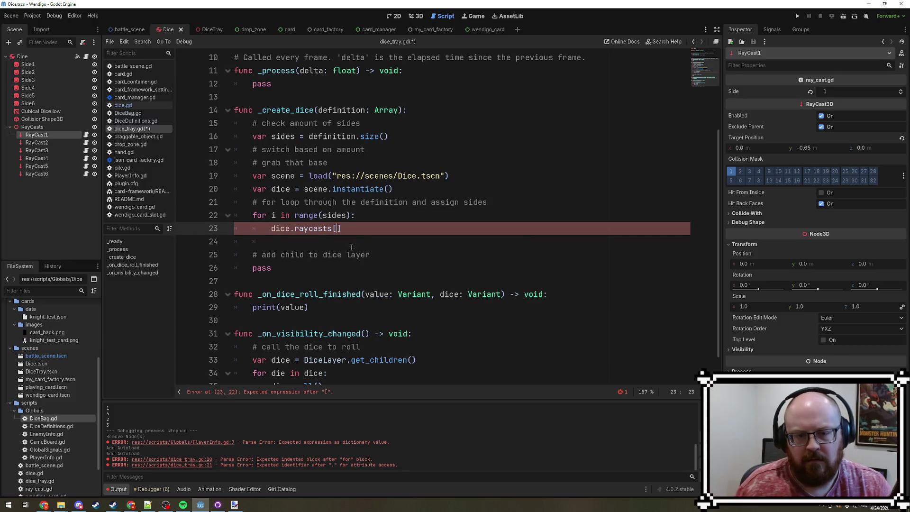
type("i")
left_click(374, 230)
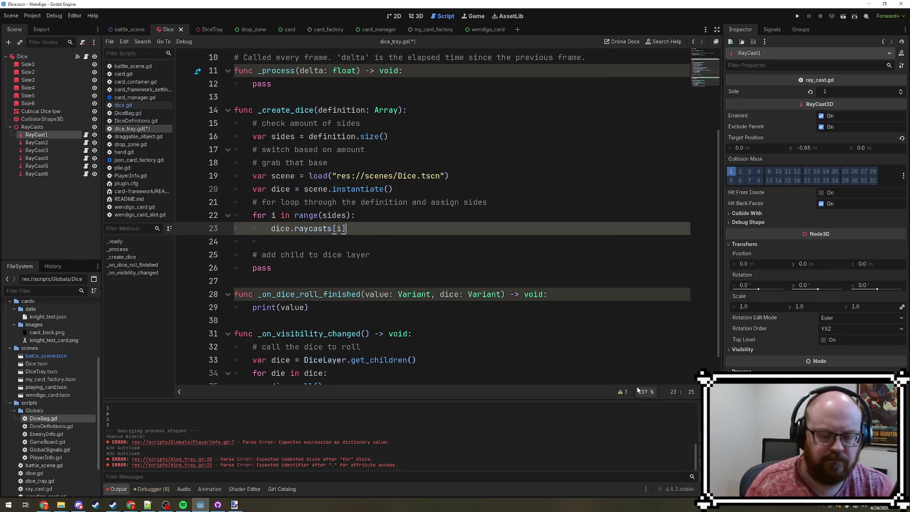
type("=")
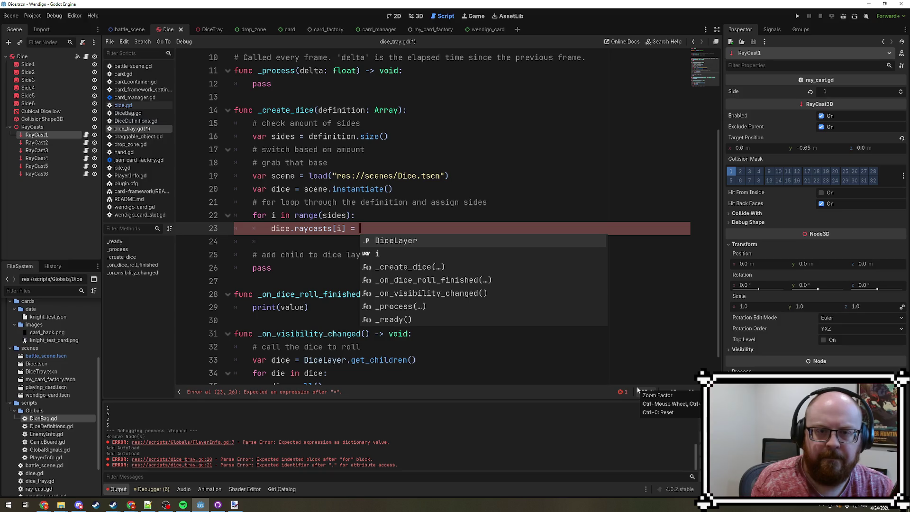
type("defin")
key("Return")
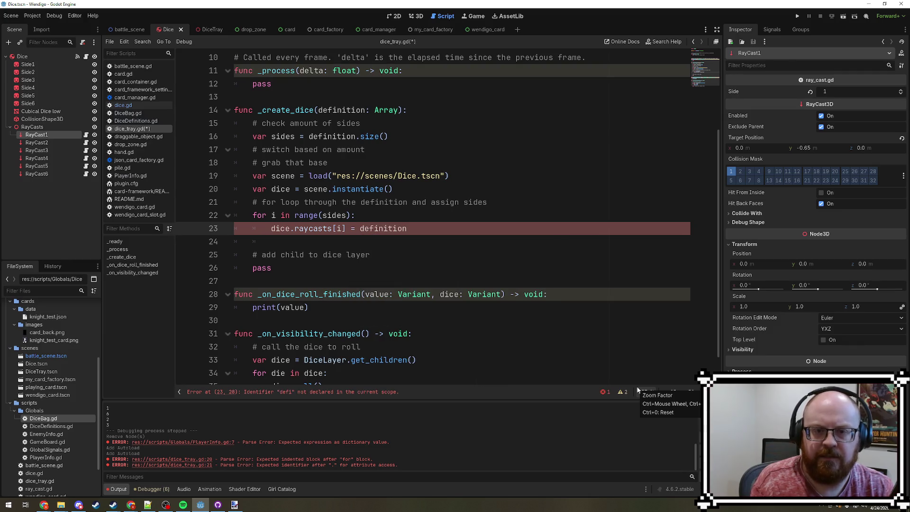
type("[i")
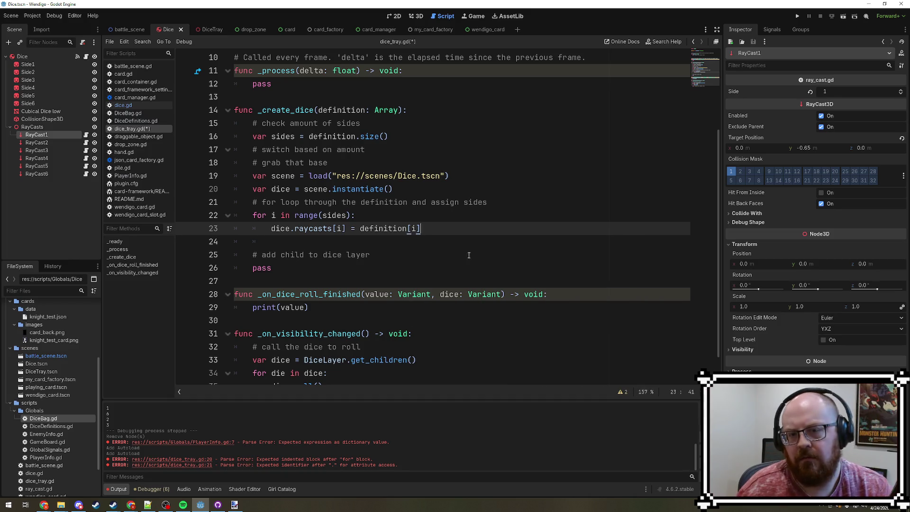
left_click(444, 216)
key("ctrl+s")
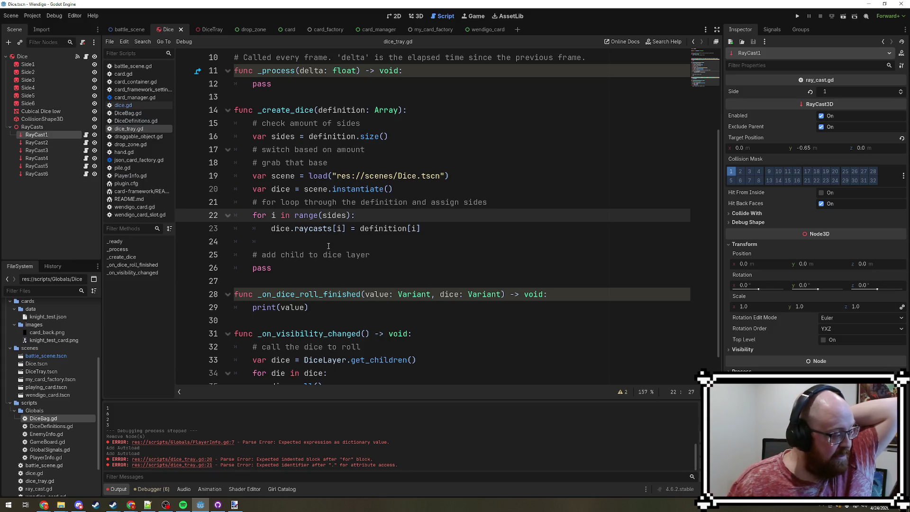
- Tidy up the blank line below the loop
left_click(381, 242)
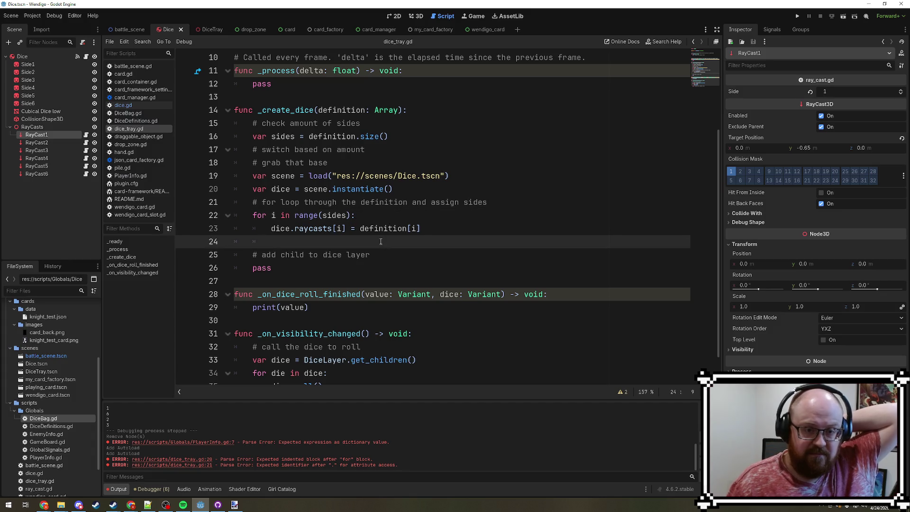
key("Return")
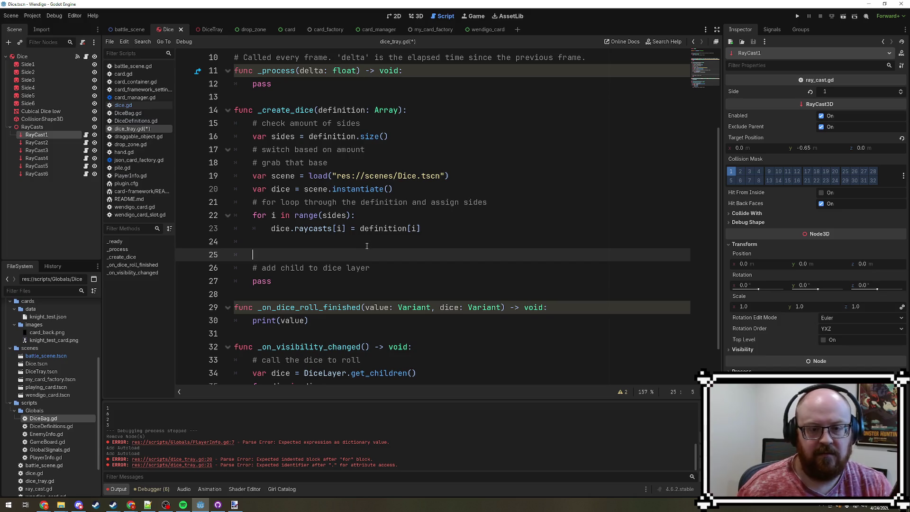
key("BackSpace")
key("BackSpace")
scroll(468, 219, "up", 3)
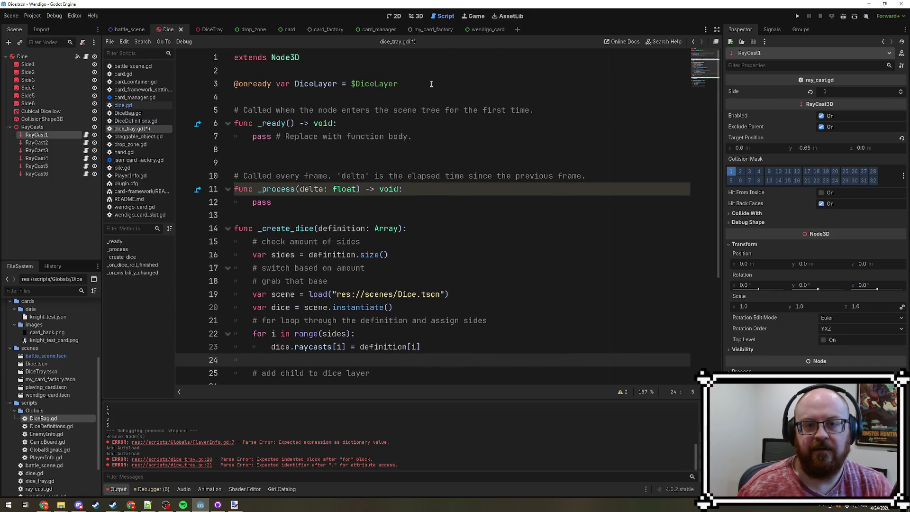
- Add DiceLayer.add_child(dice) under the add-child comment in _create_dice
double_click(315, 84)
scroll(351, 229, "down", 4)
left_click(409, 221)
key("Return")
type("DiceLayer.add")
key("Return")
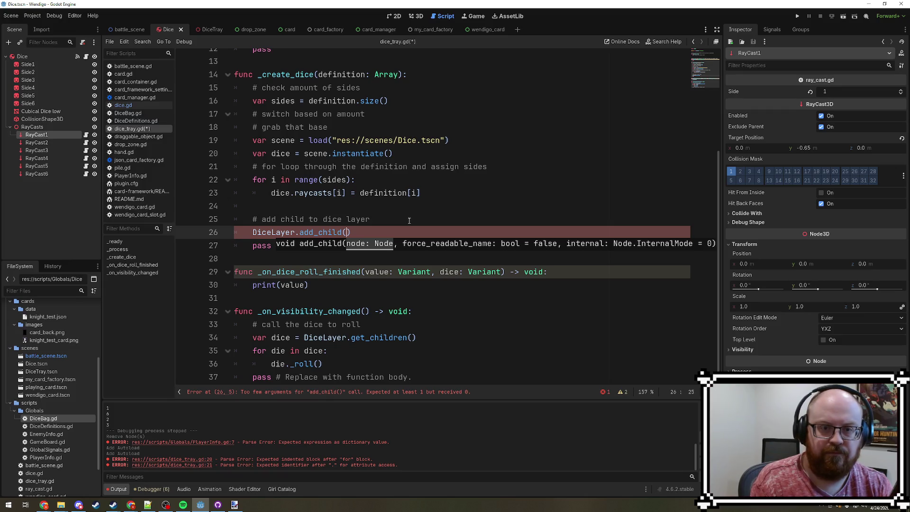
type("dice")
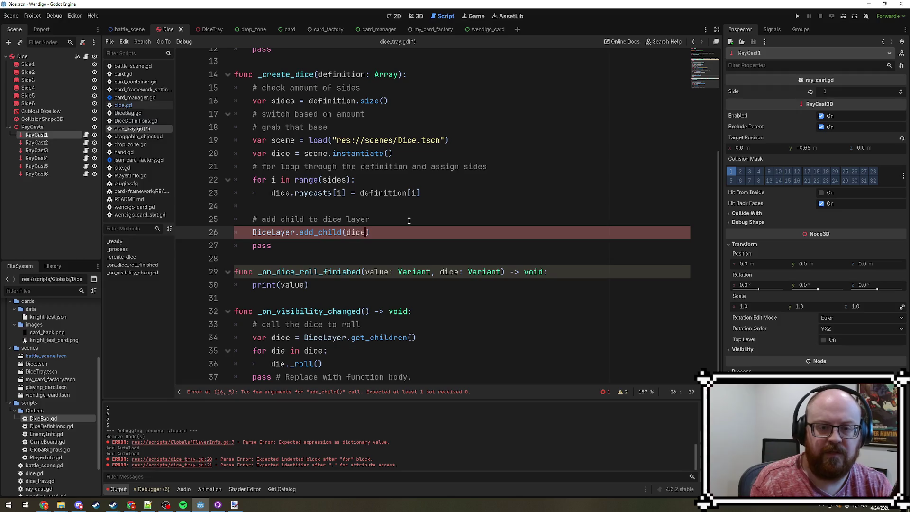
left_click(408, 223)
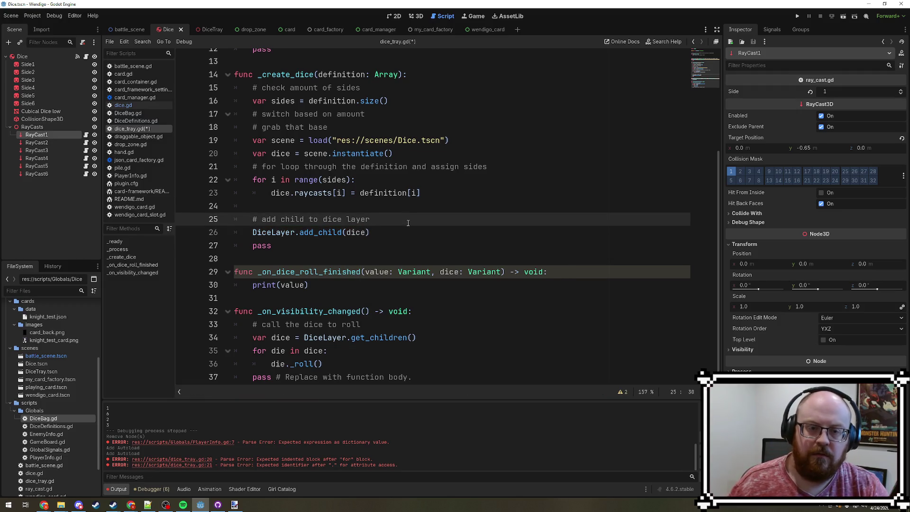
left_click(402, 234)
key("Return")
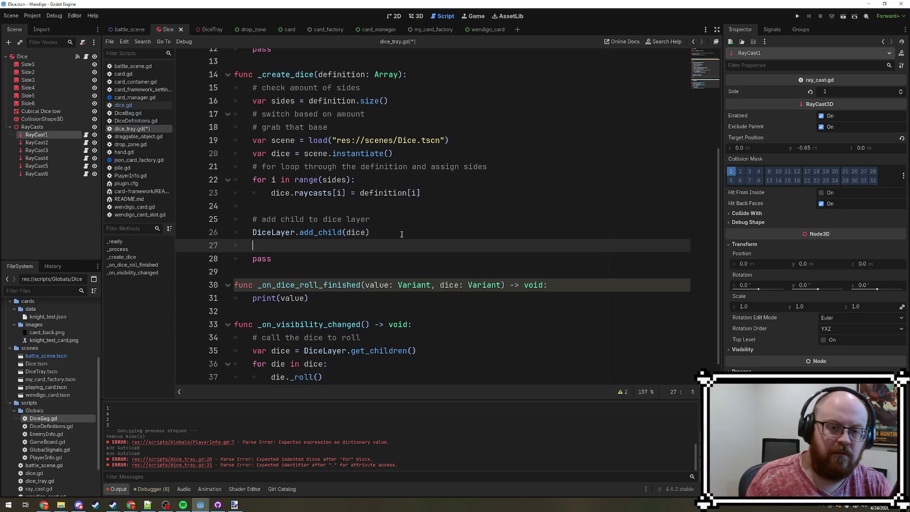
type("dice.")
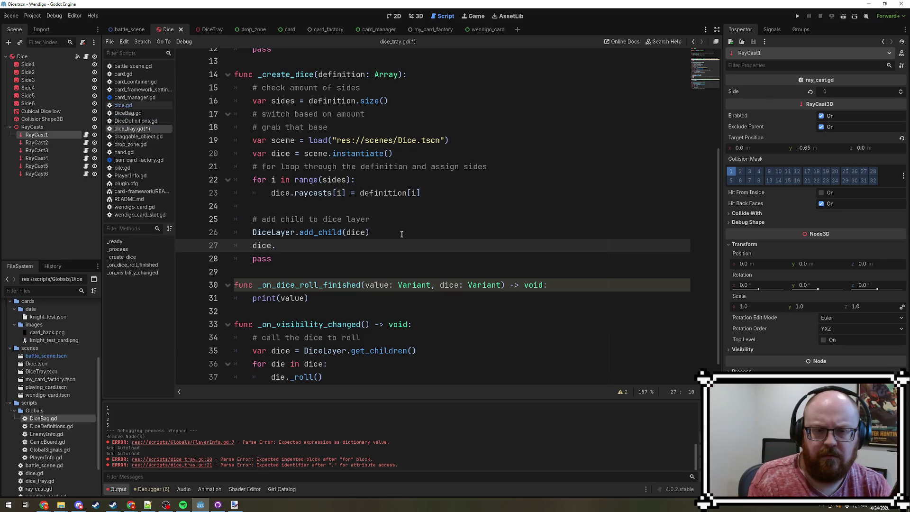
key("BackSpace")
key("BackSpace")
key("BackSpace")
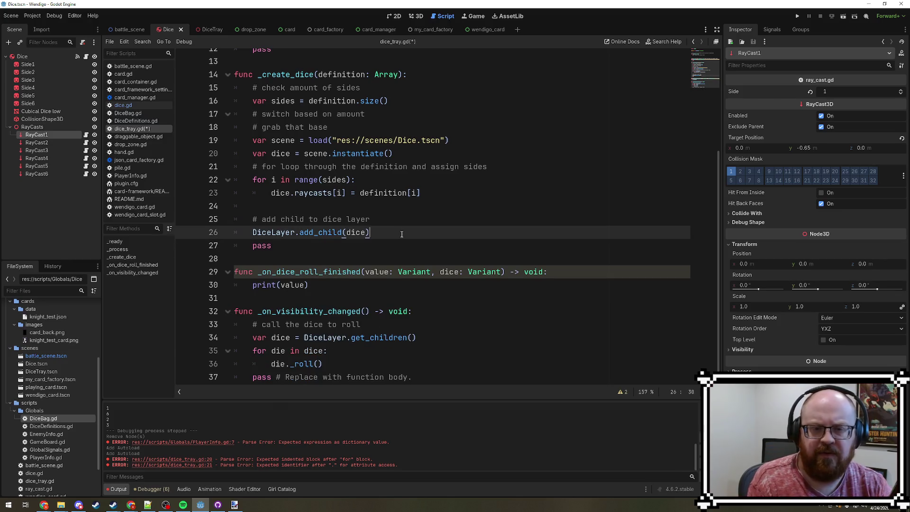
- Delete the leftover pass line, save dice_tray.gd, and open the PlayerInfo.gd:7 error
double_click(263, 245)
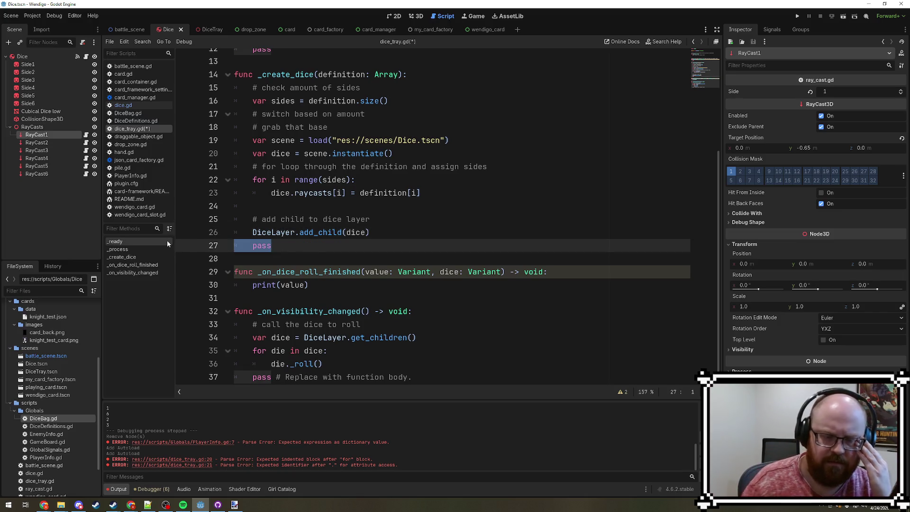
key("BackSpace")
key("BackSpace")
key("BackSpace")
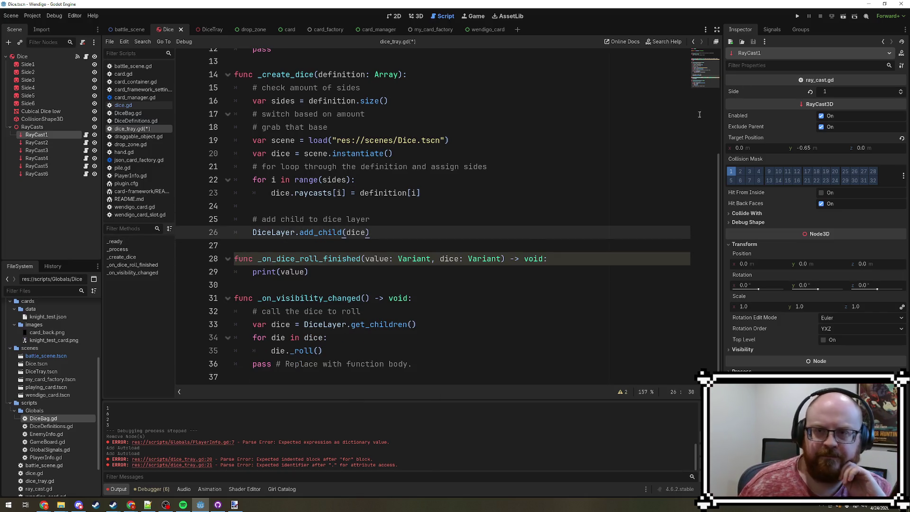
key("ctrl+s")
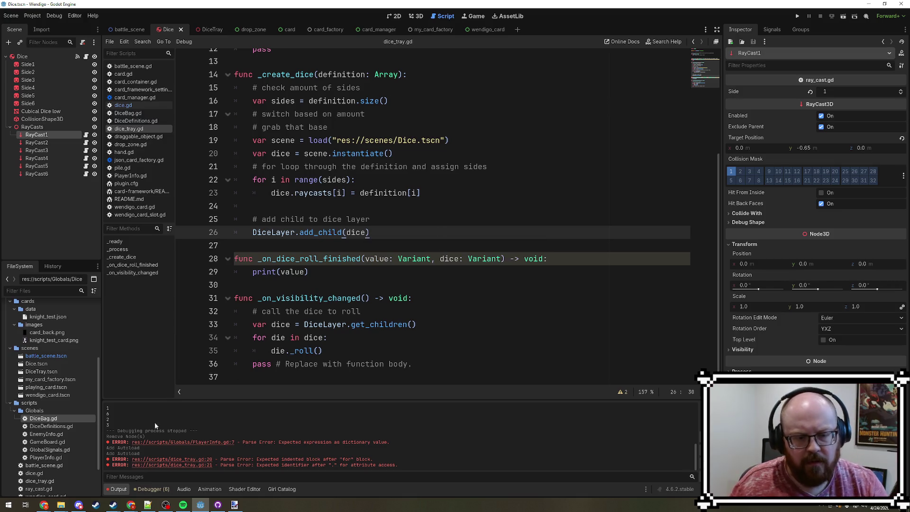
left_click(194, 443)
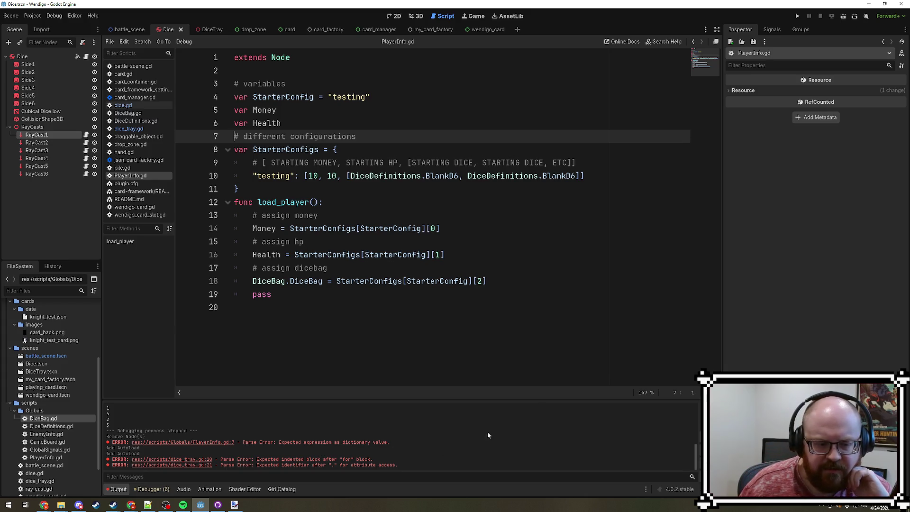
- Move PlayerInfo.gd's format comment onto its own line above StarterConfigs, then open the dice_tray.gd:20 error
left_click(384, 143)
left_click(386, 136)
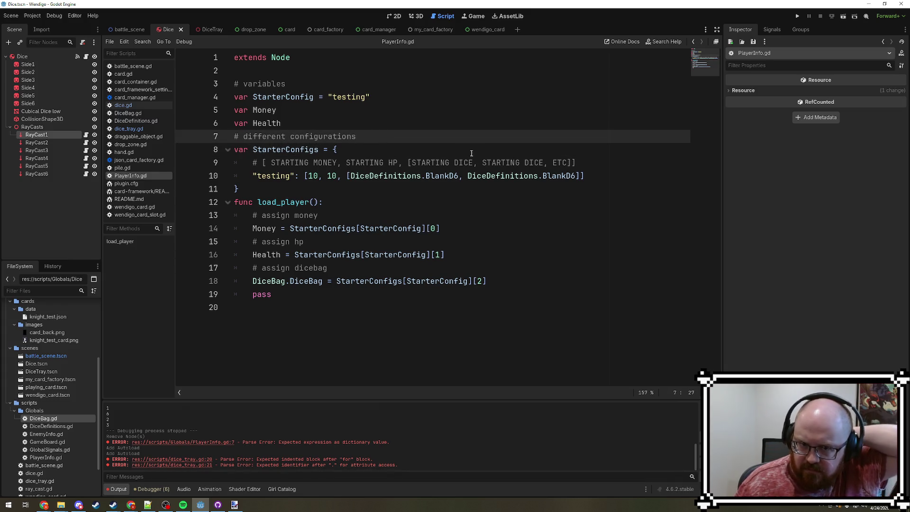
mouse_move(575, 163)
left_mouse_down()
mouse_move(252, 162)
mouse_move(361, 136)
left_mouse_up()
left_click(359, 136)
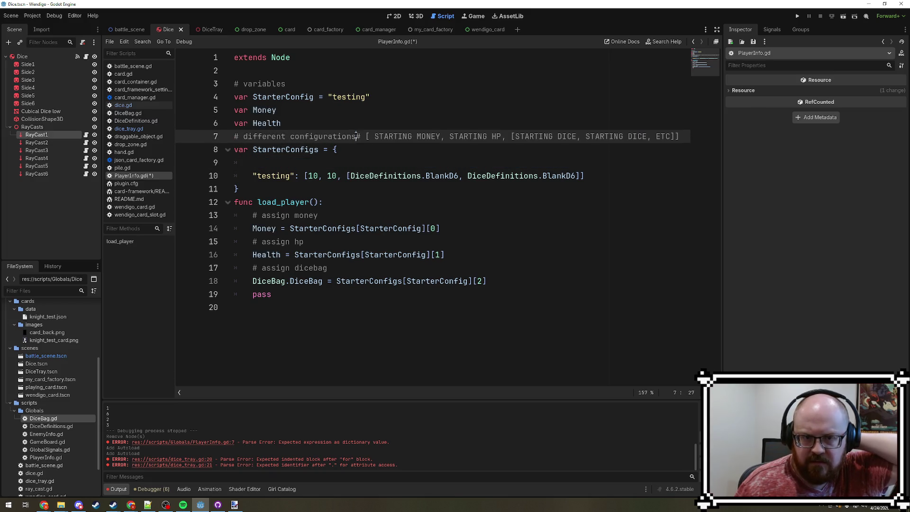
key("Return")
left_click(241, 176)
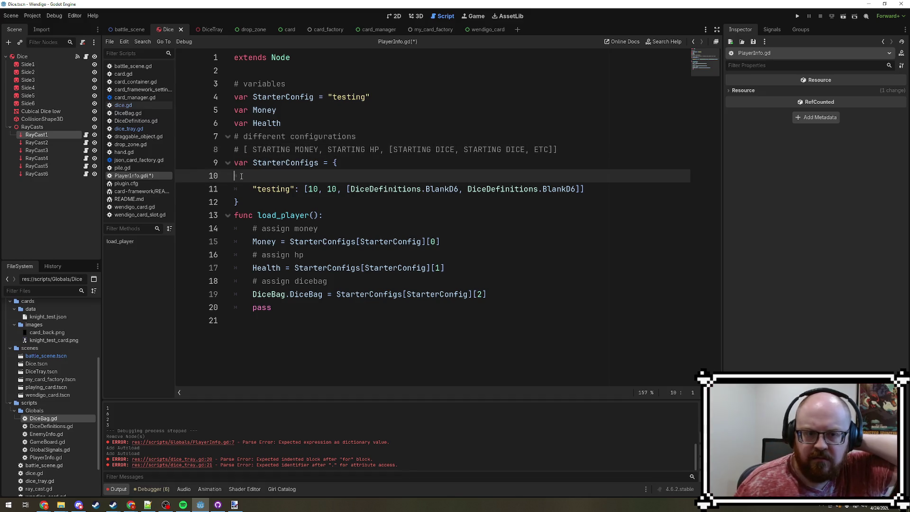
key("BackSpace")
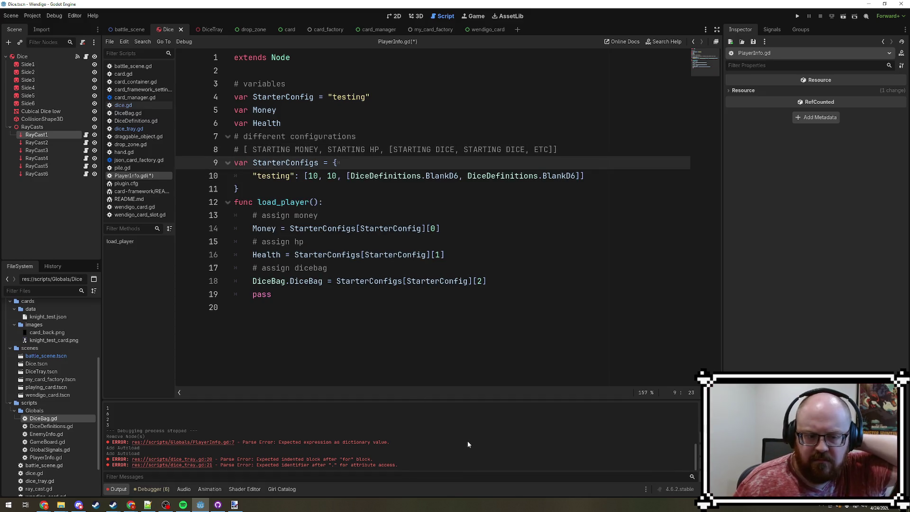
left_click(194, 459)
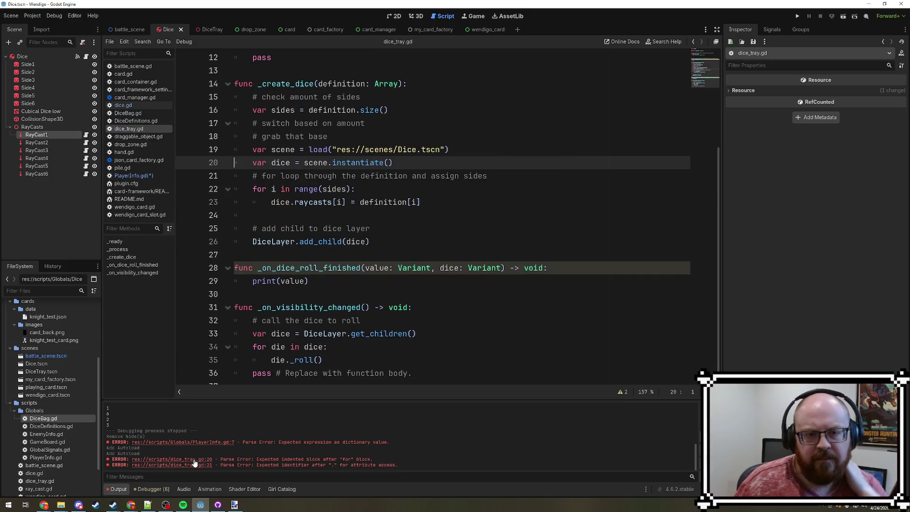
- Run the game, inspect the BlankD6 references in PlayerInfo.gd after the break, stop, and list the five errors
left_click(798, 16)
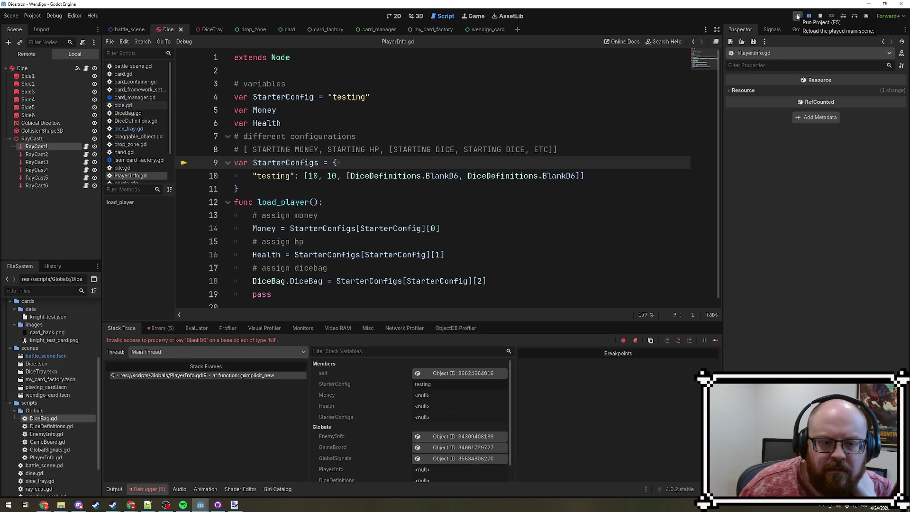
left_click(820, 16)
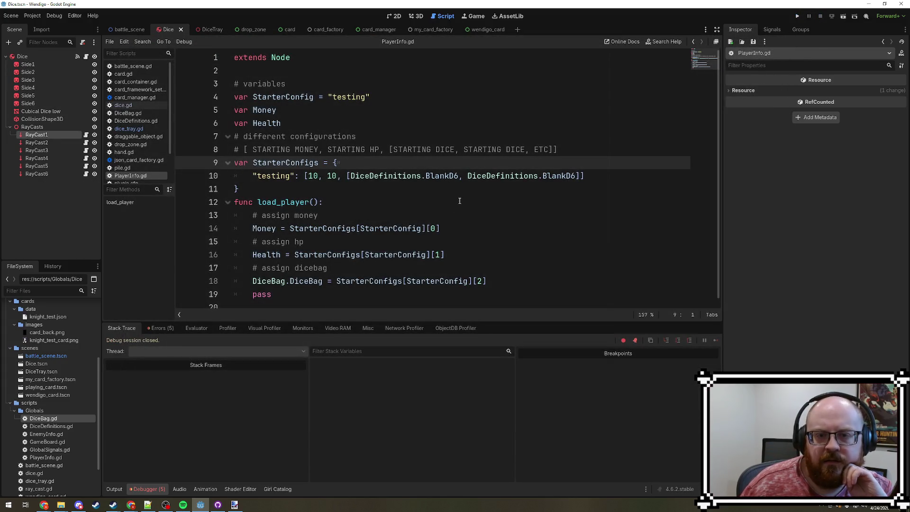
left_click(391, 176)
key("ctrl+Right")
key("ctrl+Right")
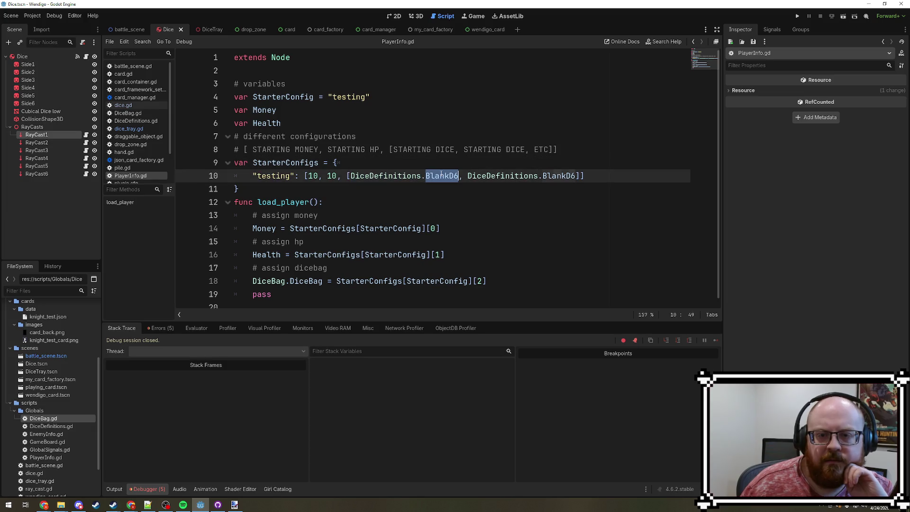
double_click(382, 176)
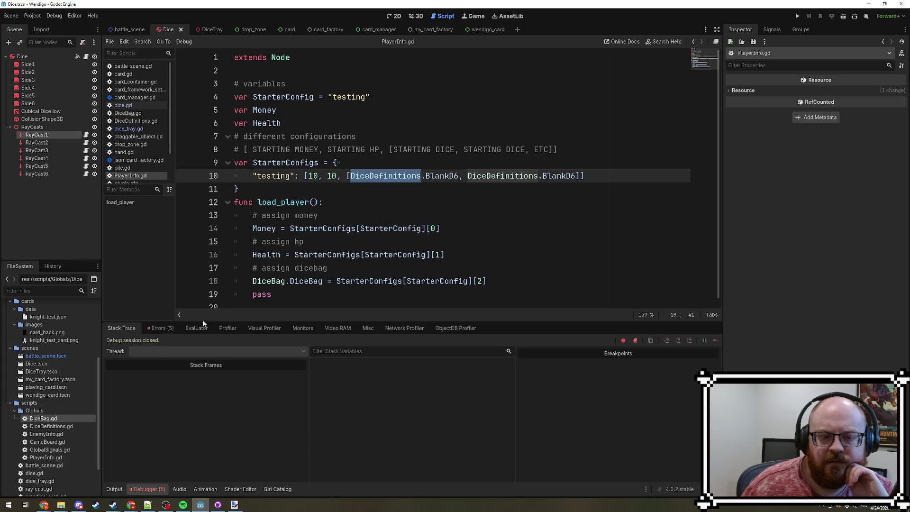
left_click(160, 329)
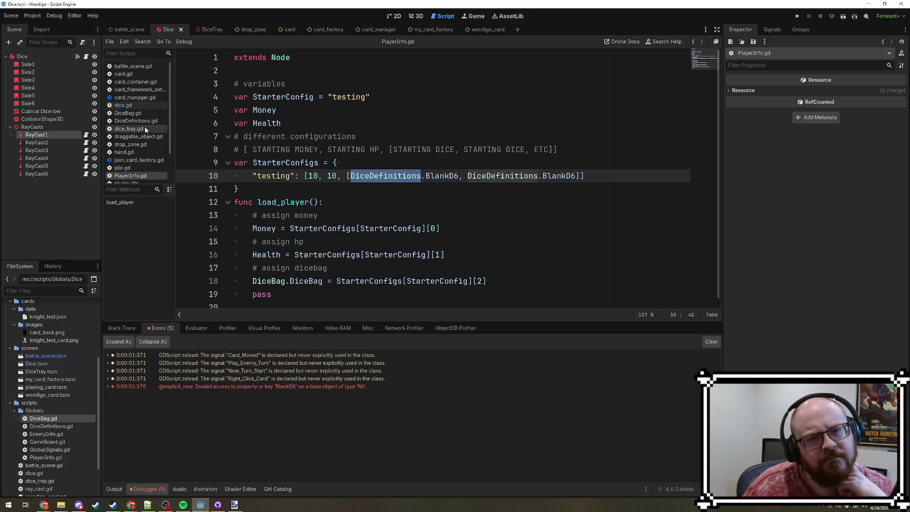
left_click(363, 188)
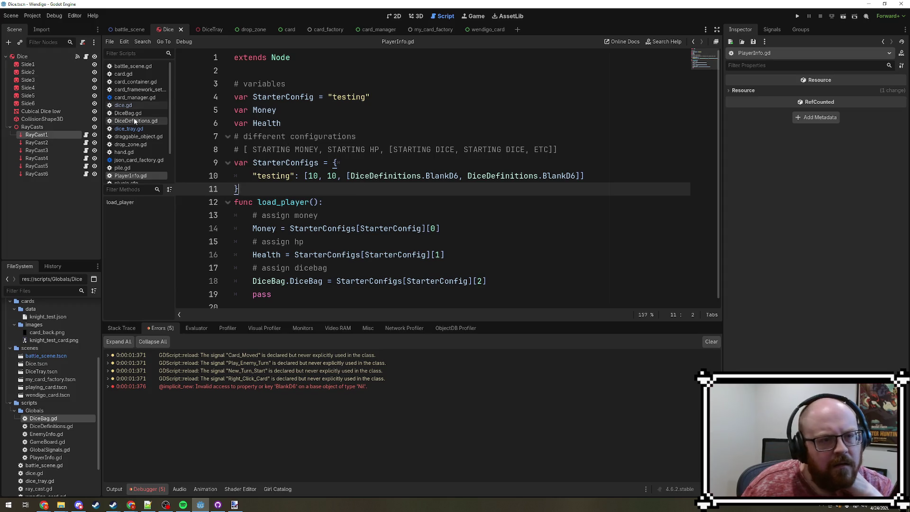
left_click(72, 426)
double_click(72, 427)
left_click(235, 96)
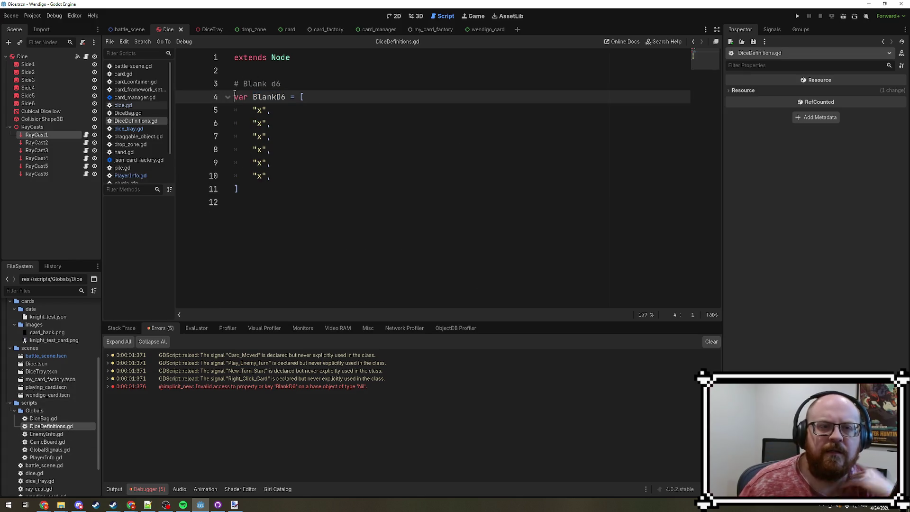
type("@onready")
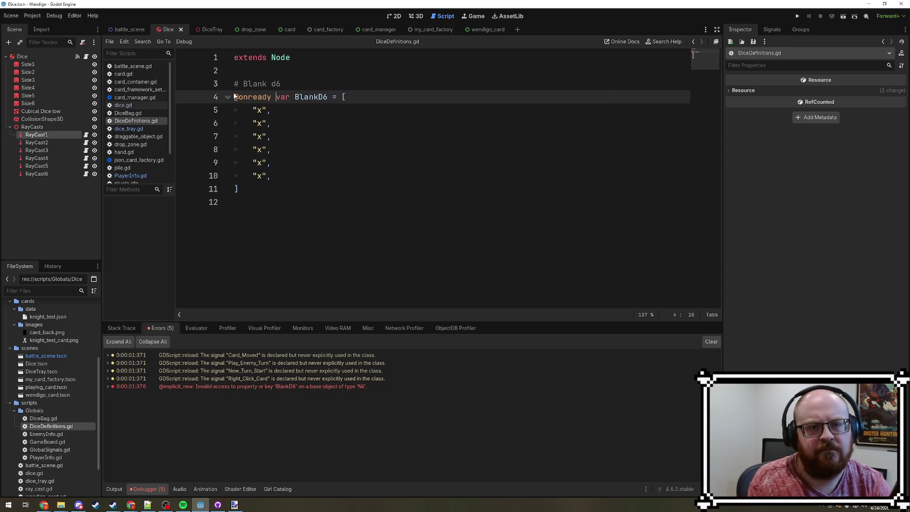
left_click(413, 71)
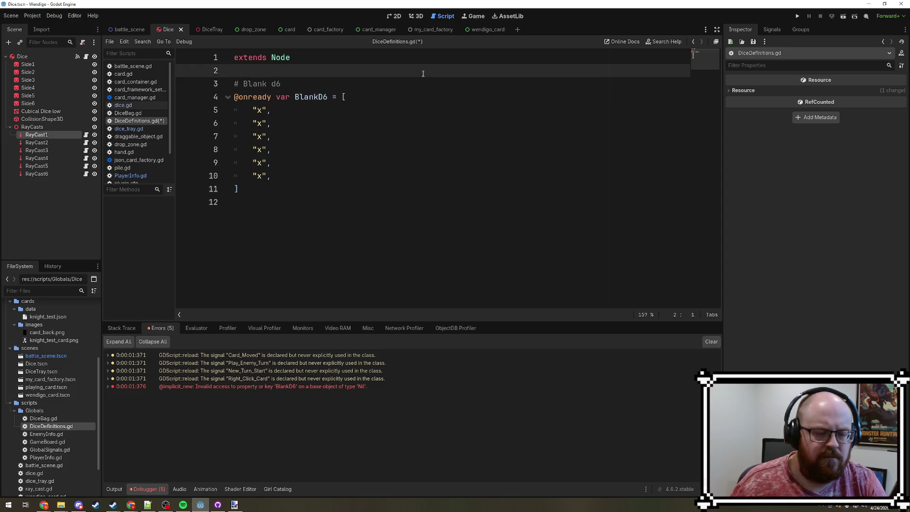
- Rerun the game, which breaks again in PlayerInfo.gd, and stop the session
left_click(798, 16)
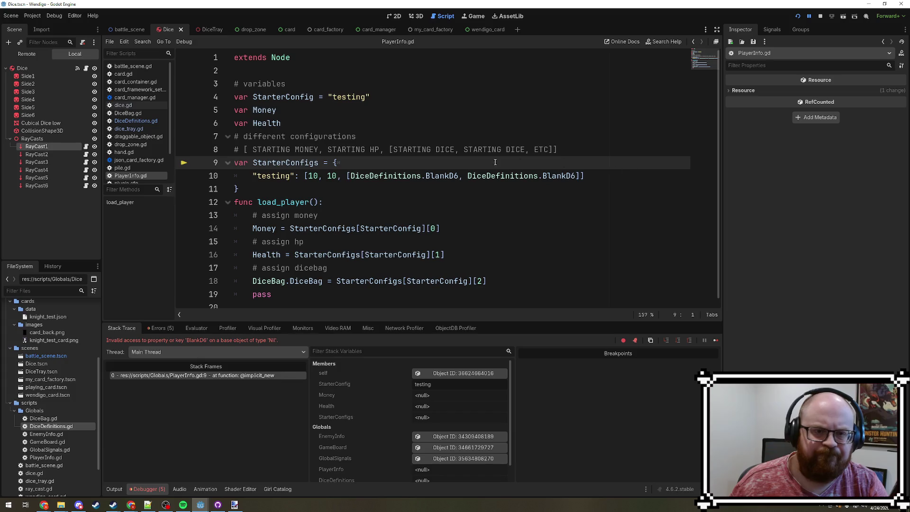
mouse_move(400, 176)
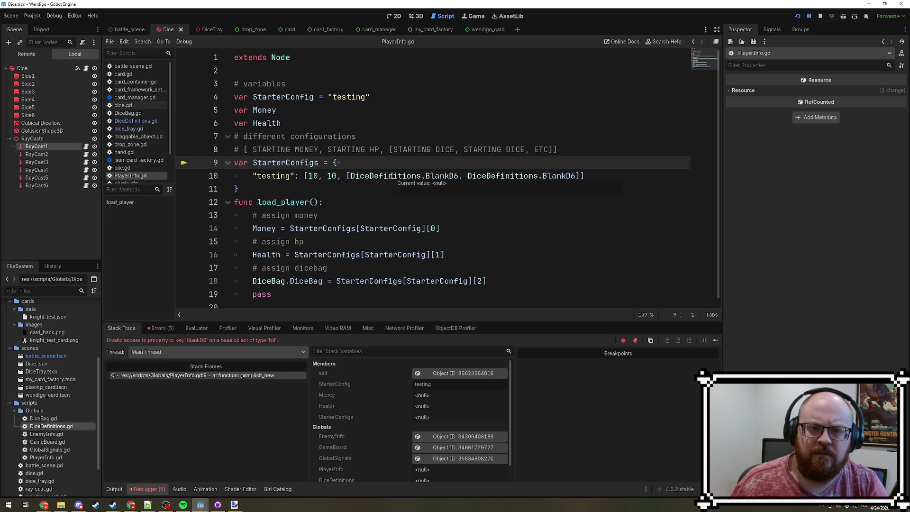
left_click(821, 17)
left_click(822, 17)
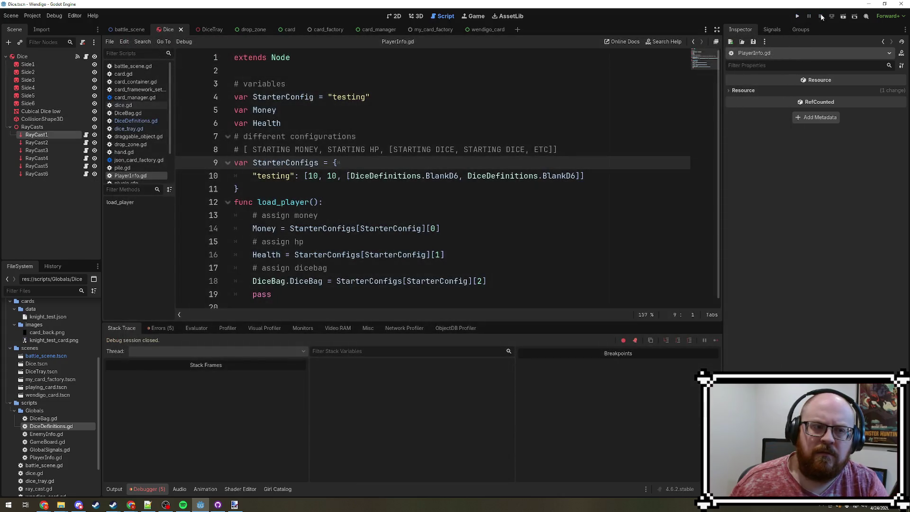
scroll(64, 362, "down", 3)
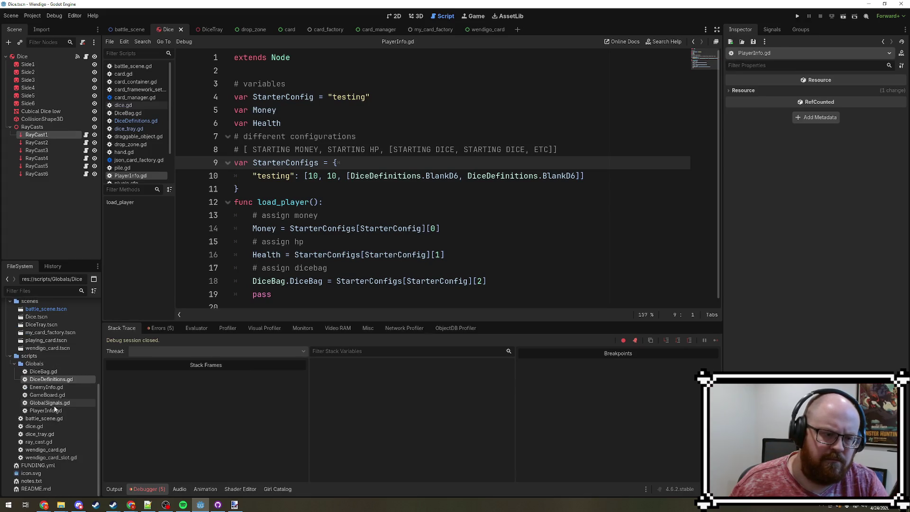
left_click(53, 411)
left_click(51, 379)
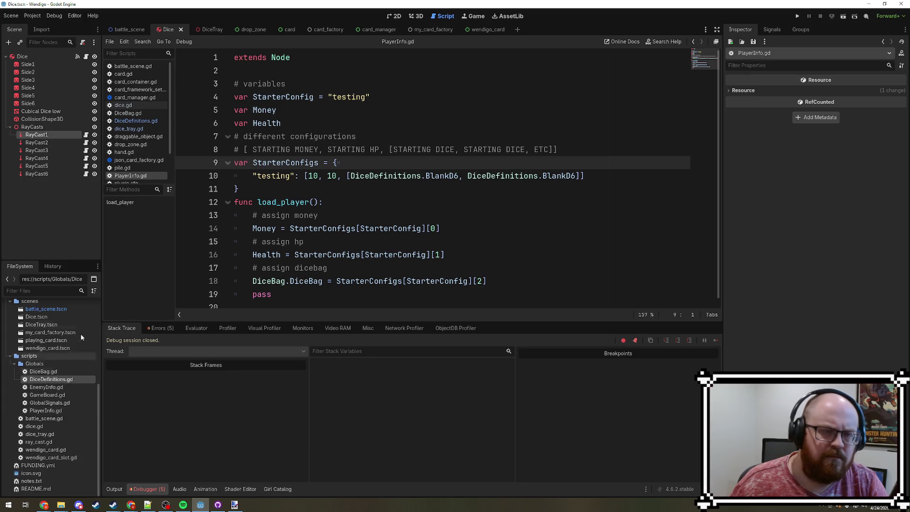
left_click(39, 16)
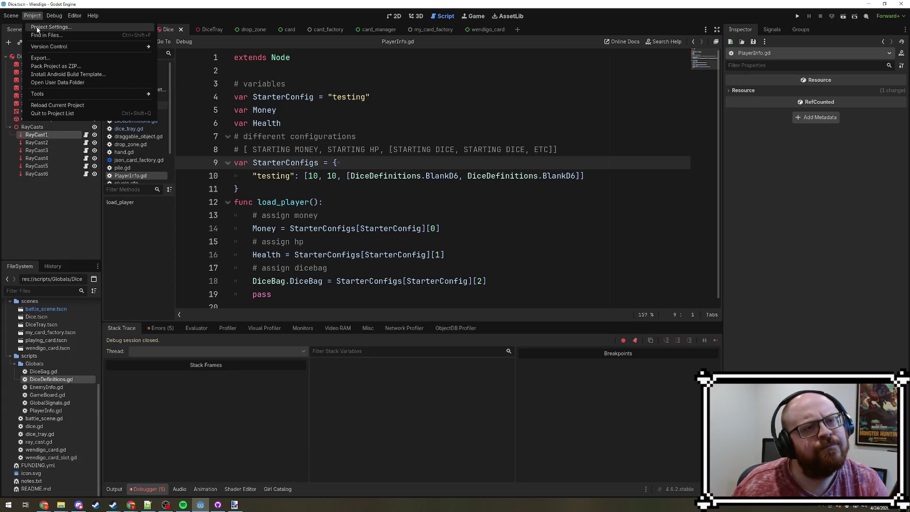
- Reorder the autoloads so GlobalSignals, DiceDefinitions and DiceBag load before PlayerInfo
left_click(51, 27)
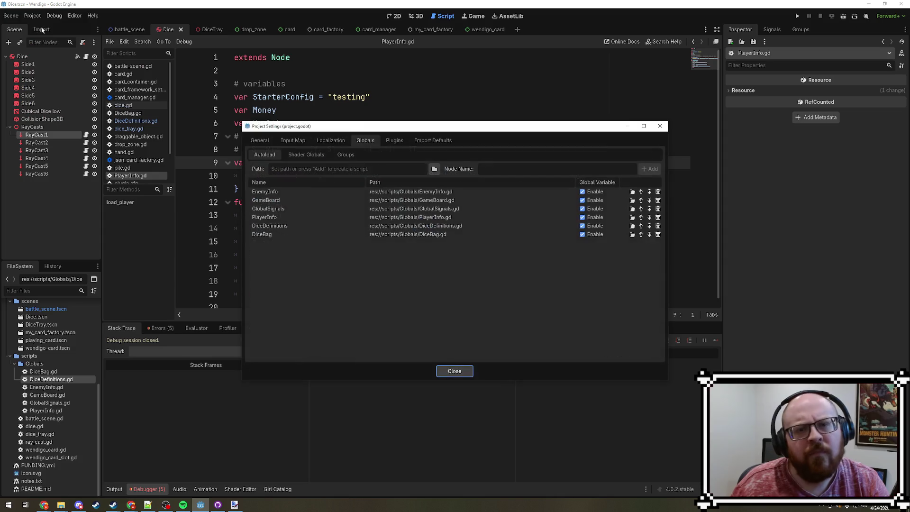
left_click(297, 226)
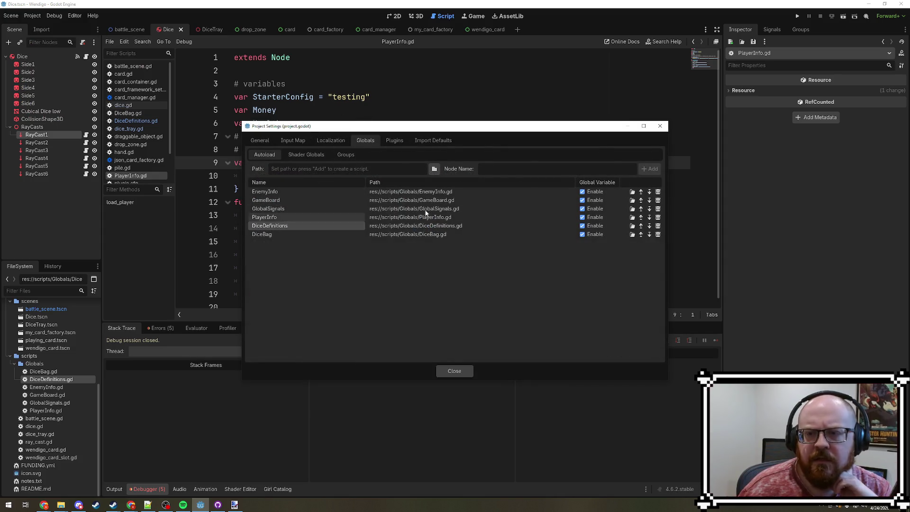
left_click(640, 228)
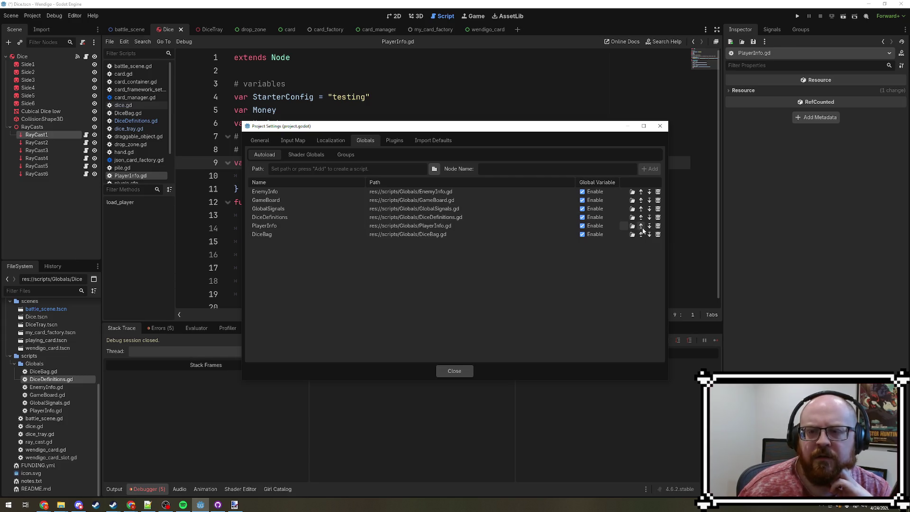
left_click(642, 228)
left_click(642, 227)
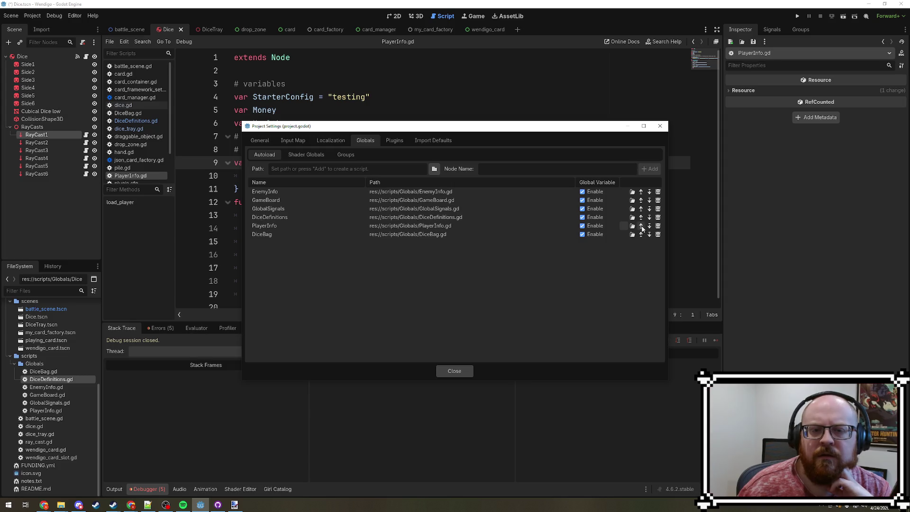
left_click_drag(312, 217, 312, 187)
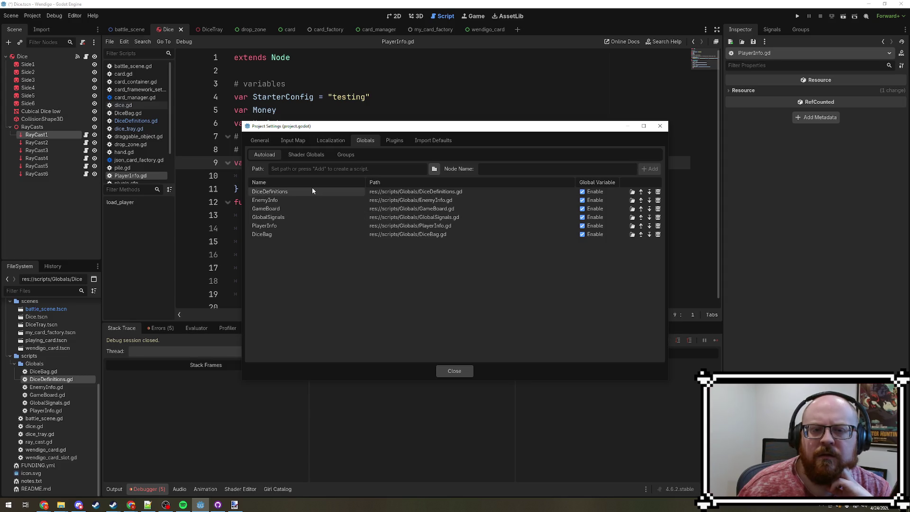
mouse_move(274, 235)
left_mouse_down()
mouse_move(288, 190)
mouse_move(285, 238)
left_mouse_up()
left_click(294, 218)
left_click(282, 219)
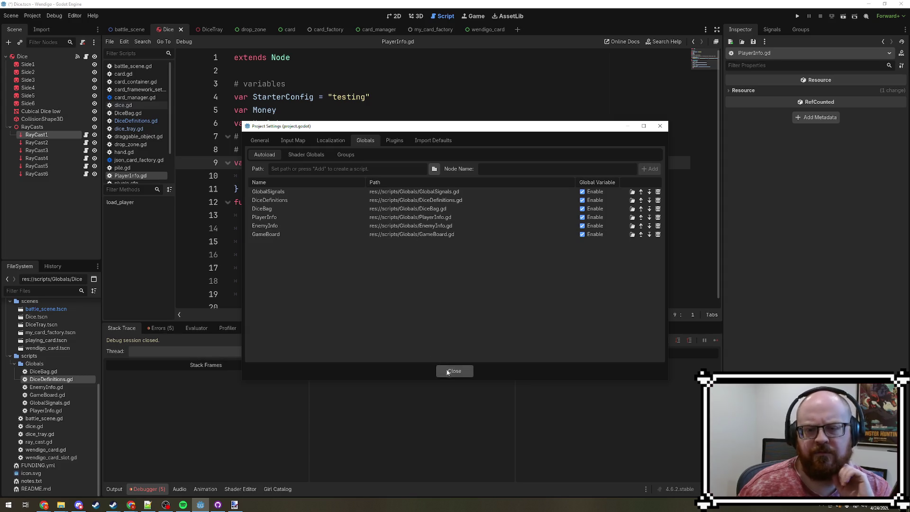
left_click(454, 371)
- Run the game to confirm the board with five knight cards, then close it
left_click(797, 16)
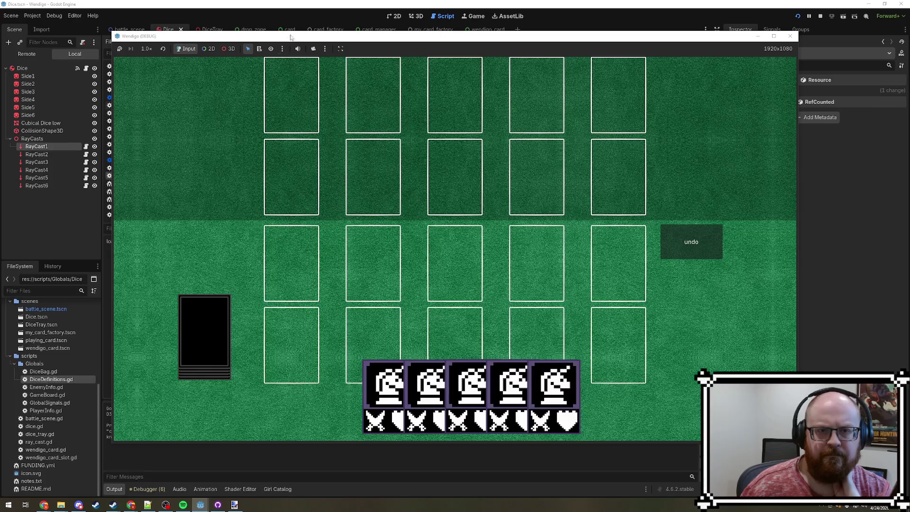
mouse_move(292, 33)
left_mouse_down()
mouse_move(451, 26)
mouse_move(279, 27)
mouse_move(331, 32)
left_mouse_up()
left_click(828, 29)
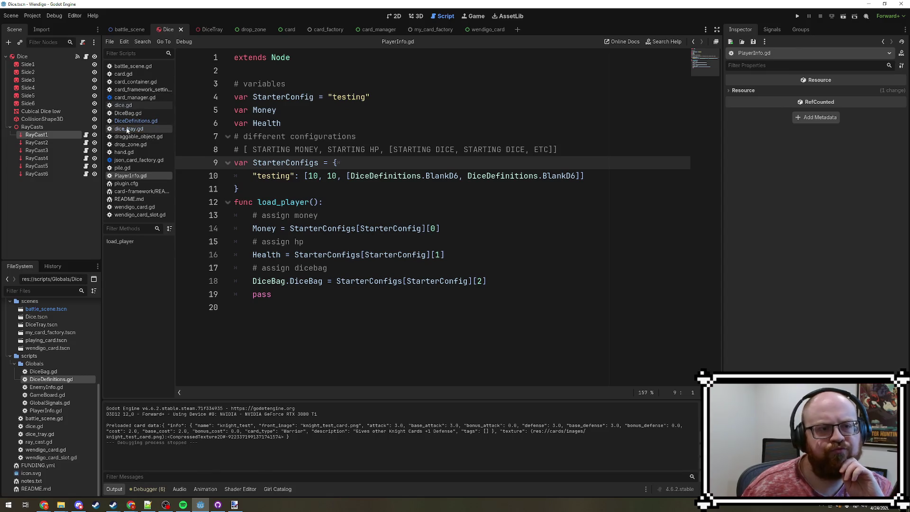
- Open battle_scene.gd and review the setup_game, create_standard_deck and initial_dice_roll calls
left_click(128, 29)
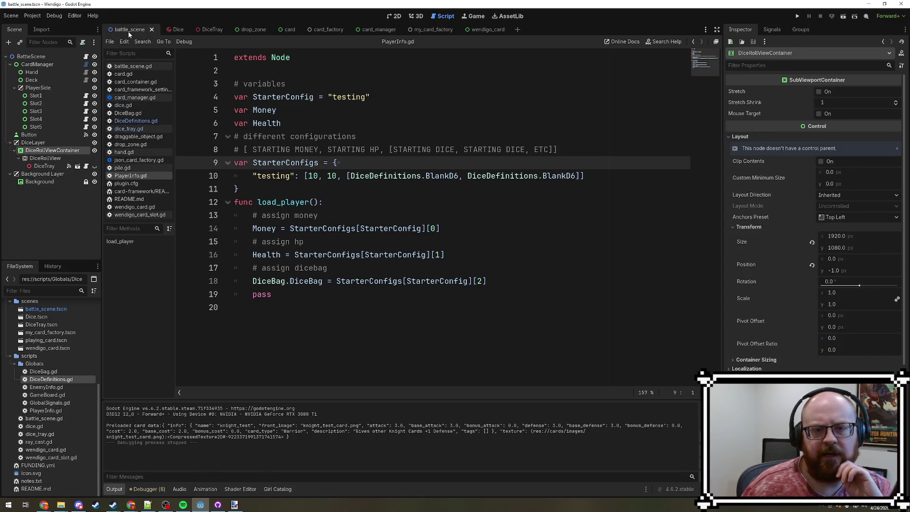
left_click(134, 67)
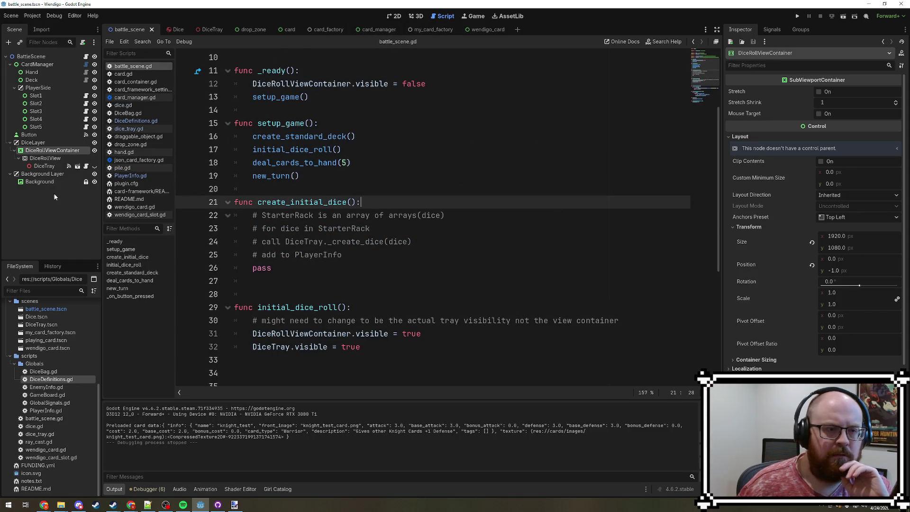
left_click(44, 167)
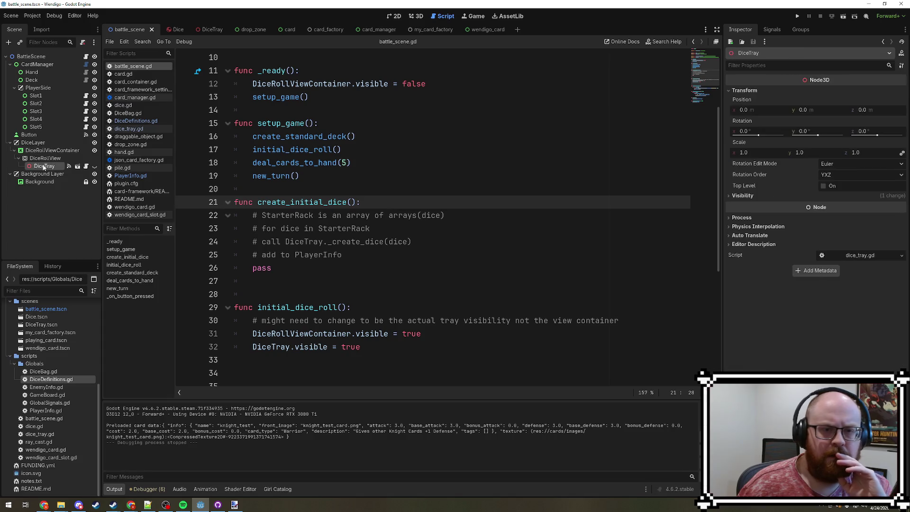
left_click(395, 16)
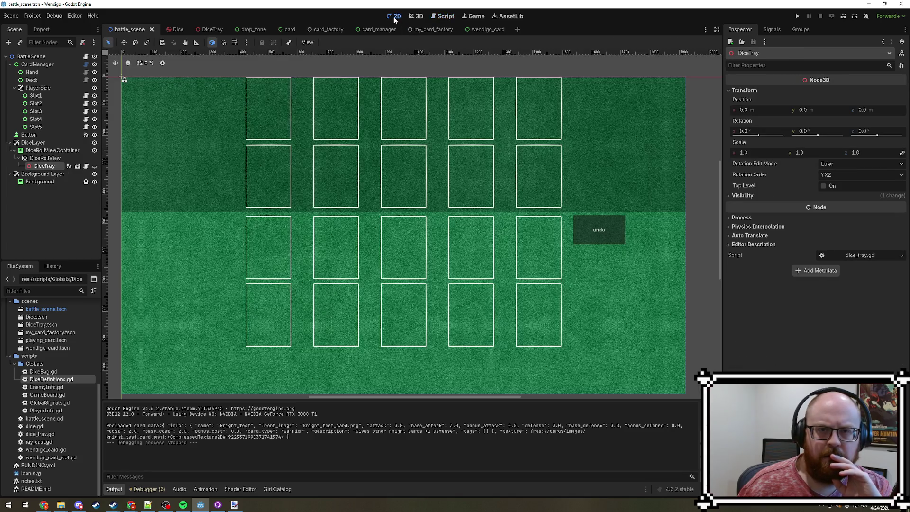
left_click(443, 16)
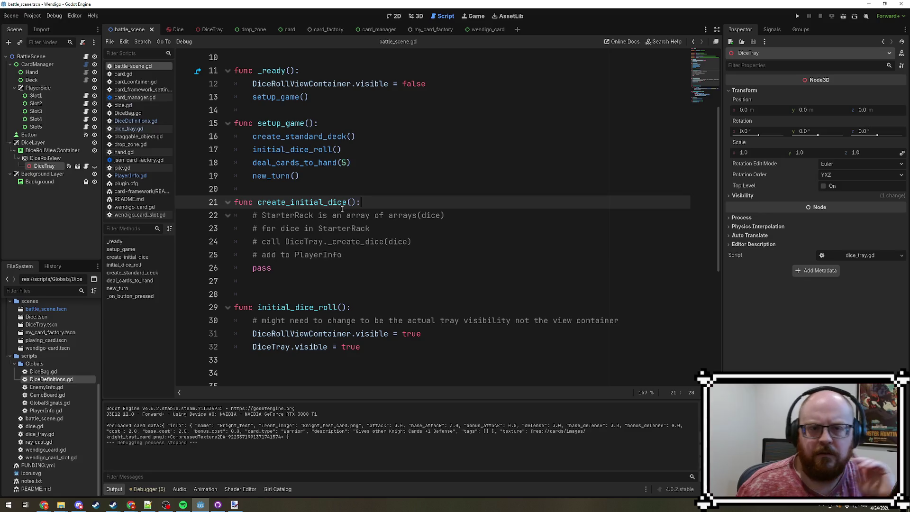
scroll(346, 209, "up", 1)
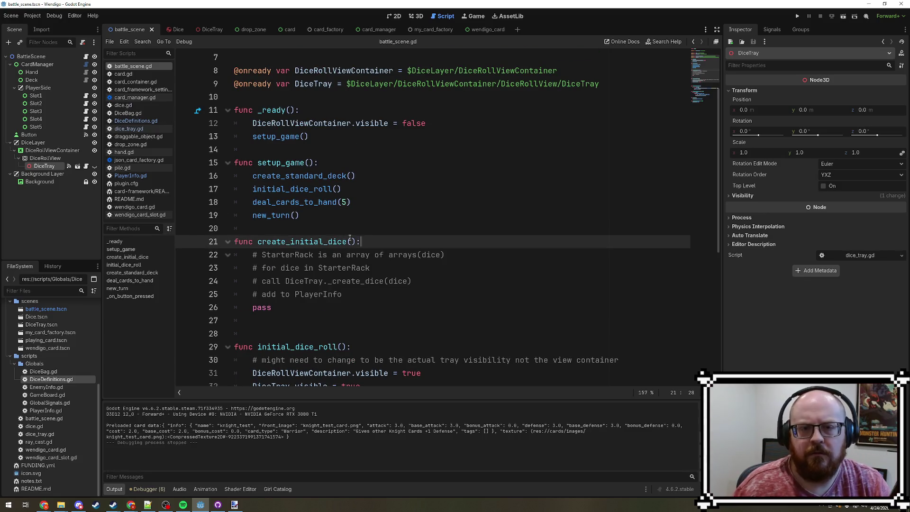
scroll(350, 238, "down", 5)
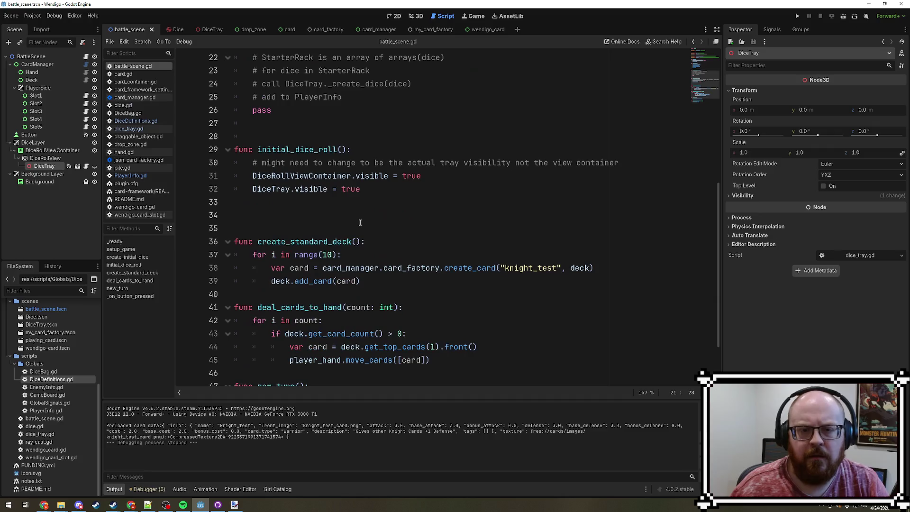
scroll(380, 219, "up", 7)
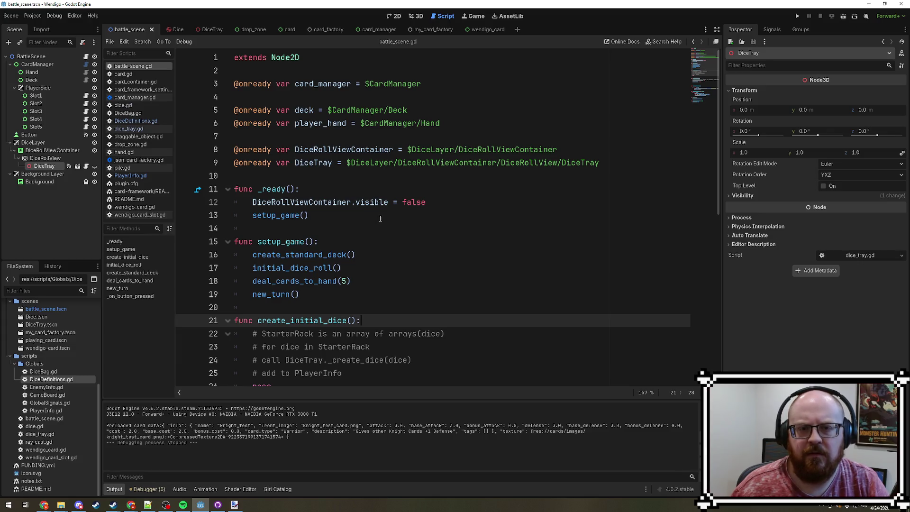
double_click(280, 219)
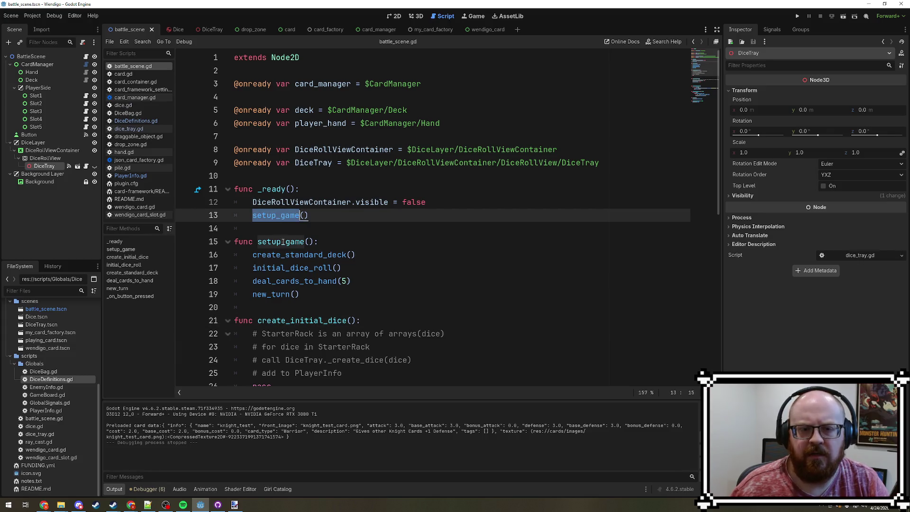
double_click(290, 256)
double_click(290, 268)
scroll(509, 263, "down", 6)
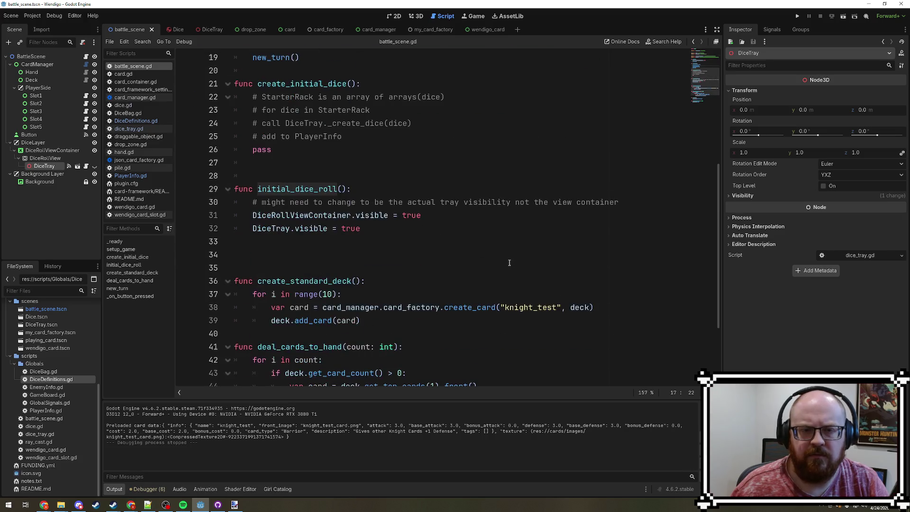
- Set a breakpoint on line 31 of initial_dice_roll, run to it, and stop
left_click(440, 215)
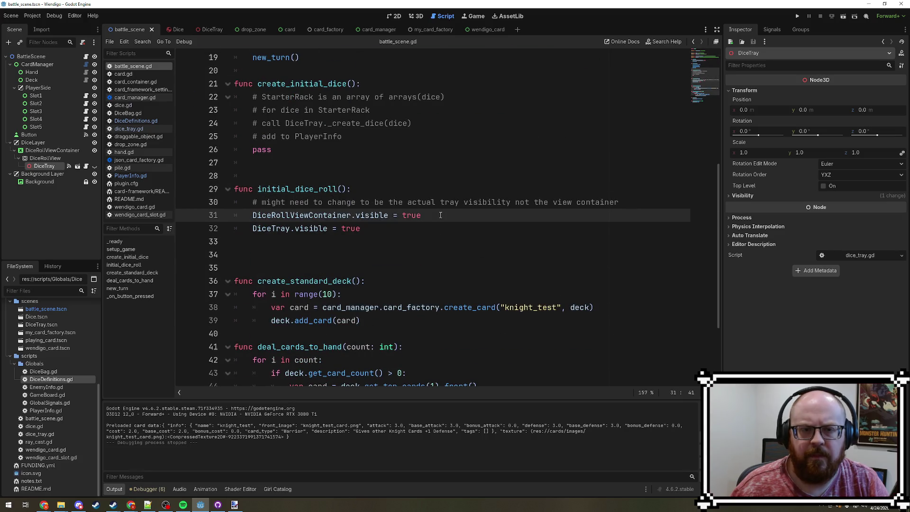
left_click(184, 216)
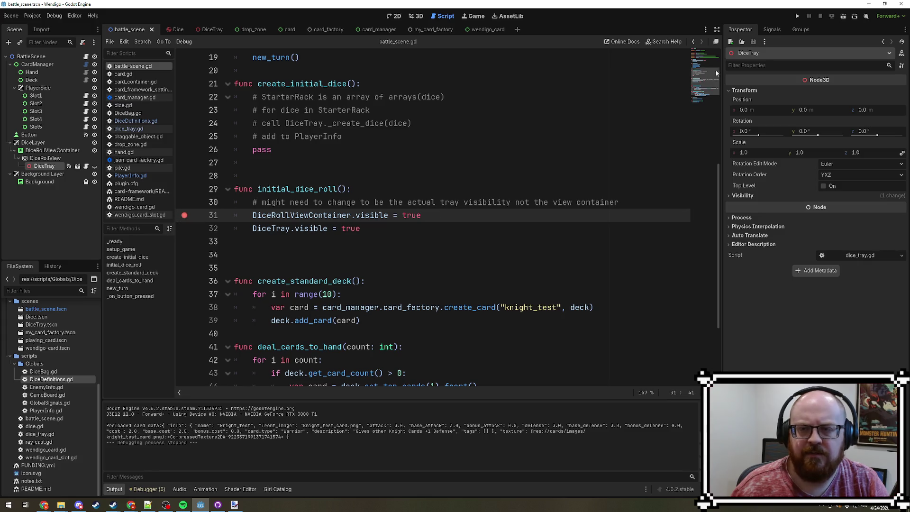
left_click(797, 16)
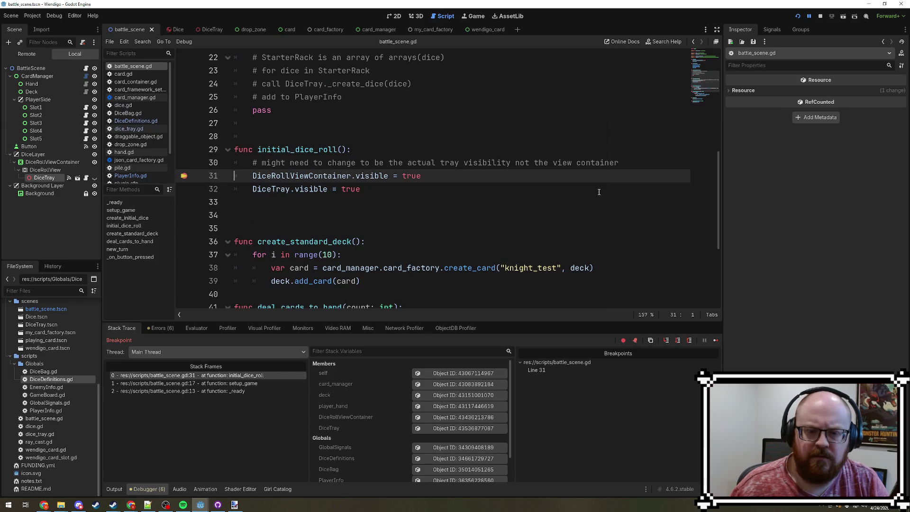
left_click(808, 17)
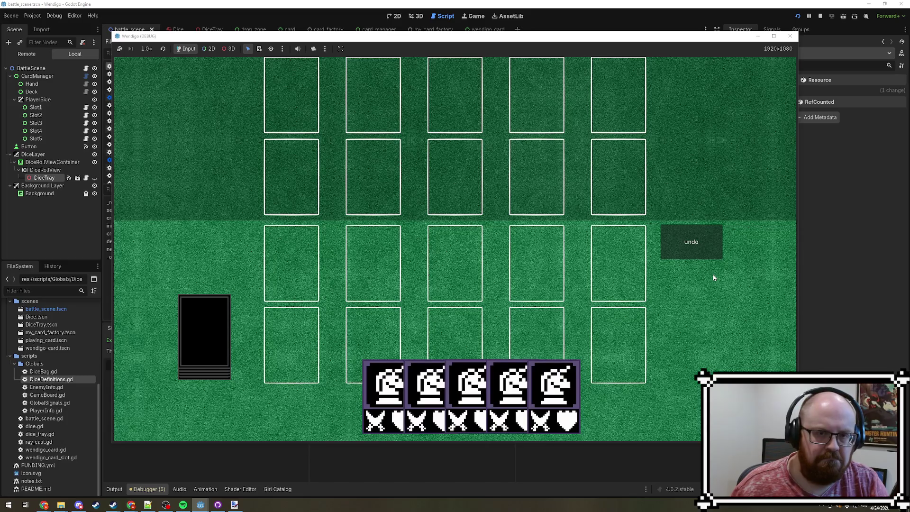
left_click(821, 16)
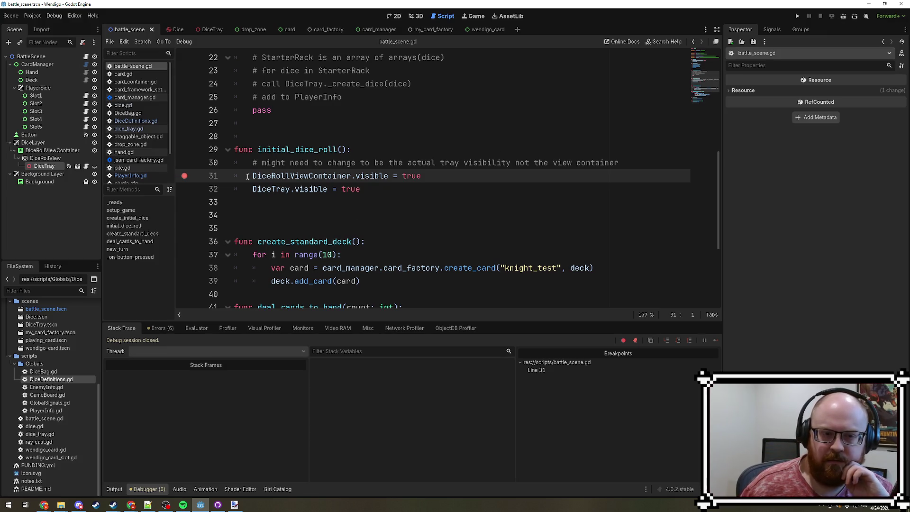
- Rerun the game and inspect the live DiceTray and DiceLayer nodes, then end the session
left_click(797, 16)
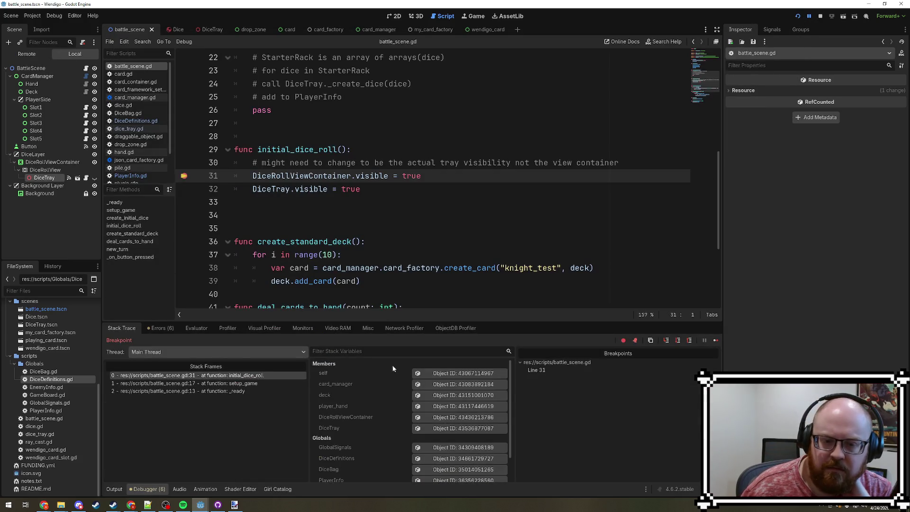
scroll(389, 379, "down", 1)
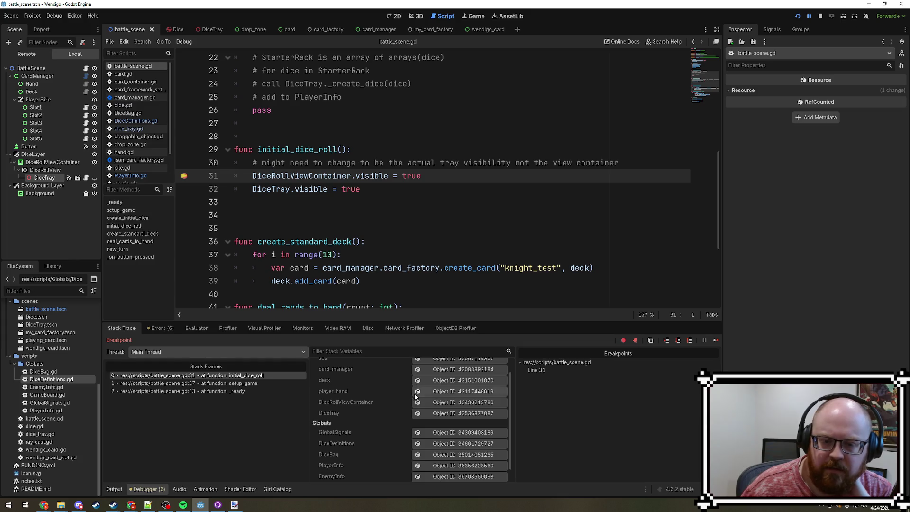
left_click(447, 413)
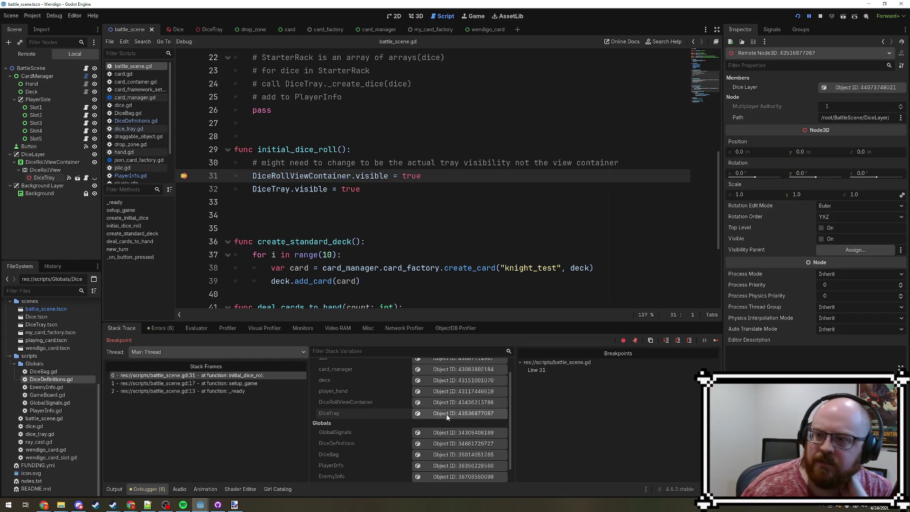
left_click(854, 88)
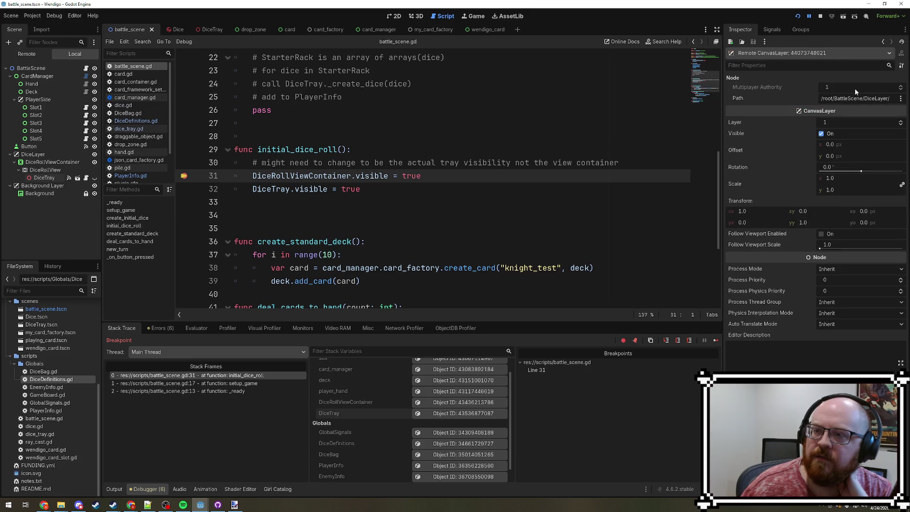
left_click(38, 58)
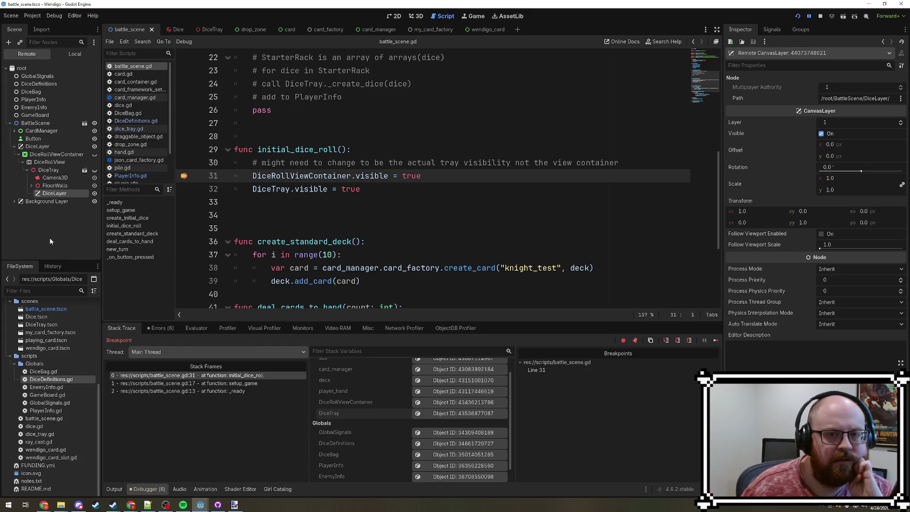
left_click(820, 16)
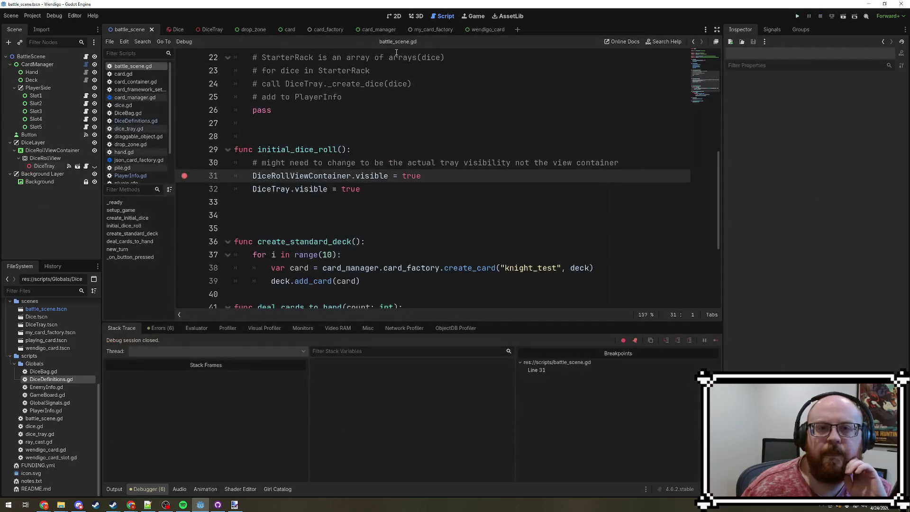
- Open dice_tray.gd and set a breakpoint on line 16 of _create_dice
left_click(214, 31)
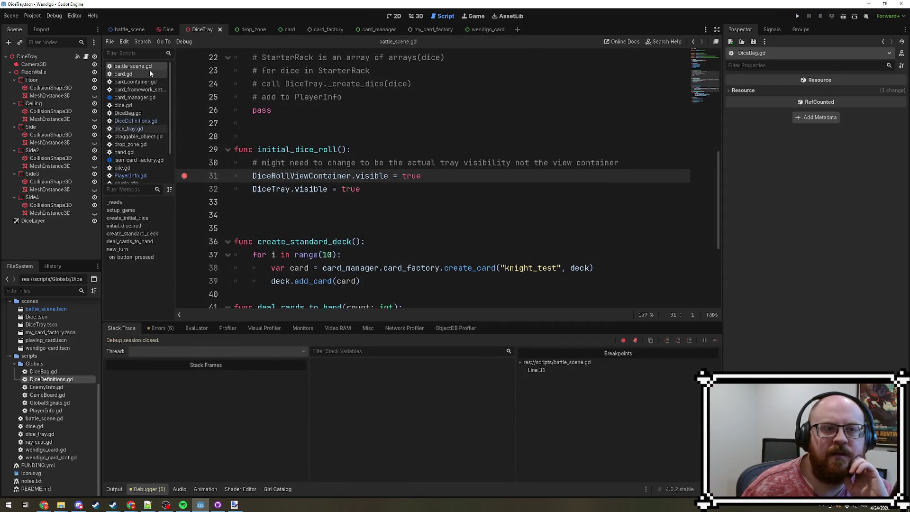
left_click(137, 128)
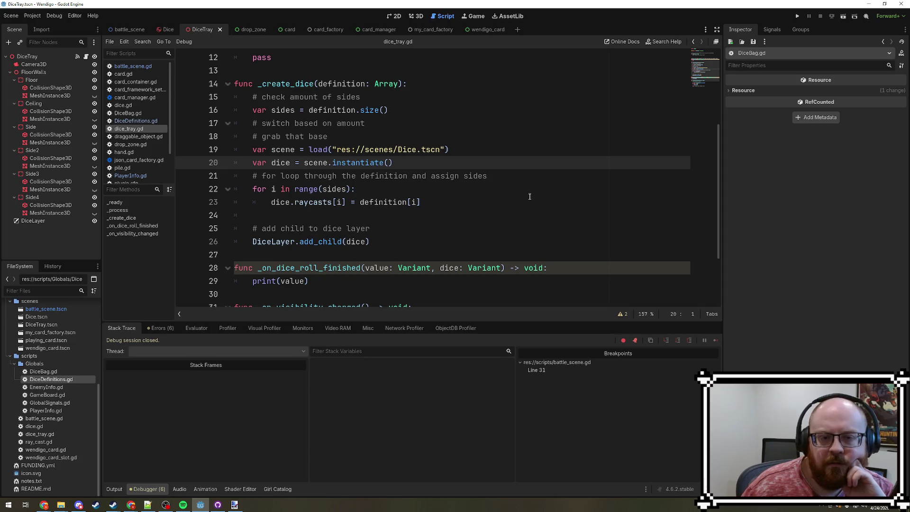
scroll(519, 199, "up", 1)
scroll(519, 199, "down", 1)
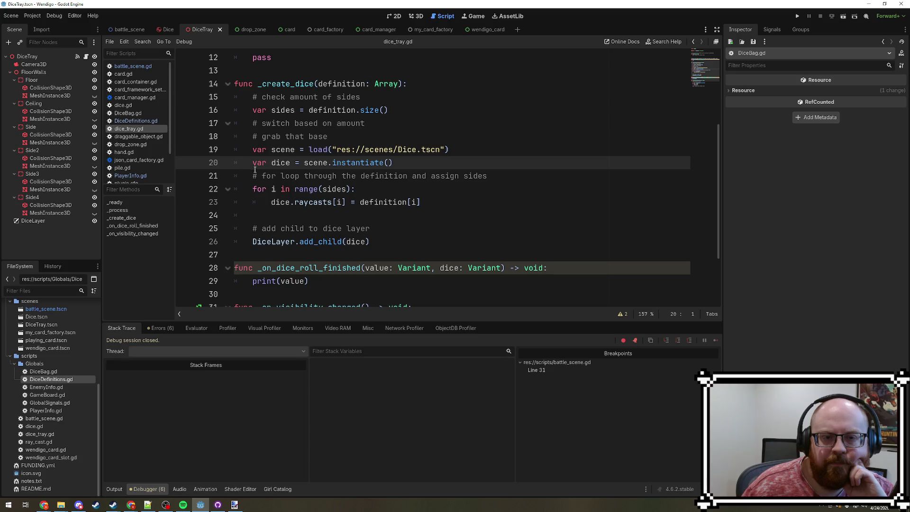
scroll(213, 136, "up", 3)
scroll(274, 133, "down", 2)
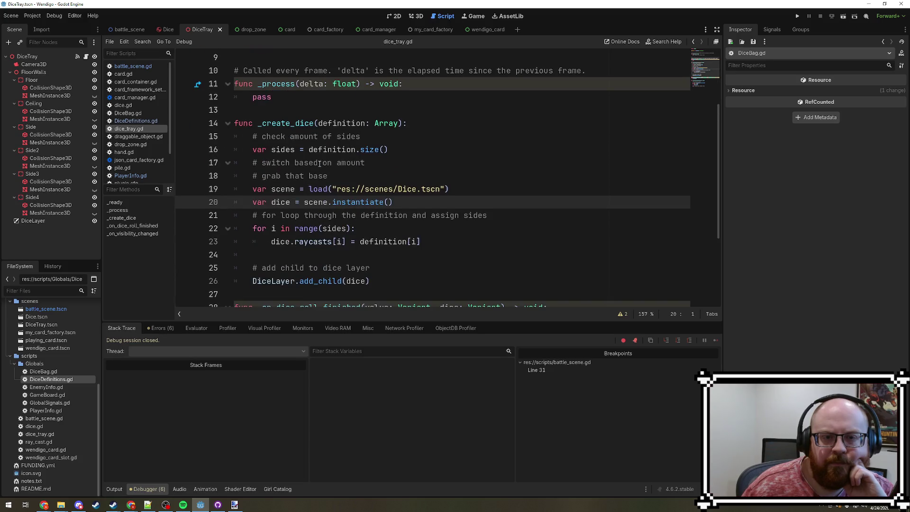
double_click(284, 124)
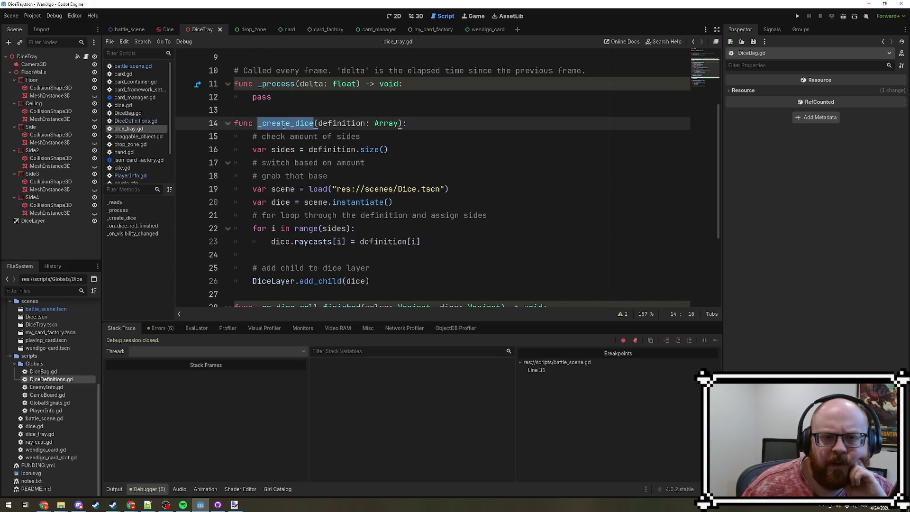
left_click(182, 155)
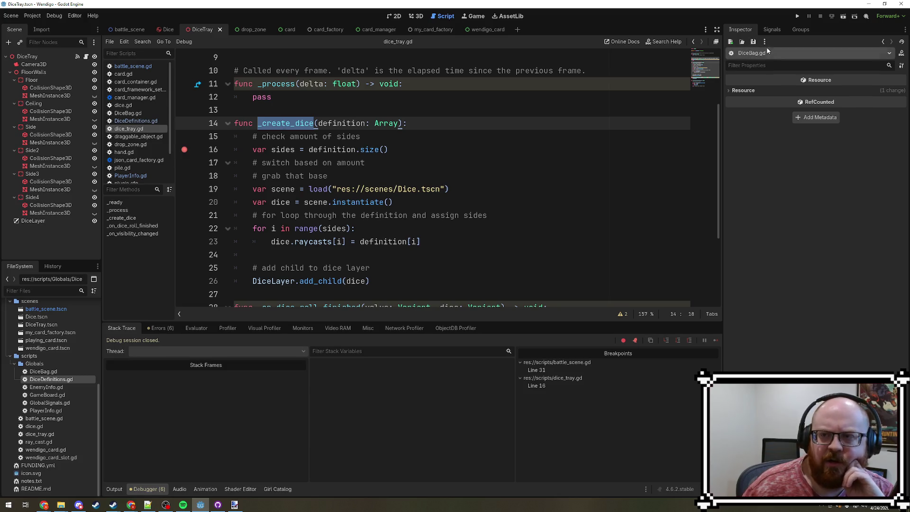
- Run the game, remove the line 31 breakpoint, resume, and stop the debug session
left_click(799, 16)
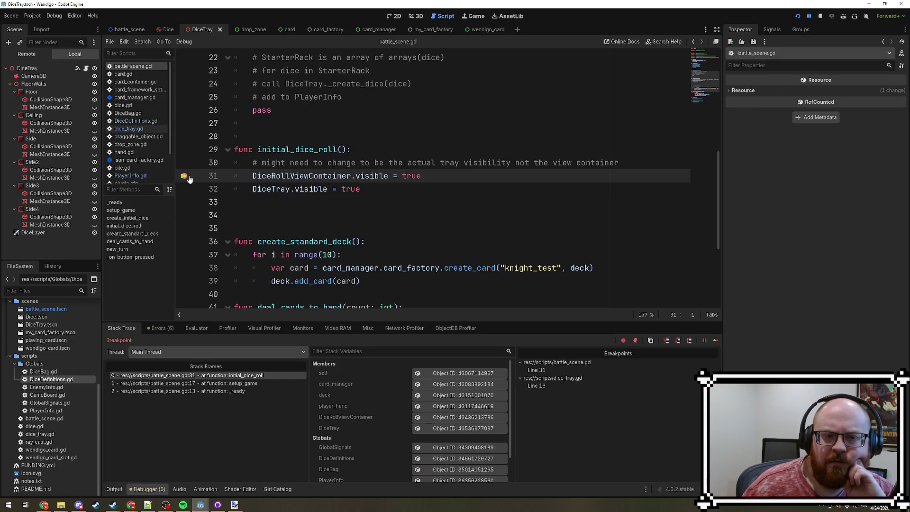
left_click(184, 176)
left_click(716, 340)
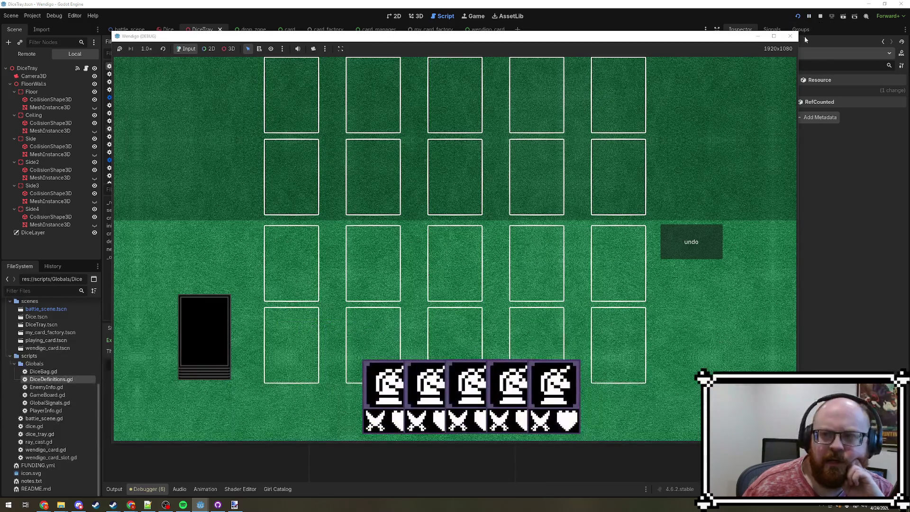
left_click(791, 36)
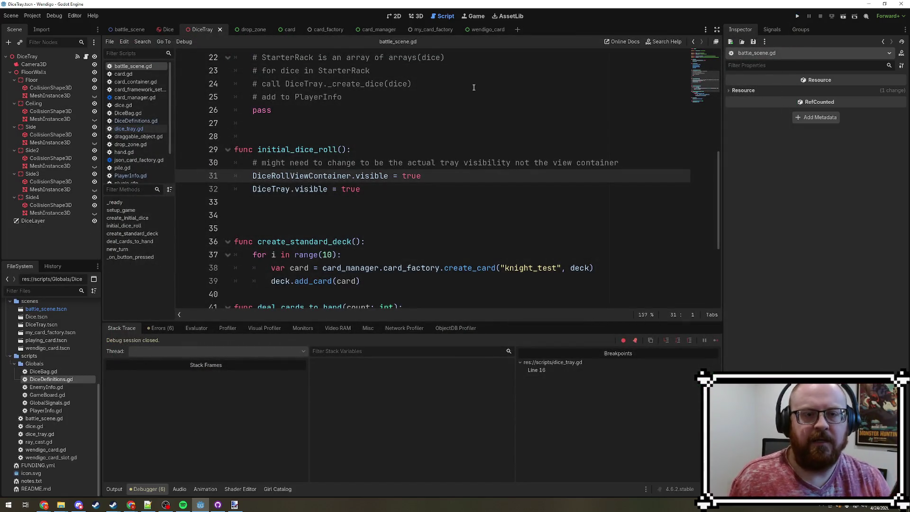
left_click(150, 129)
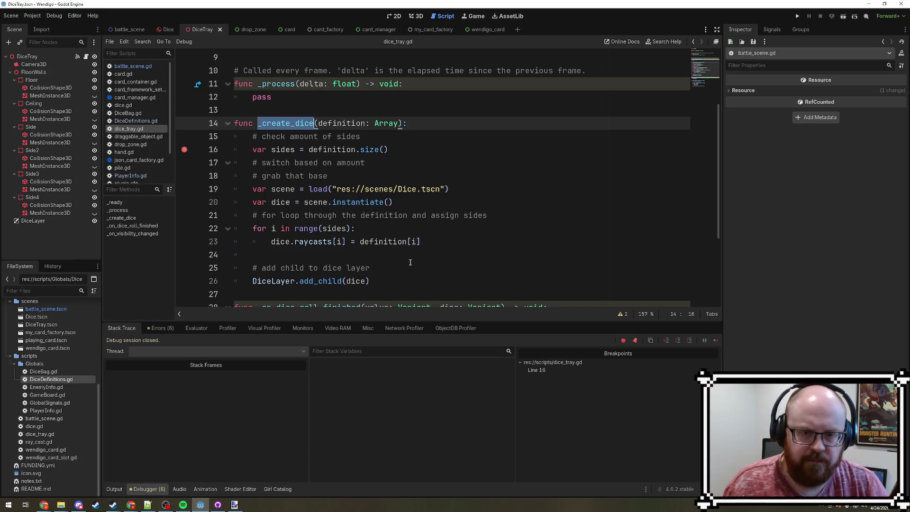
scroll(446, 233, "up", 1)
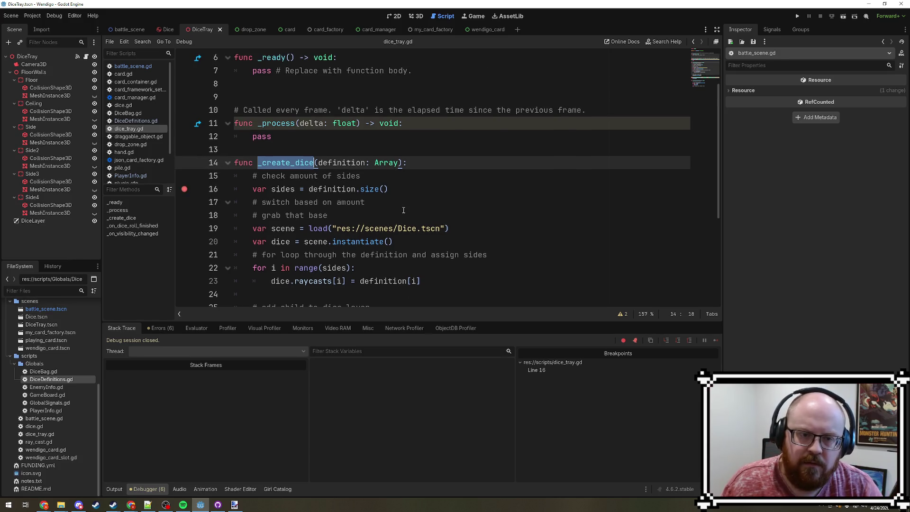
scroll(403, 210, "down", 1)
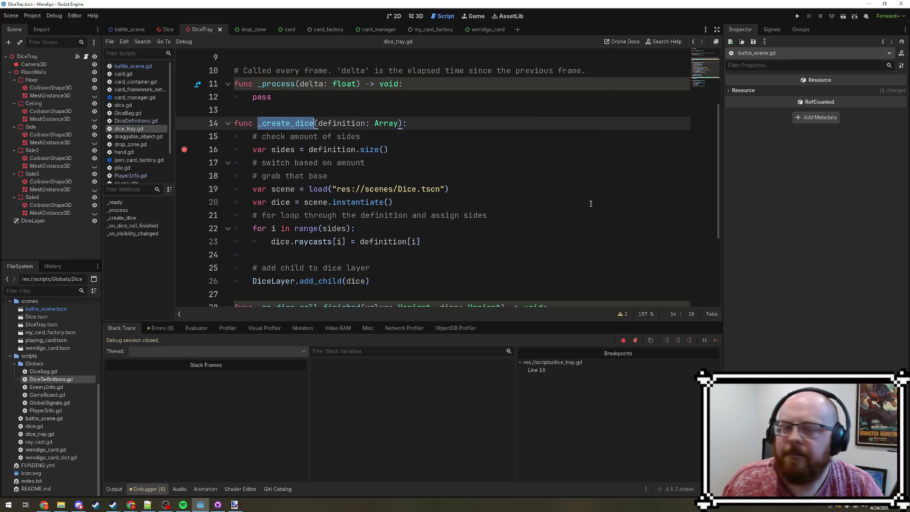
scroll(478, 178, "down", 3)
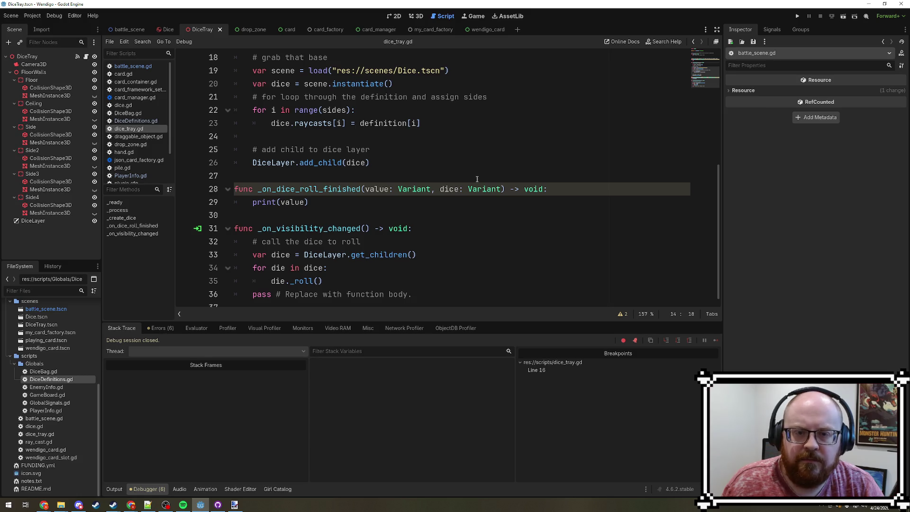
scroll(417, 191, "up", 4)
left_click(284, 162)
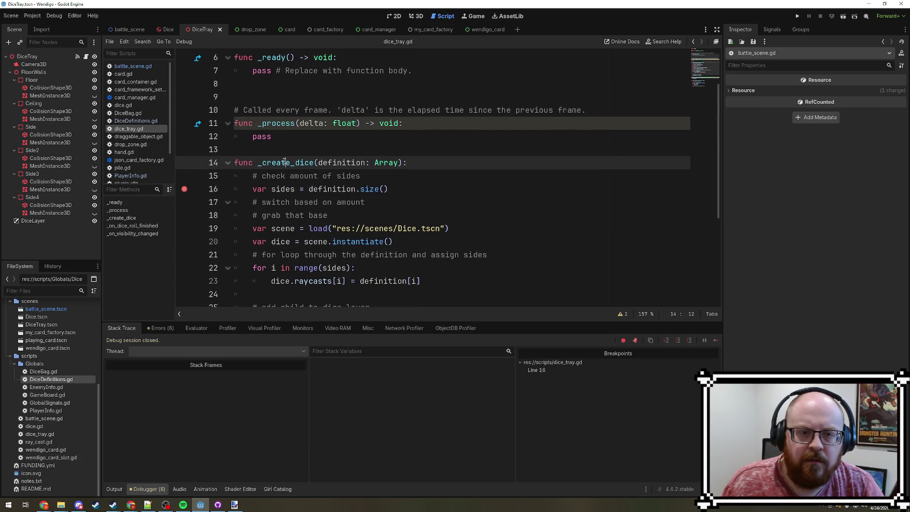
scroll(286, 160, "up", 2)
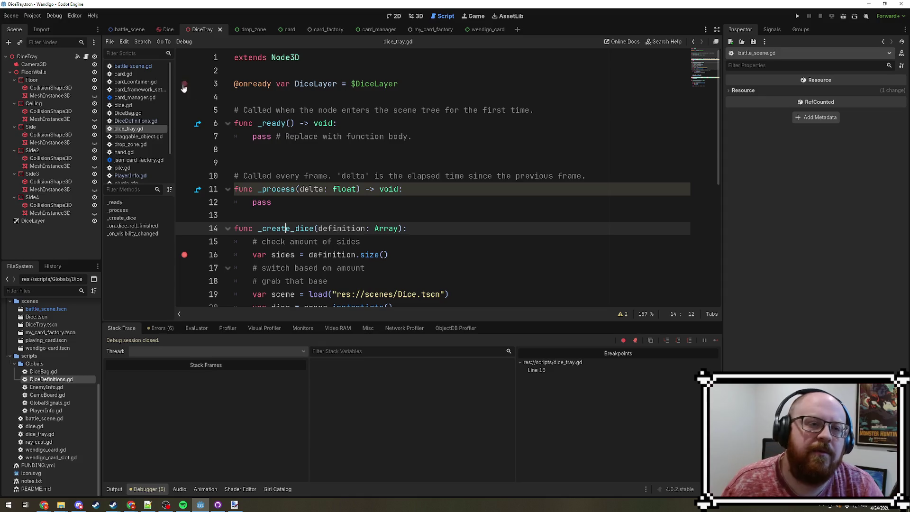
left_click(133, 66)
scroll(434, 188, "up", 6)
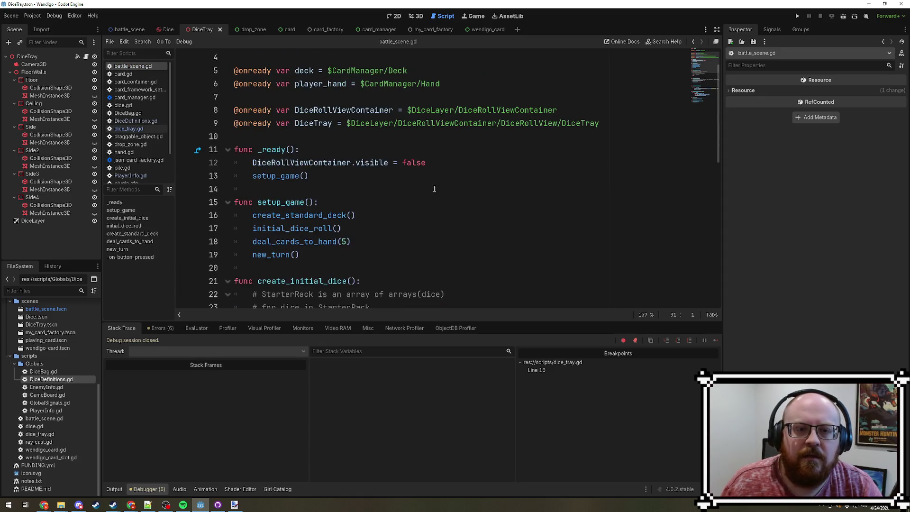
scroll(426, 210, "down", 5)
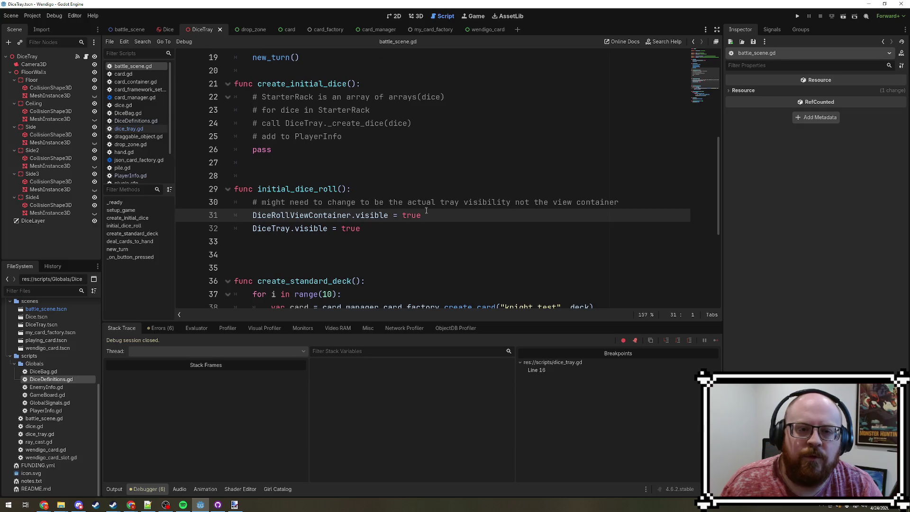
scroll(427, 210, "up", 3)
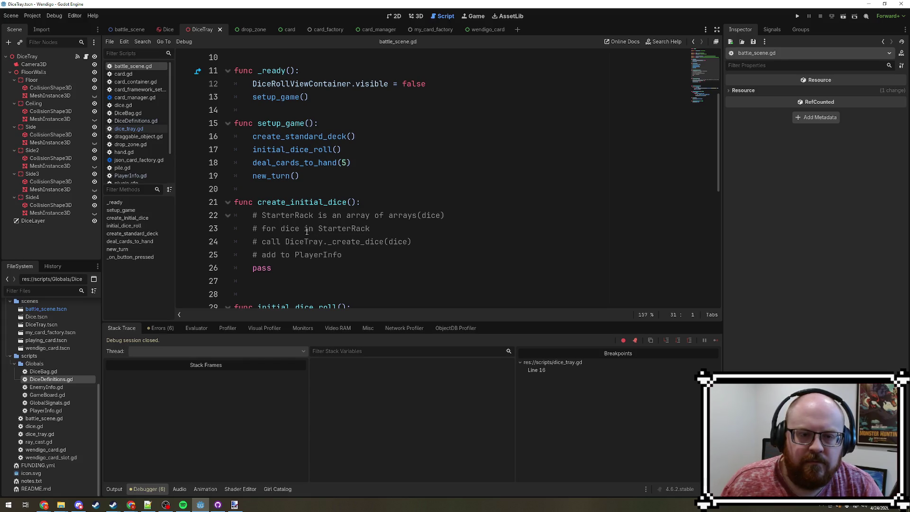
left_click(263, 228)
- Uncomment line 23 as the loop header 'for dice in DiceBag.DiceBag:'
key("Delete")
type("f")
key("Home")
key("Delete")
key("Delete")
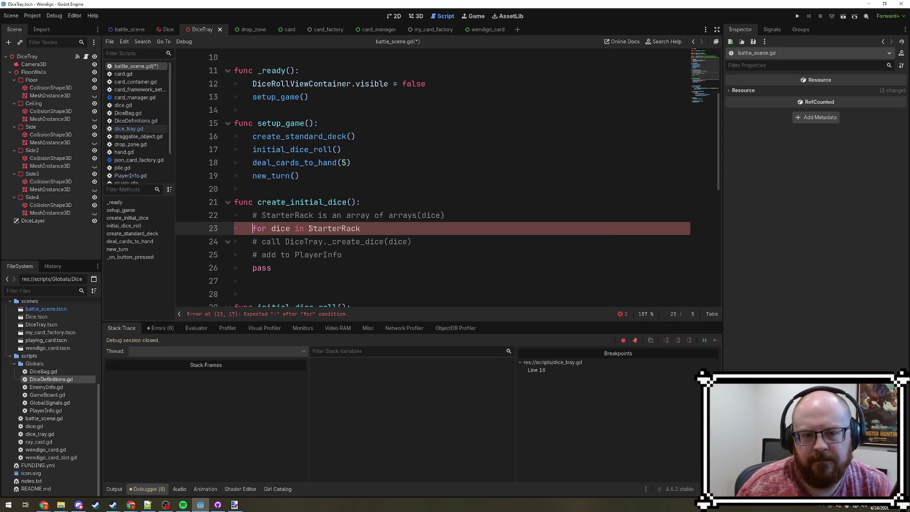
left_click_drag(389, 230, 309, 229)
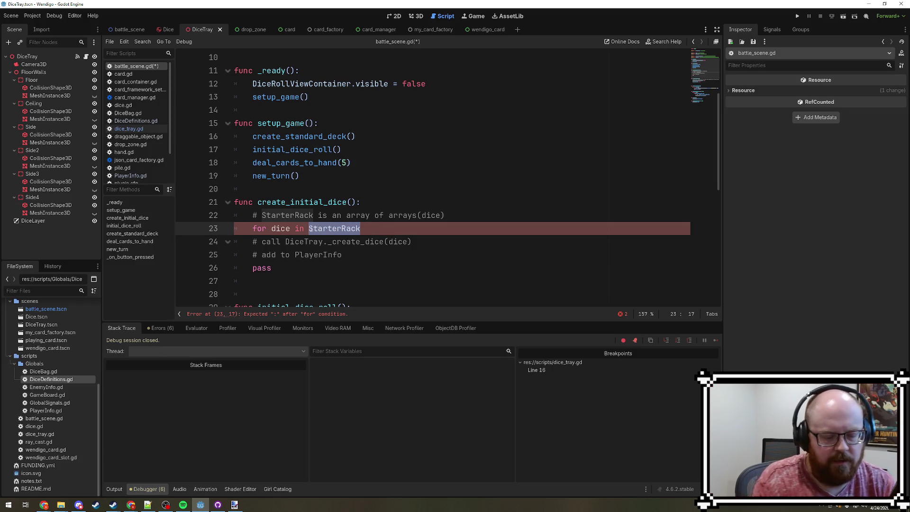
type("Dice")
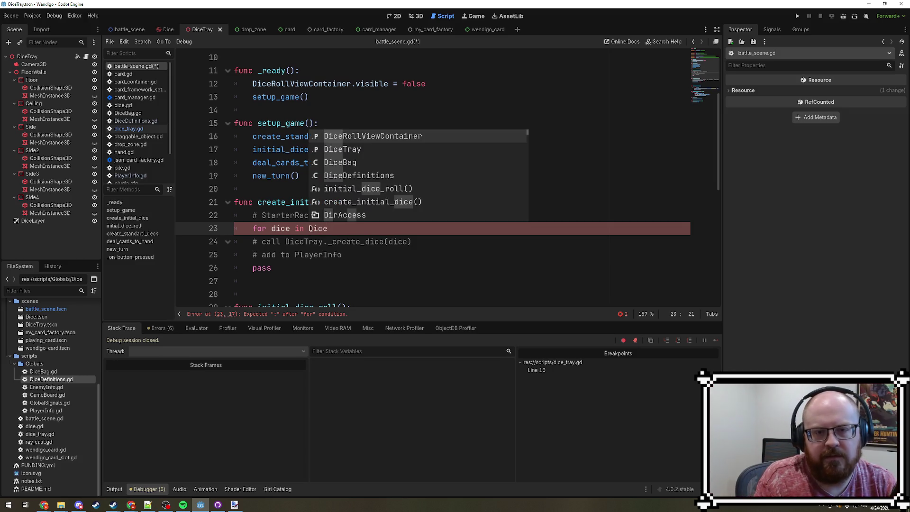
key("Down")
key("Down")
key("Return")
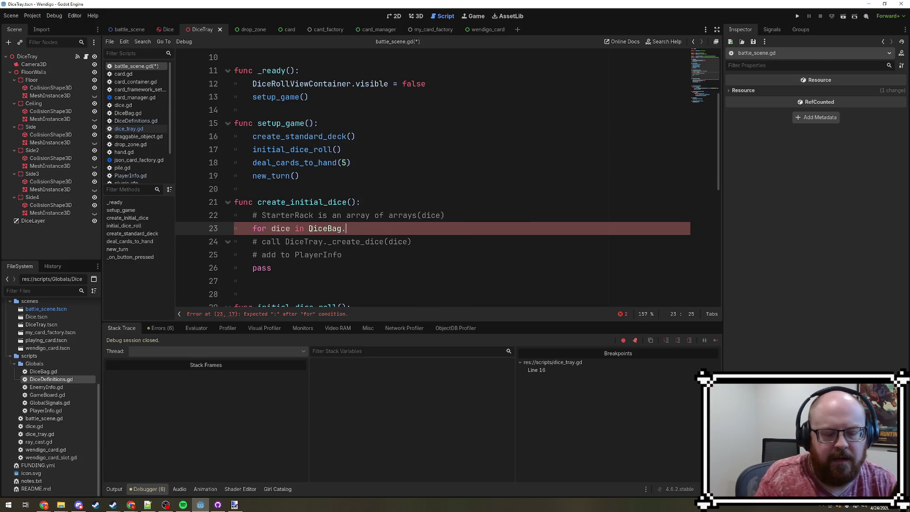
type(".di")
key("Return")
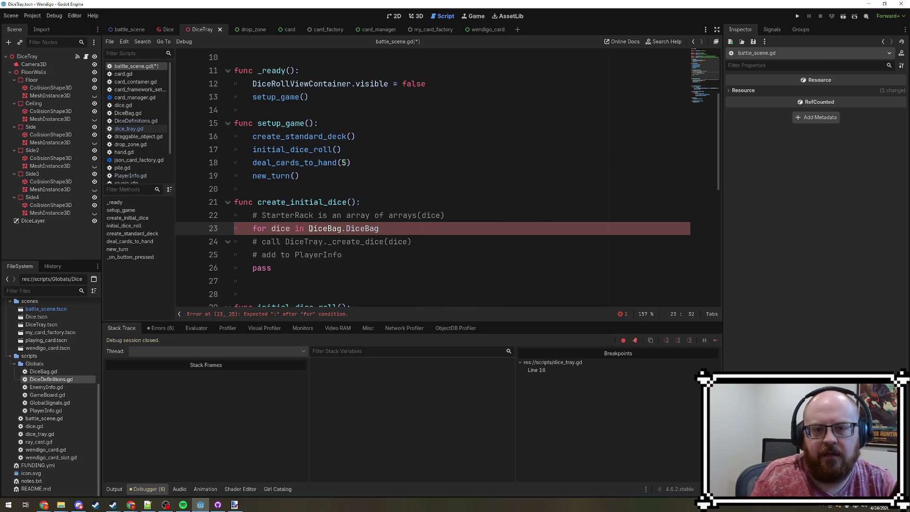
type(":")
key("Return")
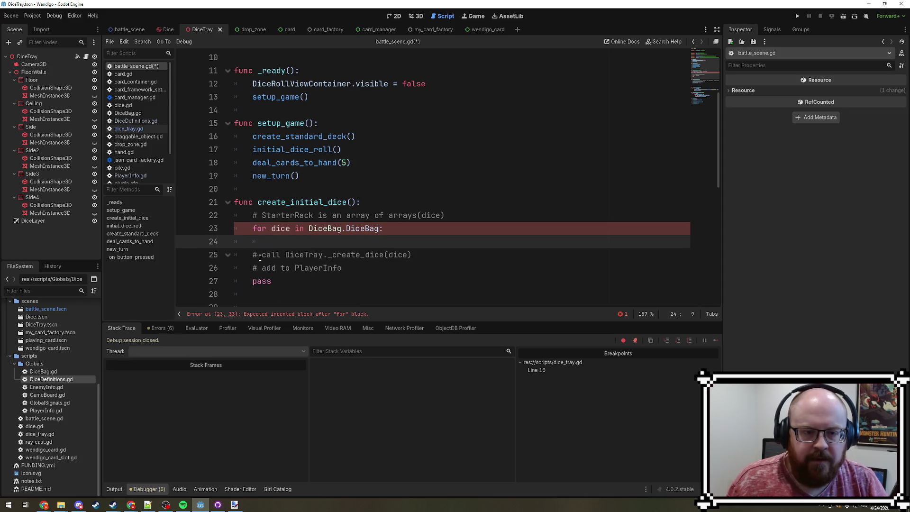
- Move DiceTray._create_dice(dice) into the loop body, removing its comment marker and stray 'call'
left_click_drag(263, 255, 212, 257)
key("BackSpace")
key("BackSpace")
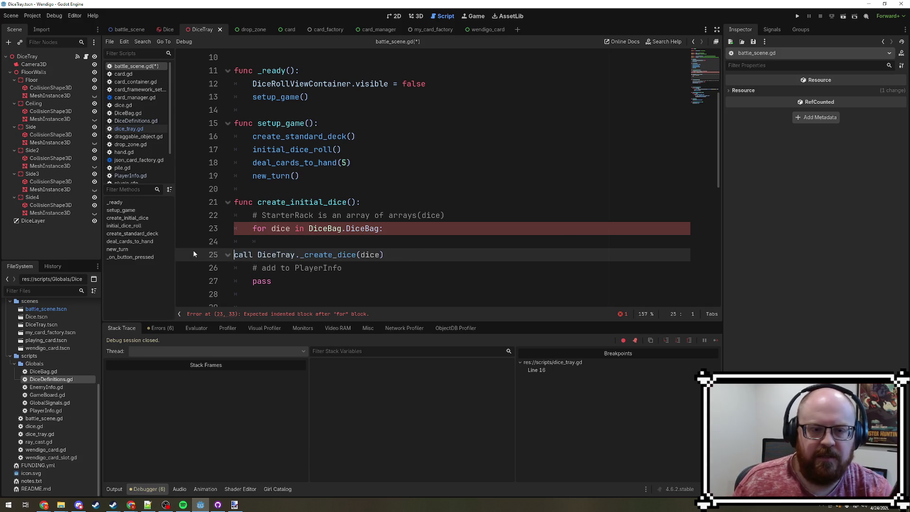
left_click_drag(295, 242, 270, 242)
key("BackSpace")
left_click(445, 240)
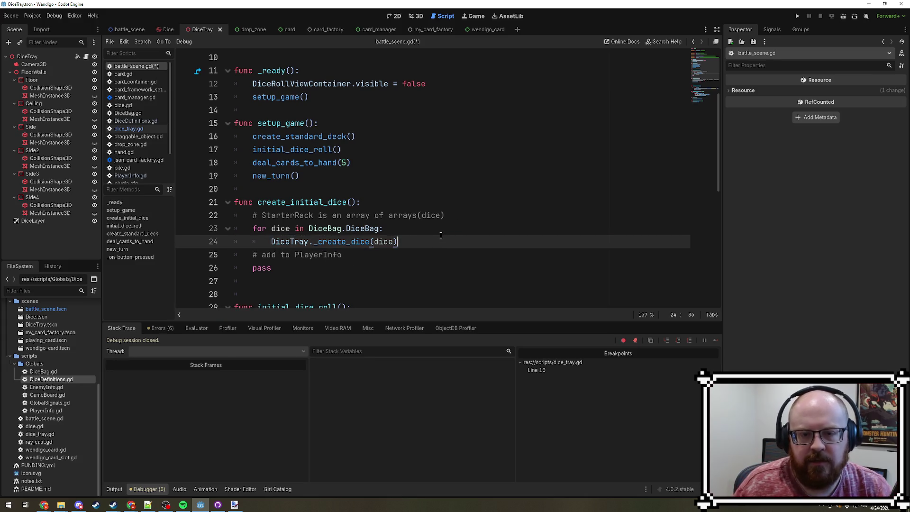
- Delete the PlayerInfo comment, pass and StarterRack comment lines, then save battle_scene.gd
left_click(352, 255)
left_click_drag(352, 255, 188, 258)
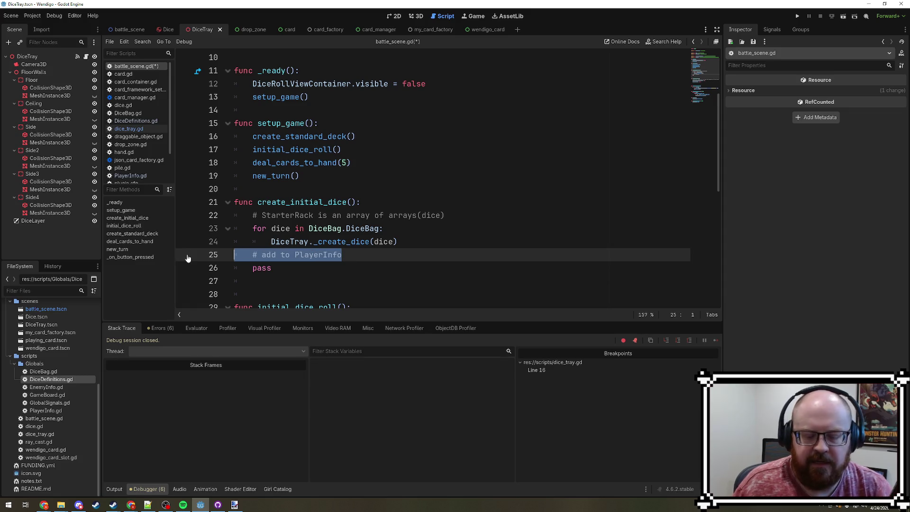
key("shift+Down")
key("Delete")
key("BackSpace")
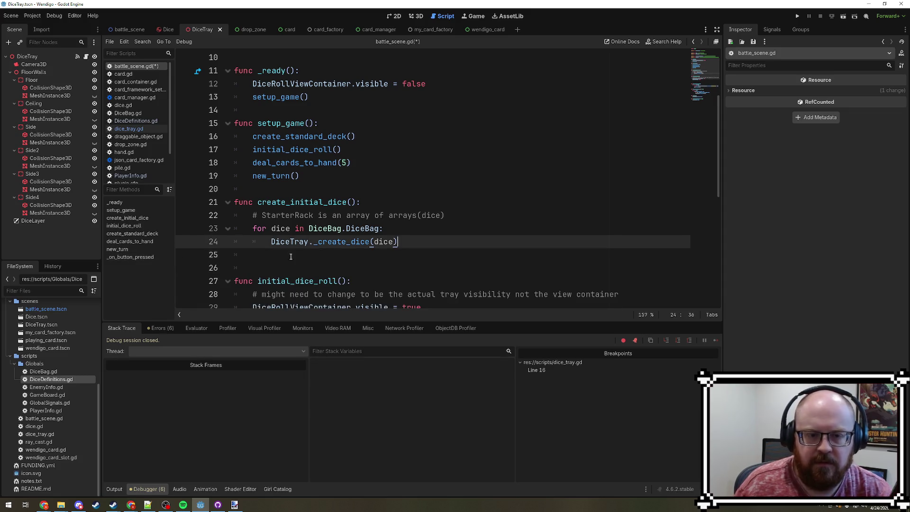
left_click_drag(463, 215, 152, 217)
key("Delete")
key("BackSpace")
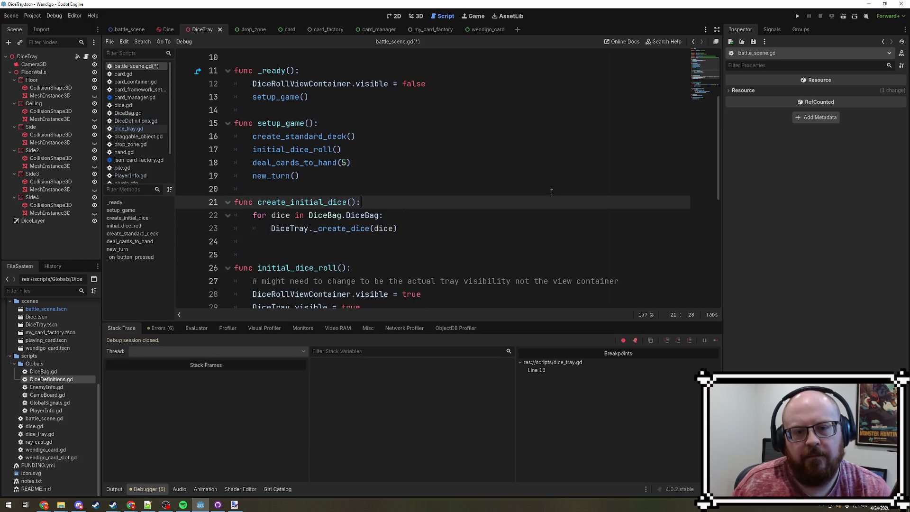
key("ctrl+s")
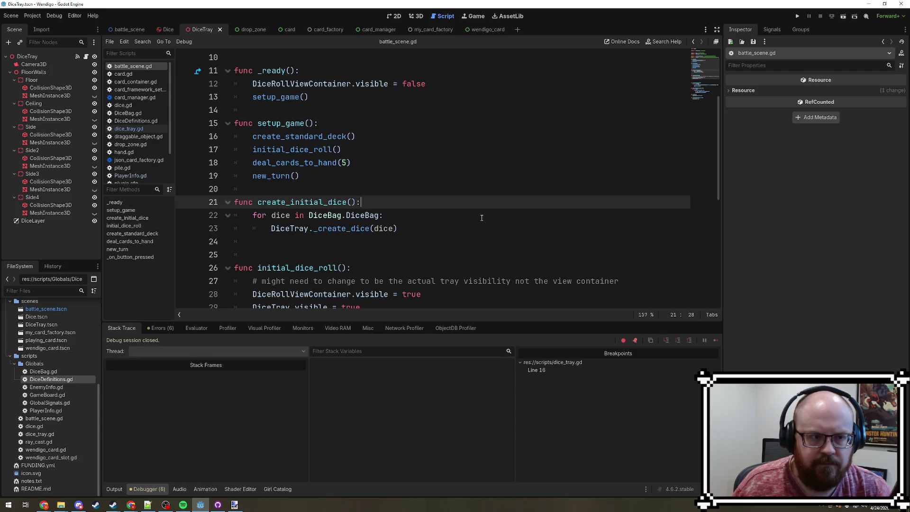
- Run the game, confirm the card board with five knight cards, and close the Wendigo (DEBUG) window
left_click(800, 18)
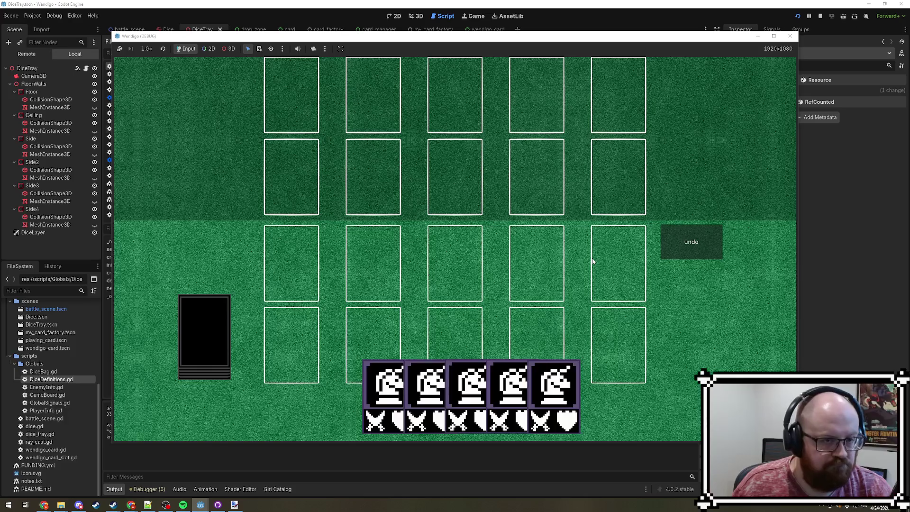
mouse_move(338, 37)
left_mouse_down()
mouse_move(454, 14)
mouse_move(445, 27)
mouse_move(383, 41)
left_mouse_up()
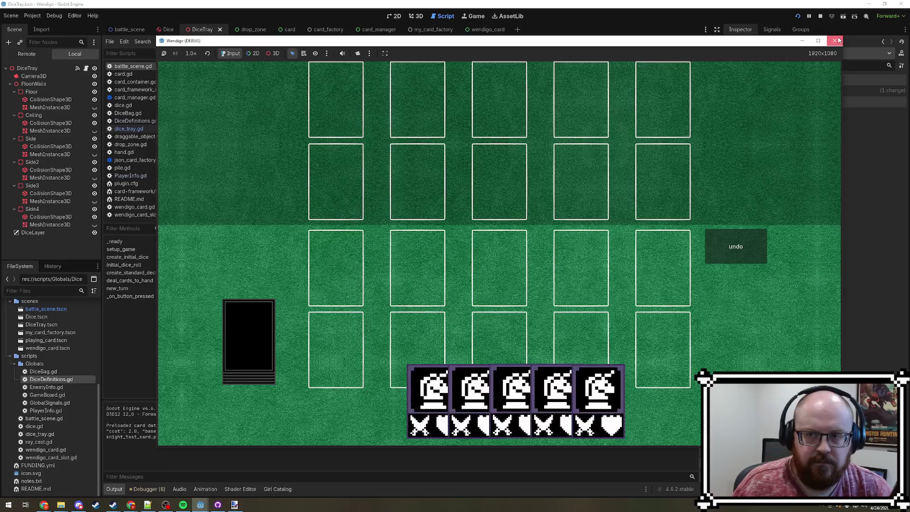
left_click(835, 40)
scroll(332, 204, "up", 1)
double_click(330, 242)
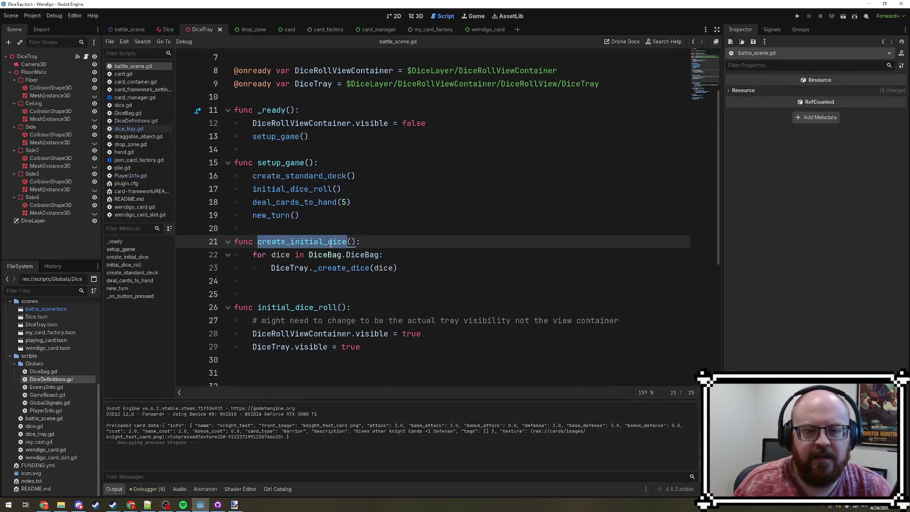